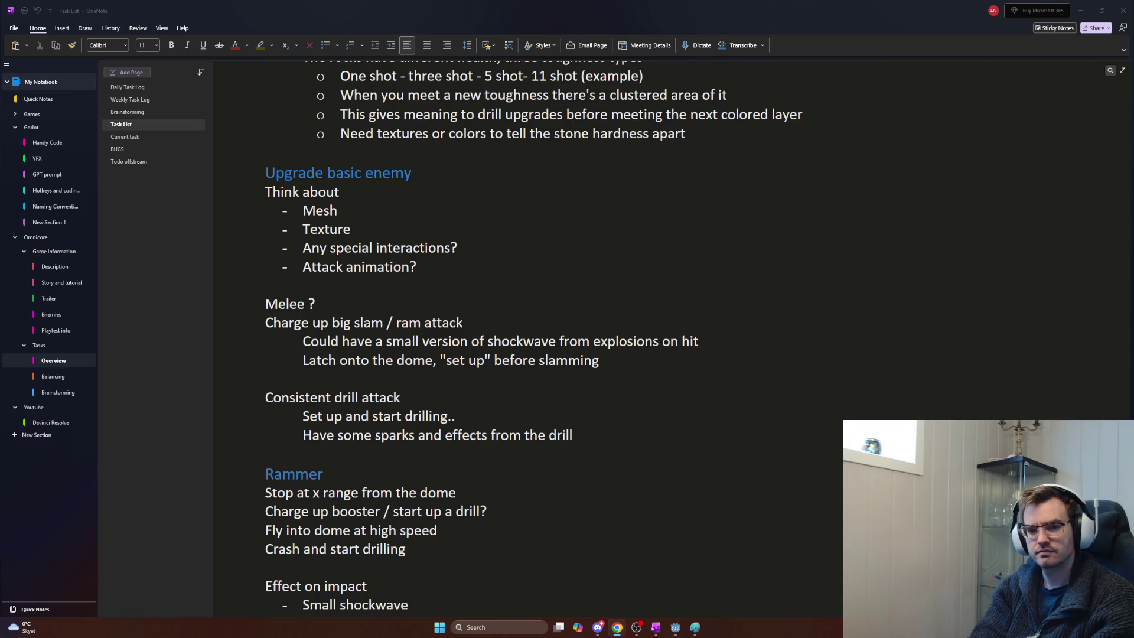
Step: Drag the ChatGPT Chrome window onto the main screen and maximize it
left_click_drag(0, 207, 420, 217)
double_click(406, 225)
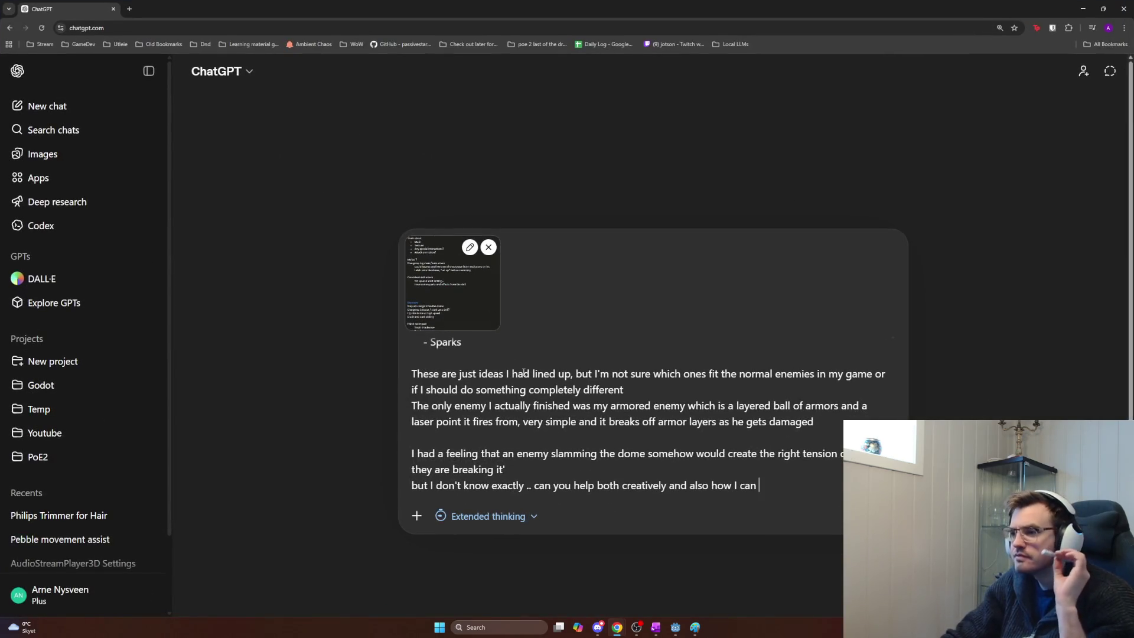
Step: Delete the attached OneNote notes screenshot, review the enemy-design prompt, and switch to Godot
left_click(488, 247)
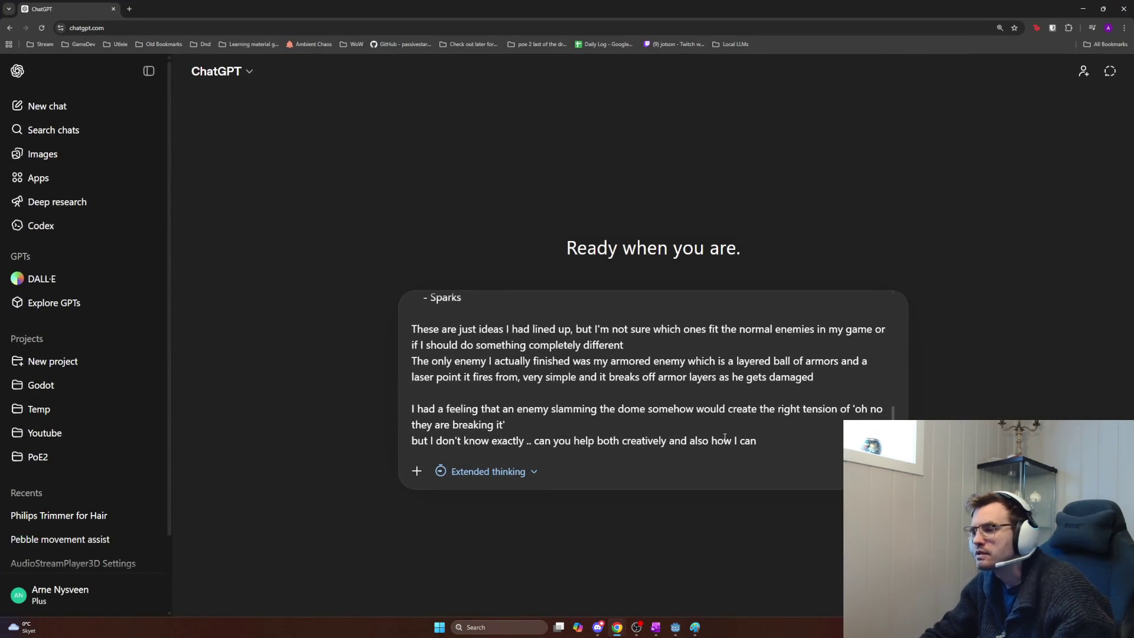
scroll(725, 437, "up", 10)
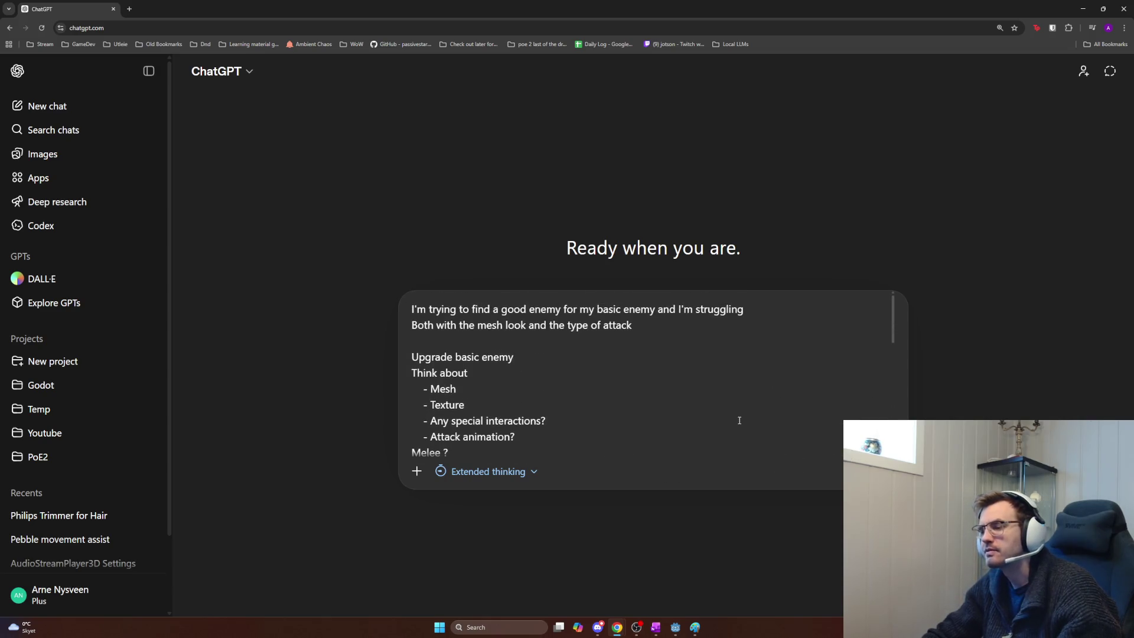
scroll(738, 417, "down", 3)
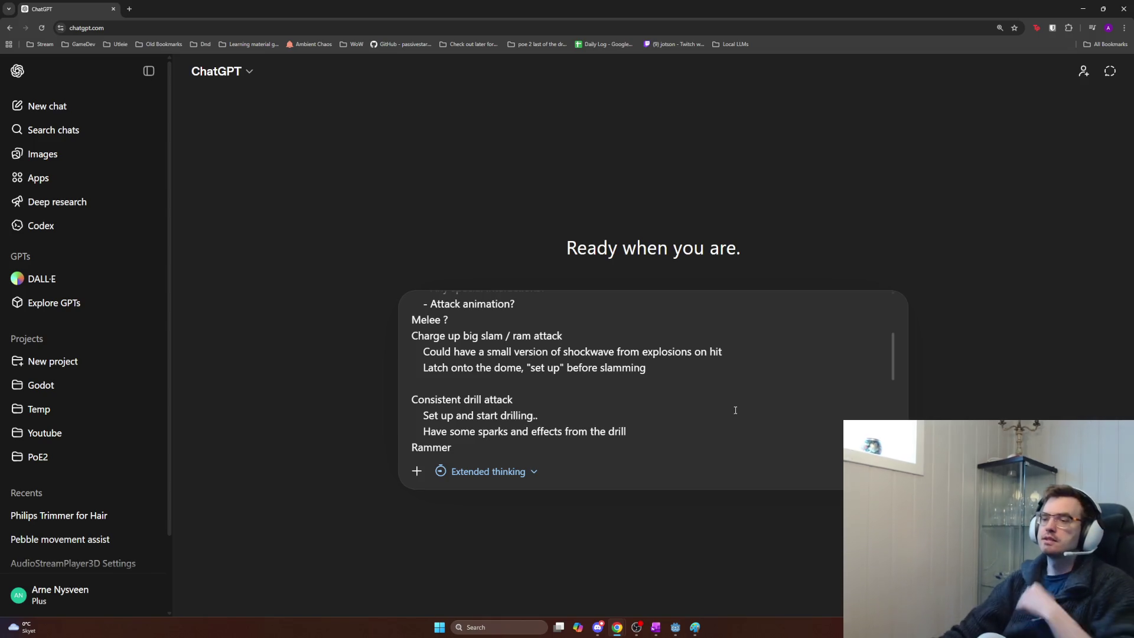
scroll(695, 357, "down", 5)
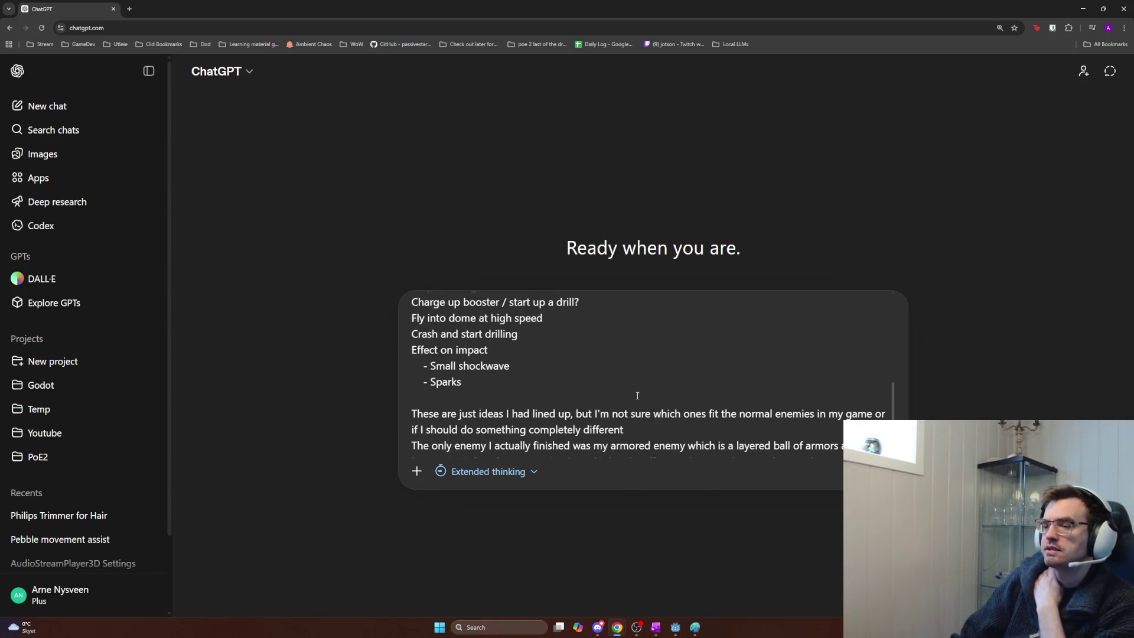
scroll(639, 400, "down", 1)
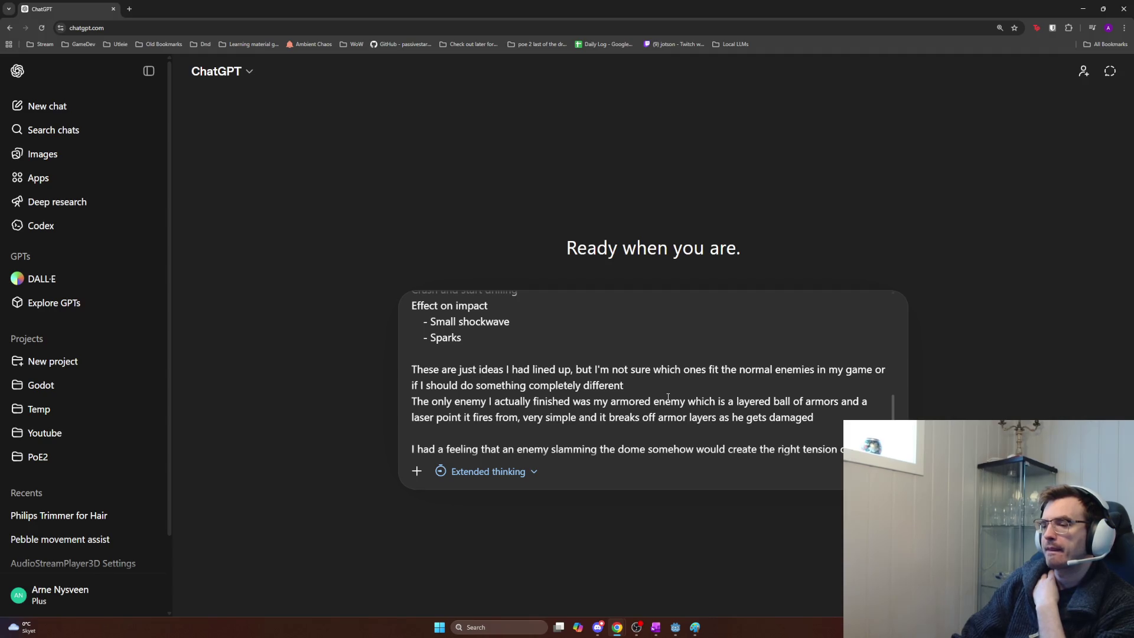
scroll(668, 397, "down", 1)
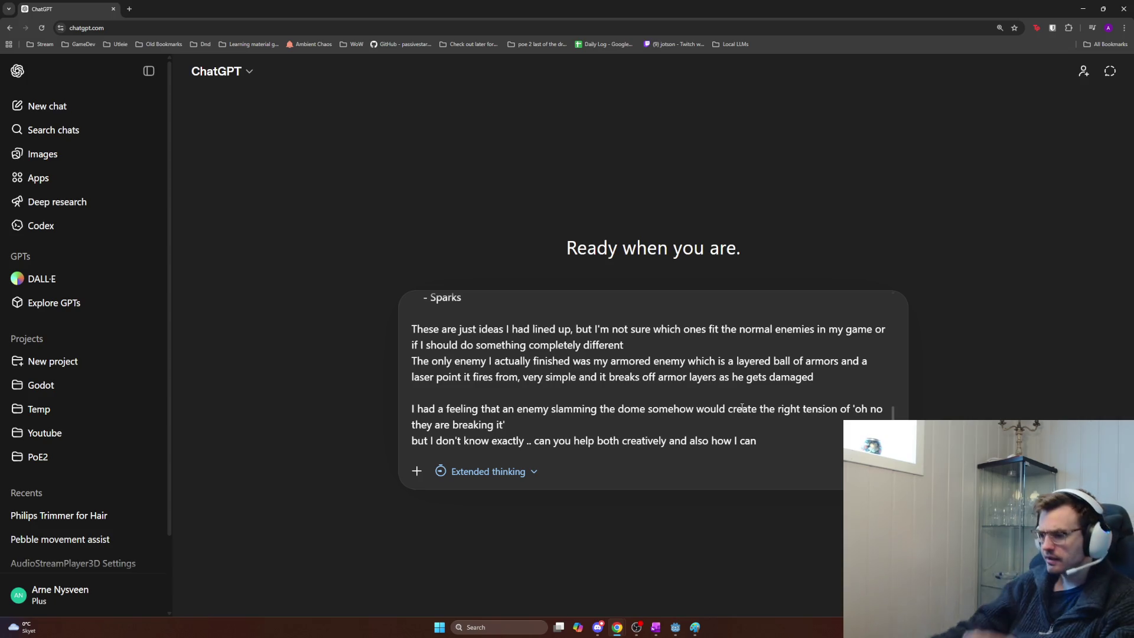
key("alt+Tab")
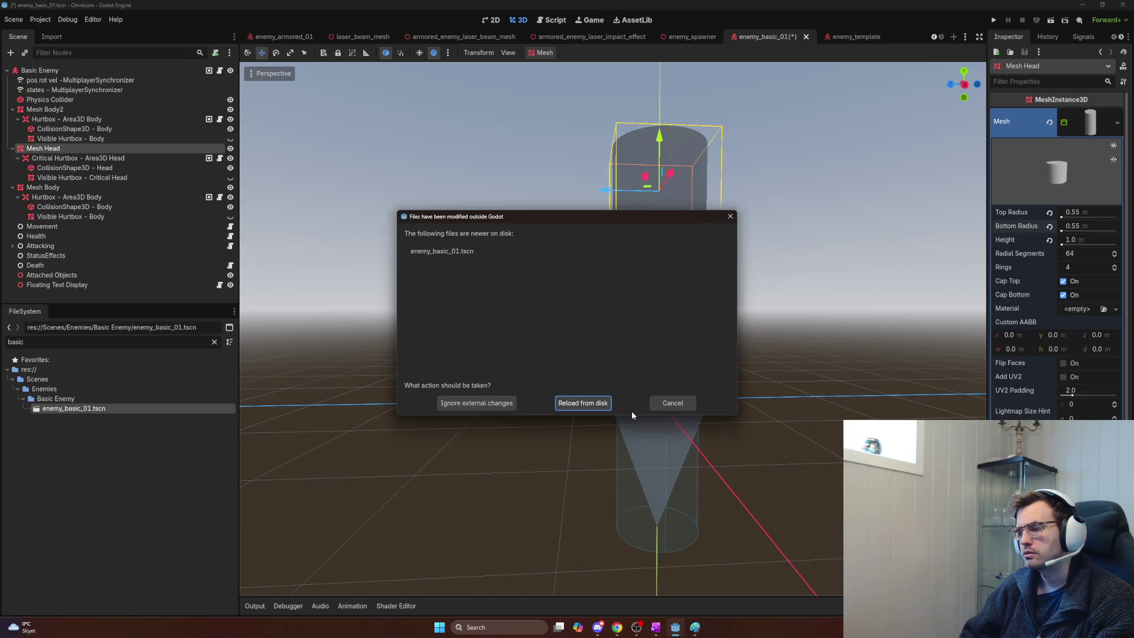
Step: Reload enemy_basic_01.tscn from disk, view the sphere-and-cylinder Basic Enemy, then return to ChatGPT
left_click(594, 404)
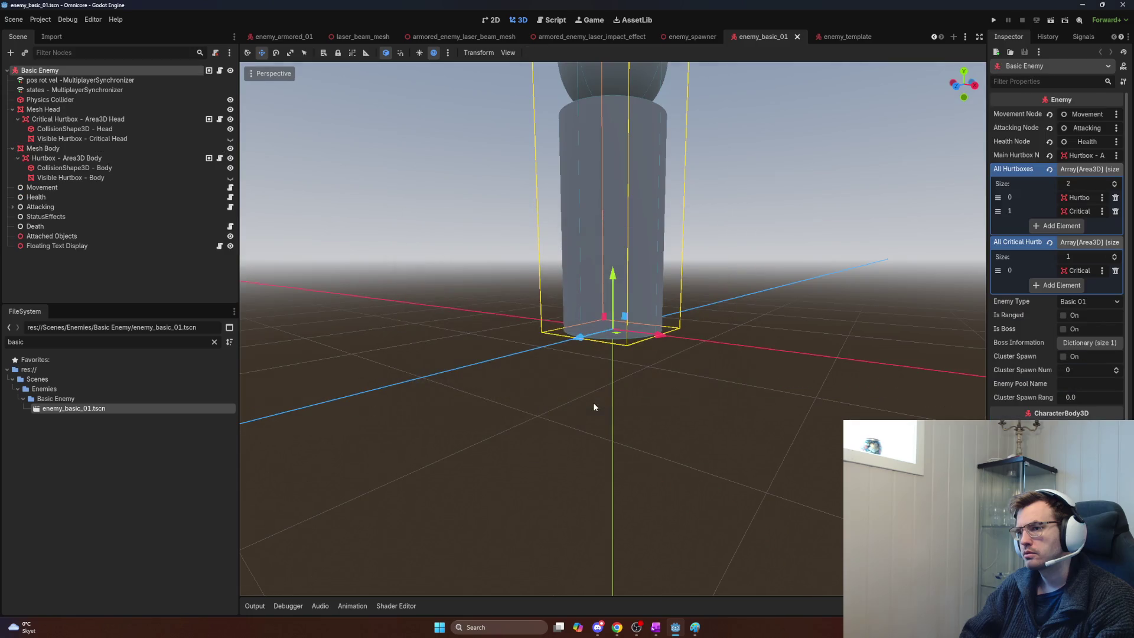
scroll(594, 407, "down", 5)
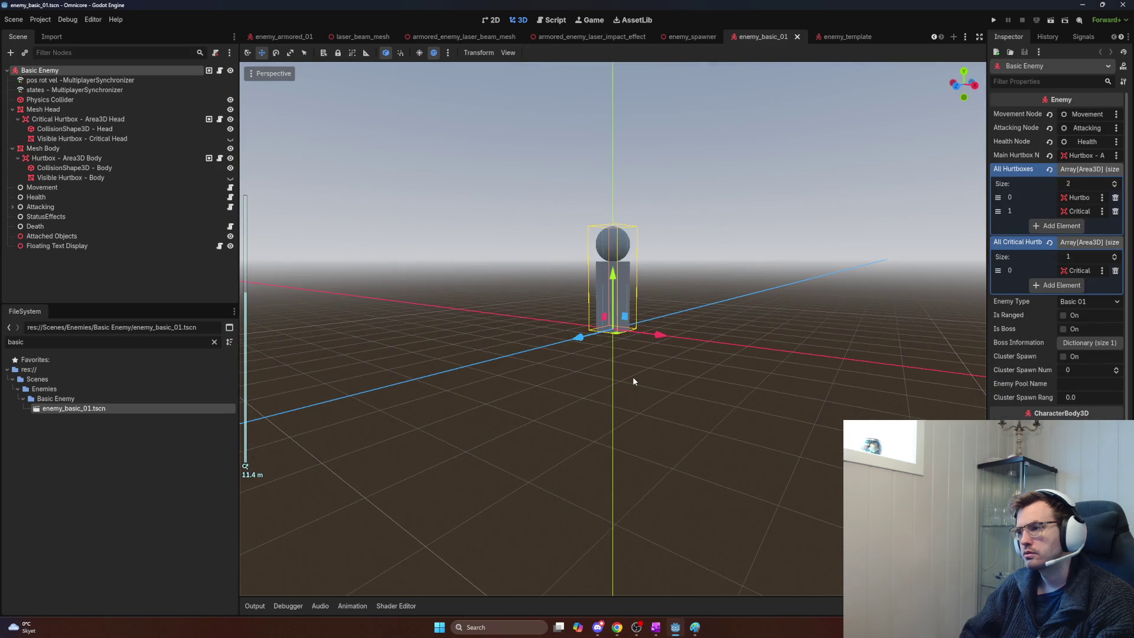
left_click(676, 628)
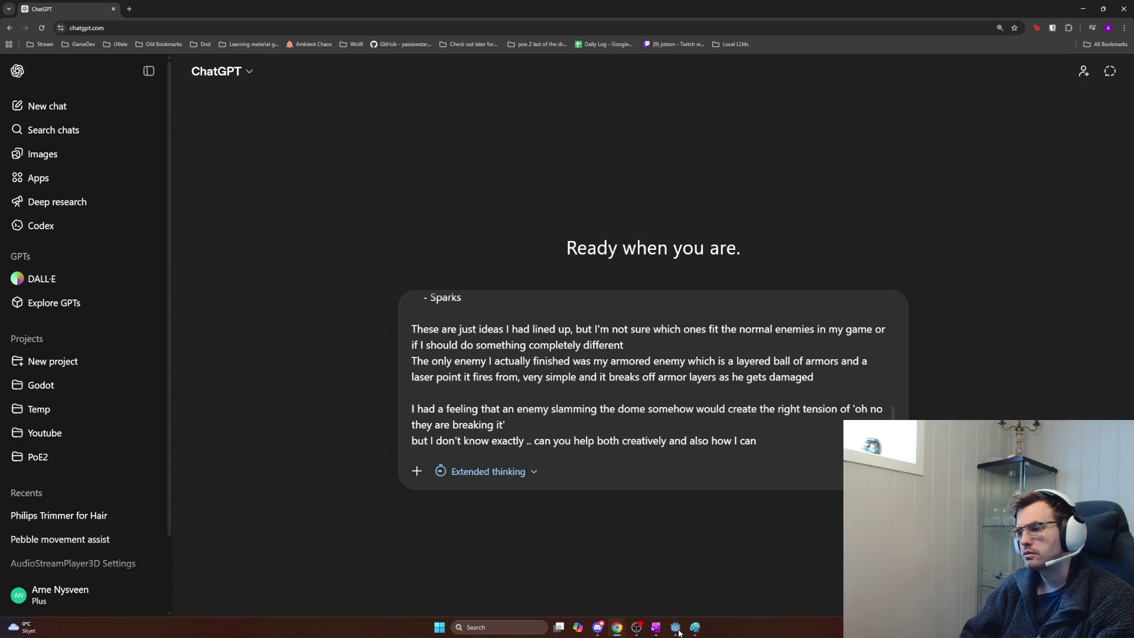
left_click(676, 629)
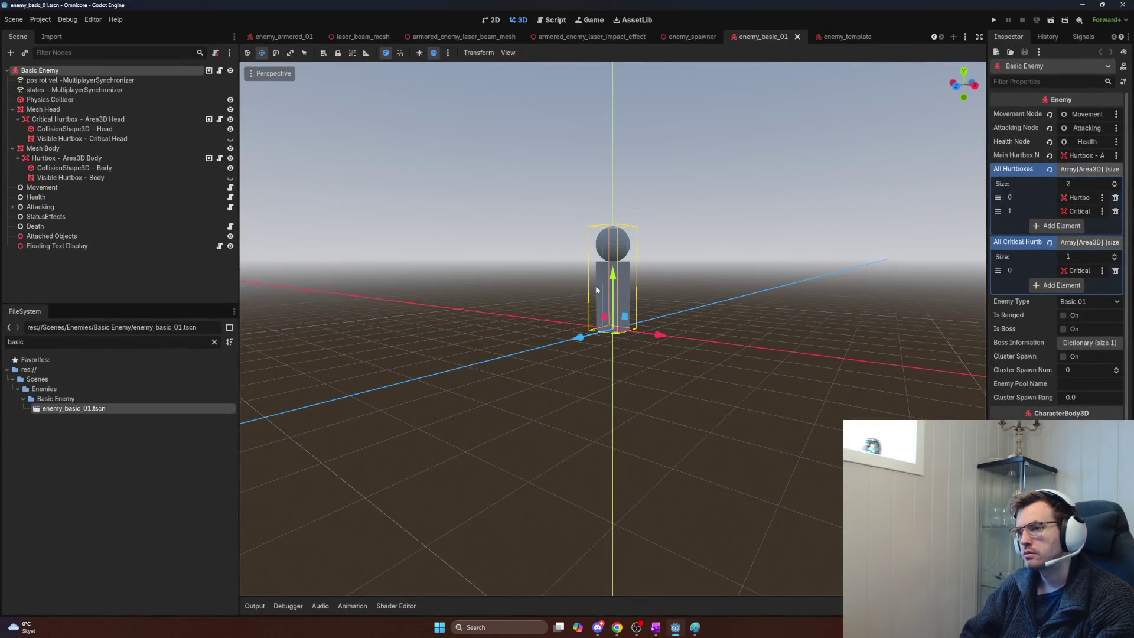
scroll(596, 289, "up", 5)
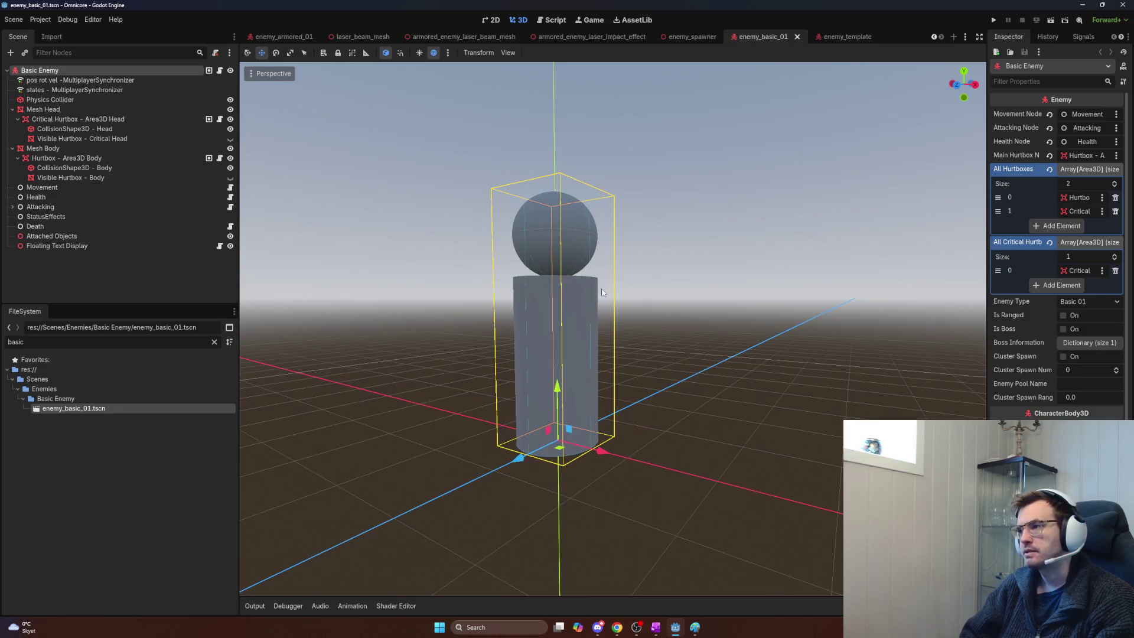
left_click(763, 36)
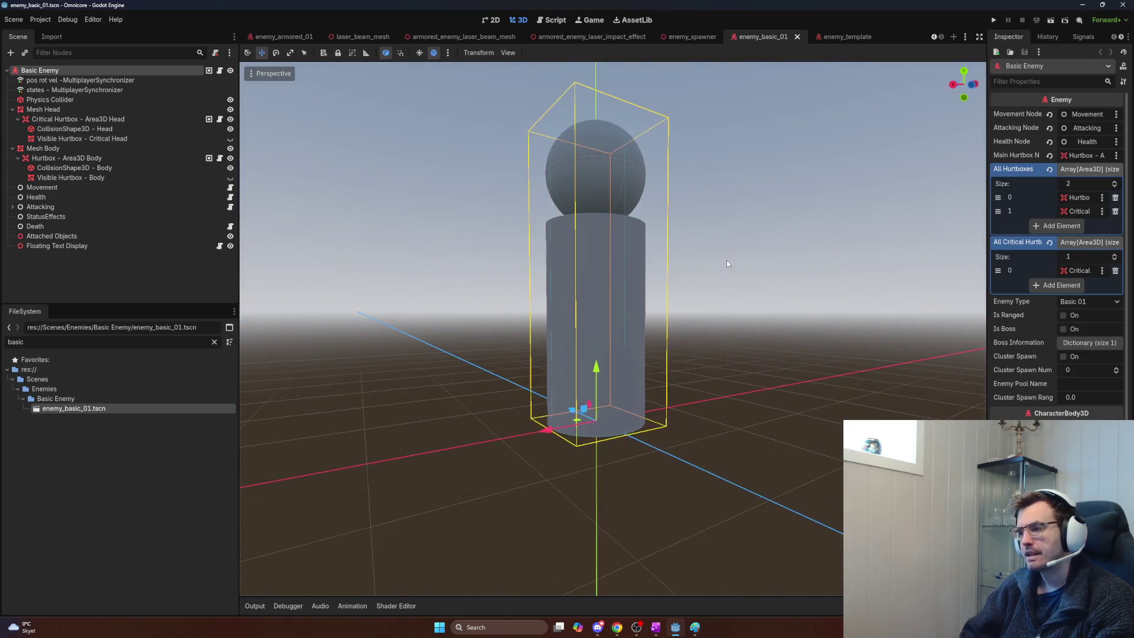
key("alt+Tab")
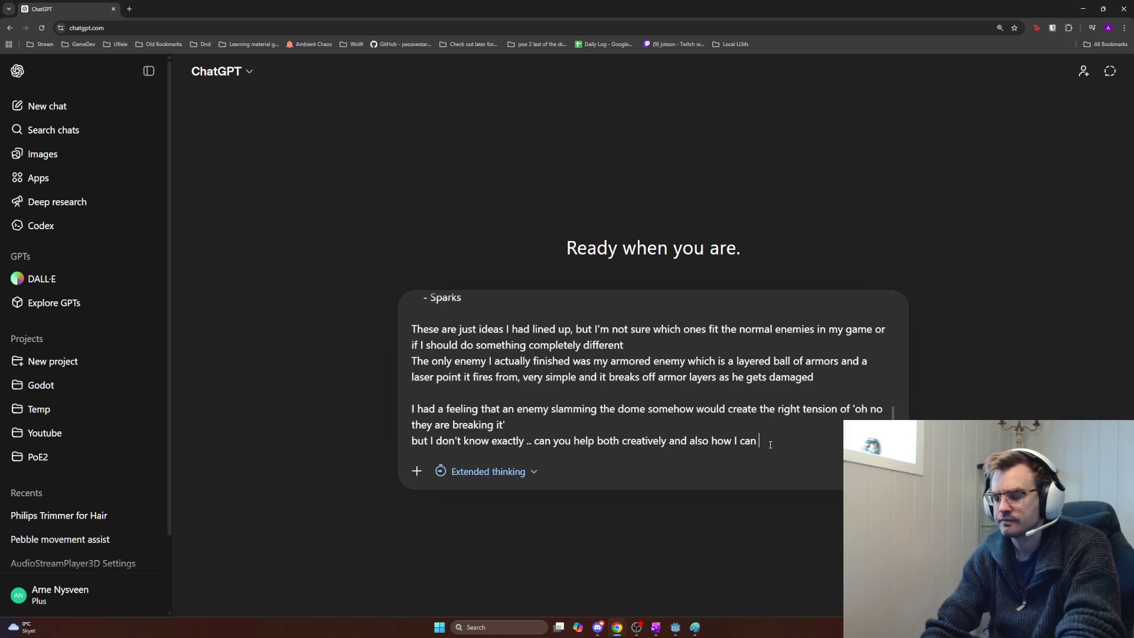
Step: End the prompt by asking for creative help plus a general creative process, and send it
key("BackSpace")
key("BackSpace")
key("BackSpace")
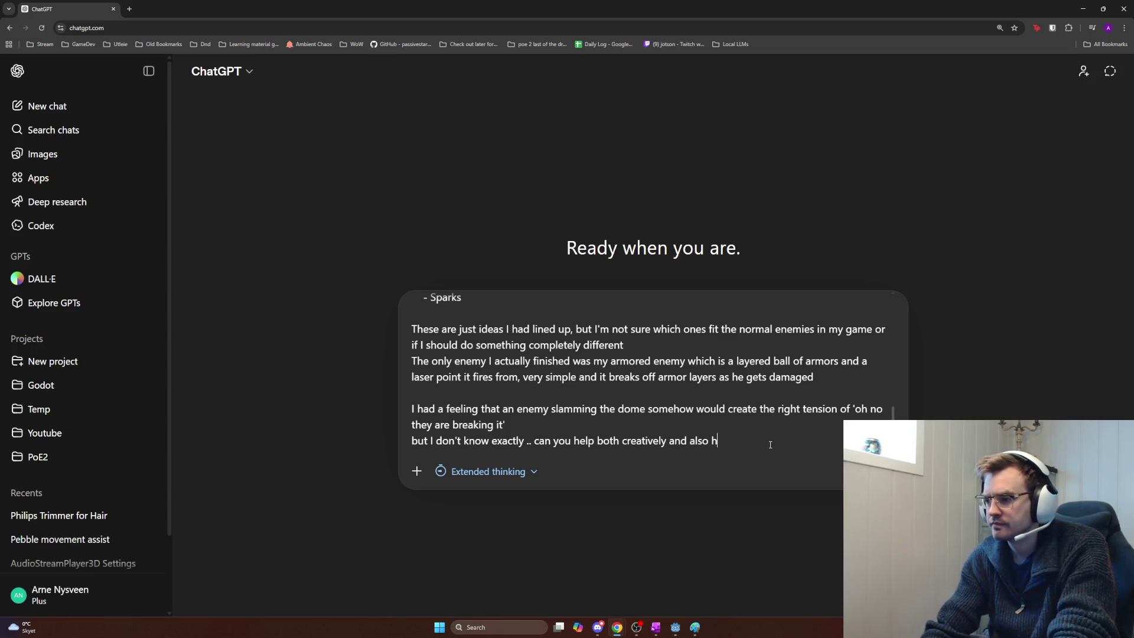
type("w exactly .. can you help both creatively and a process I can use ")
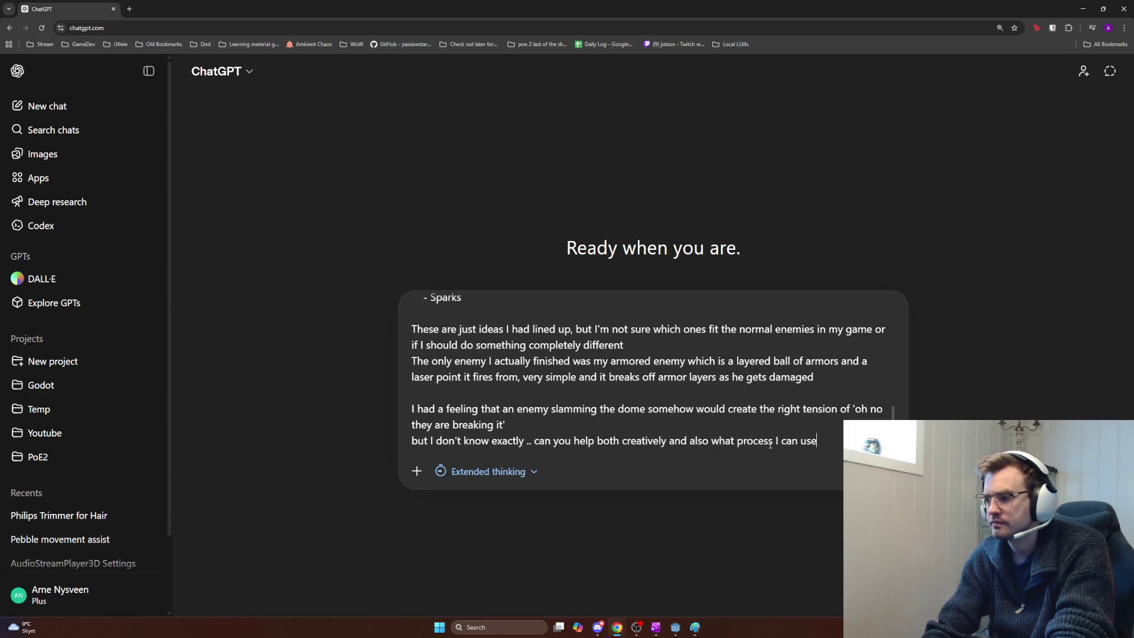
type("gene")
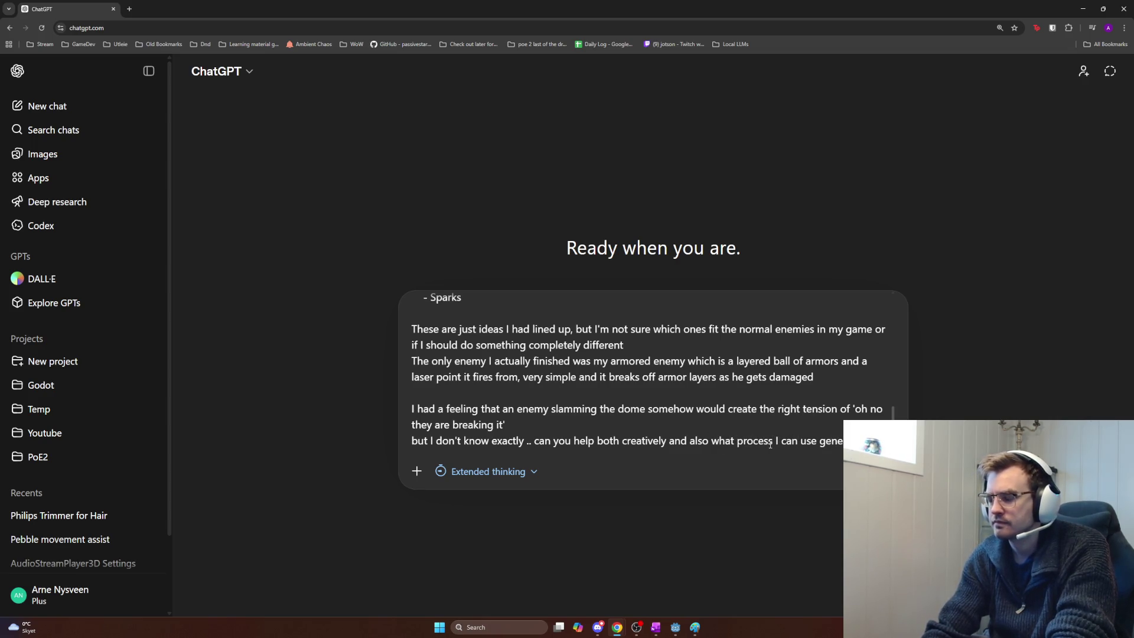
type("rally for creative work li")
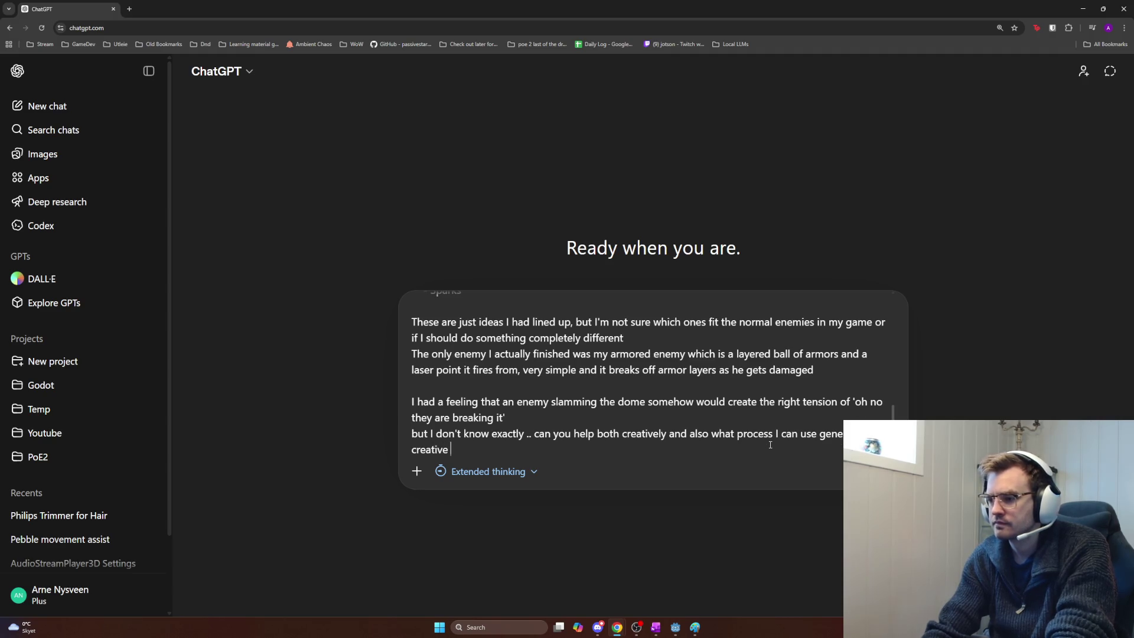
type("ke this")
key("Return")
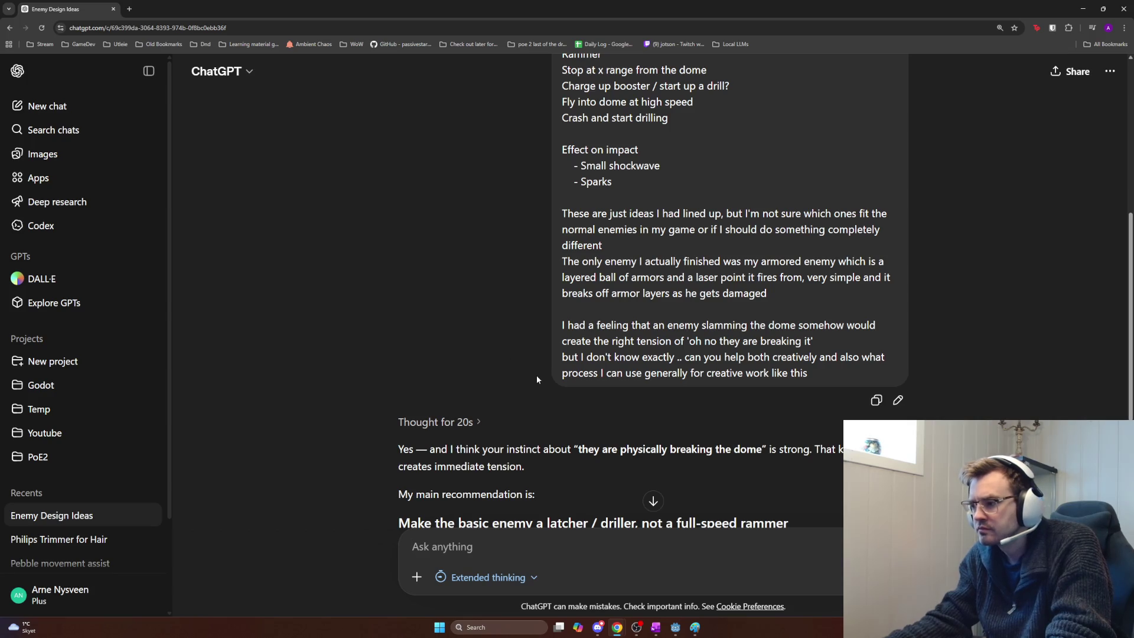
Step: Scroll ChatGPT's reply down to the Siege Tick / Drill Bug / Latcher basic enemy concept
scroll(567, 376, "down", 3)
scroll(665, 391, "down", 1)
scroll(665, 391, "down", 2)
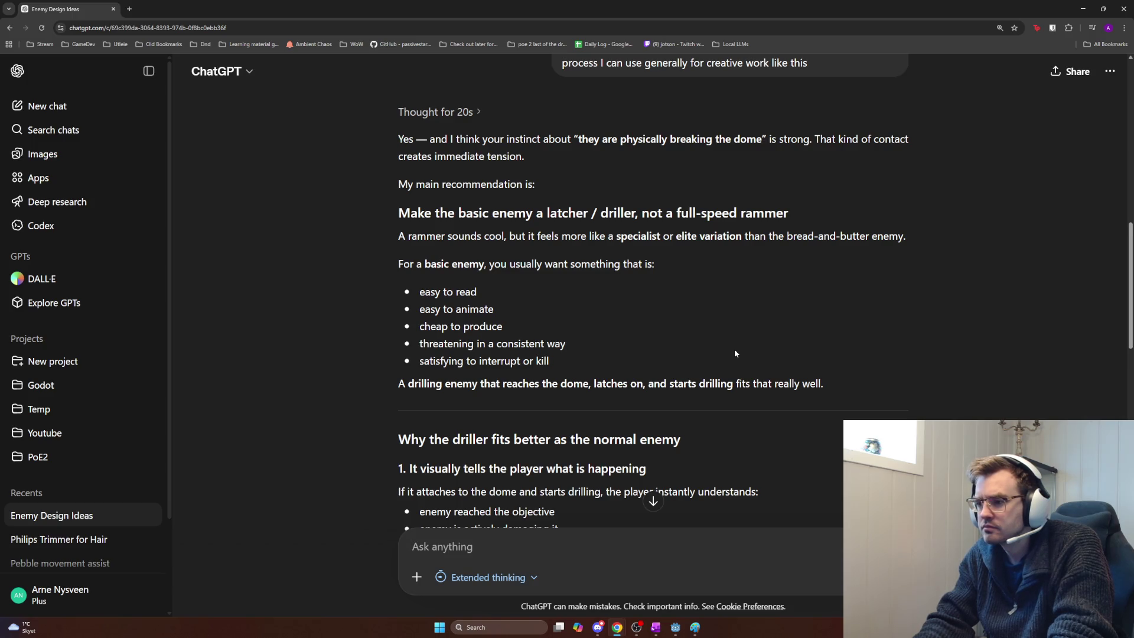
scroll(582, 326, "down", 3)
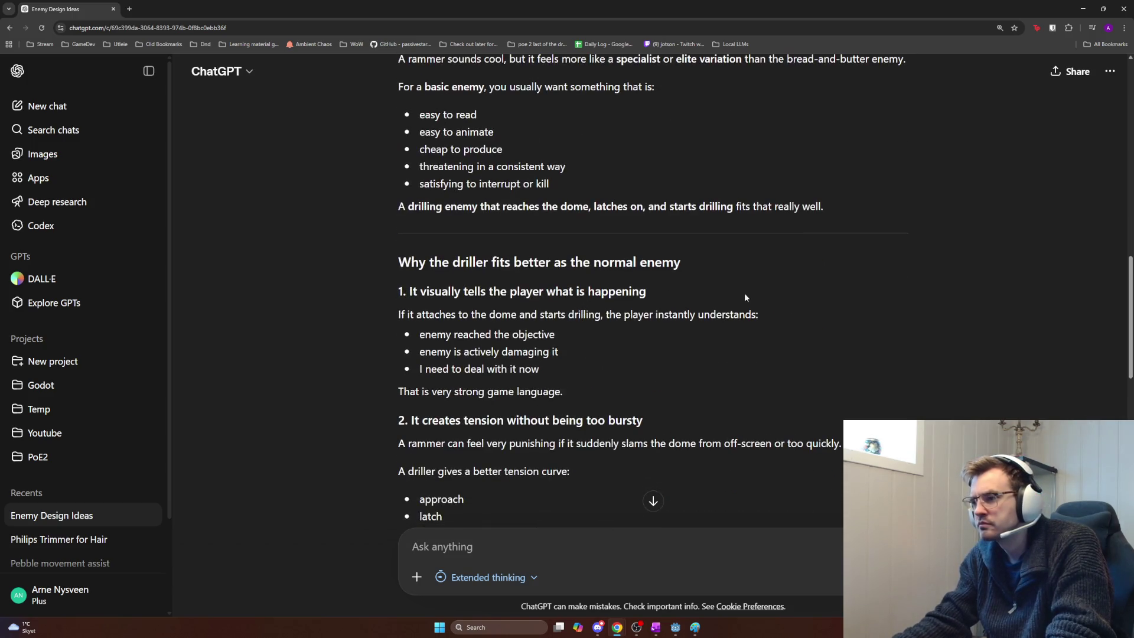
scroll(921, 313, "down", 1)
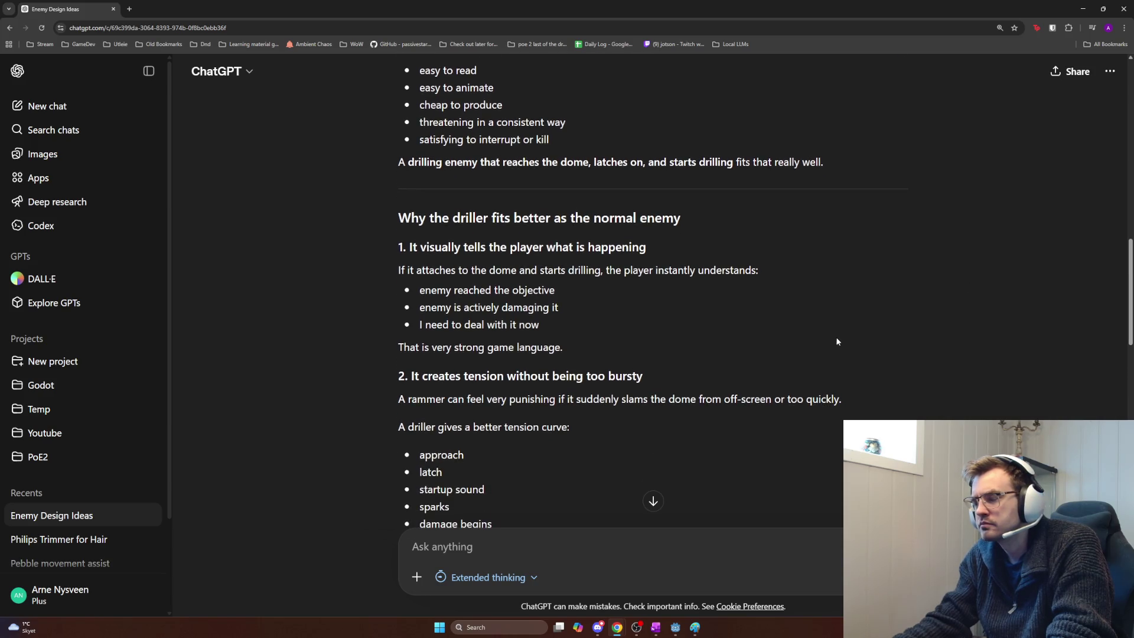
scroll(797, 324, "down", 1)
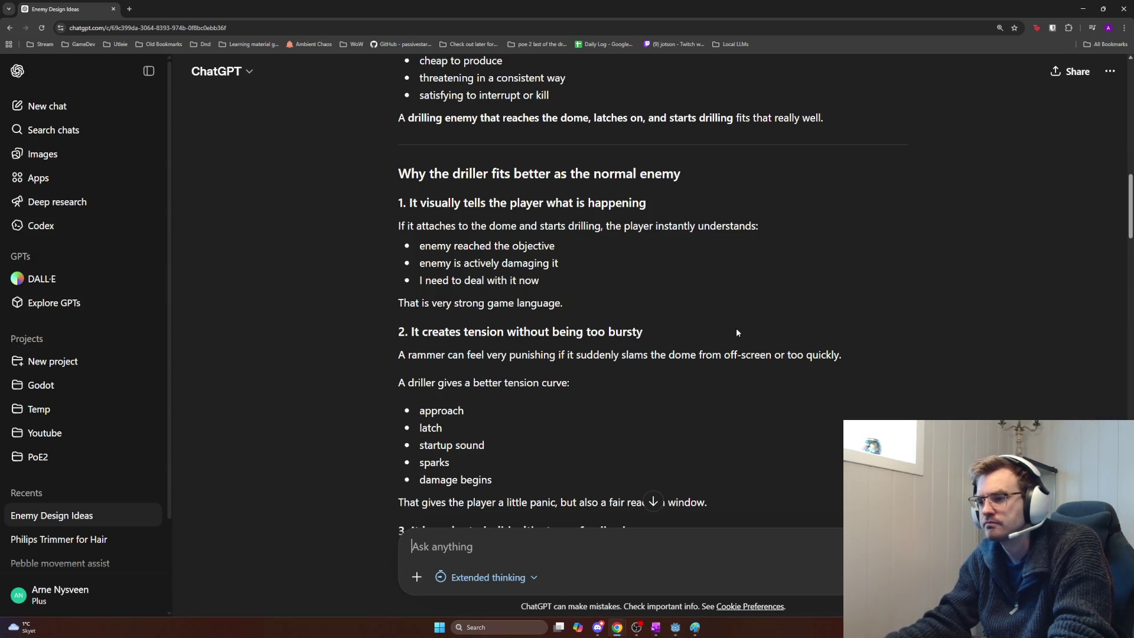
scroll(620, 343, "down", 3)
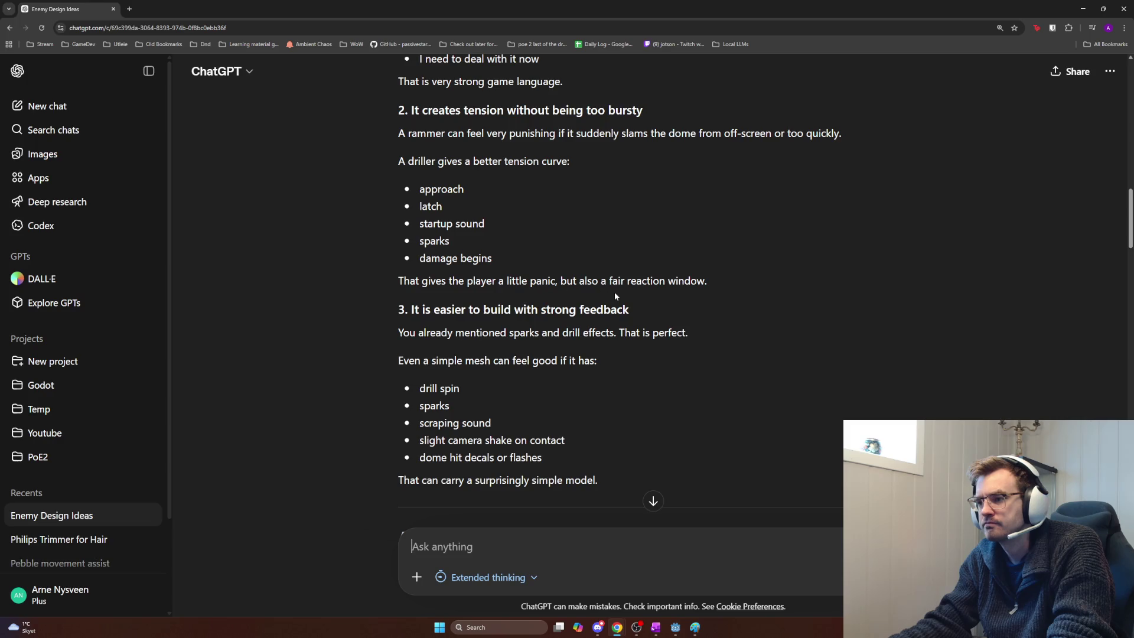
scroll(653, 312, "down", 1)
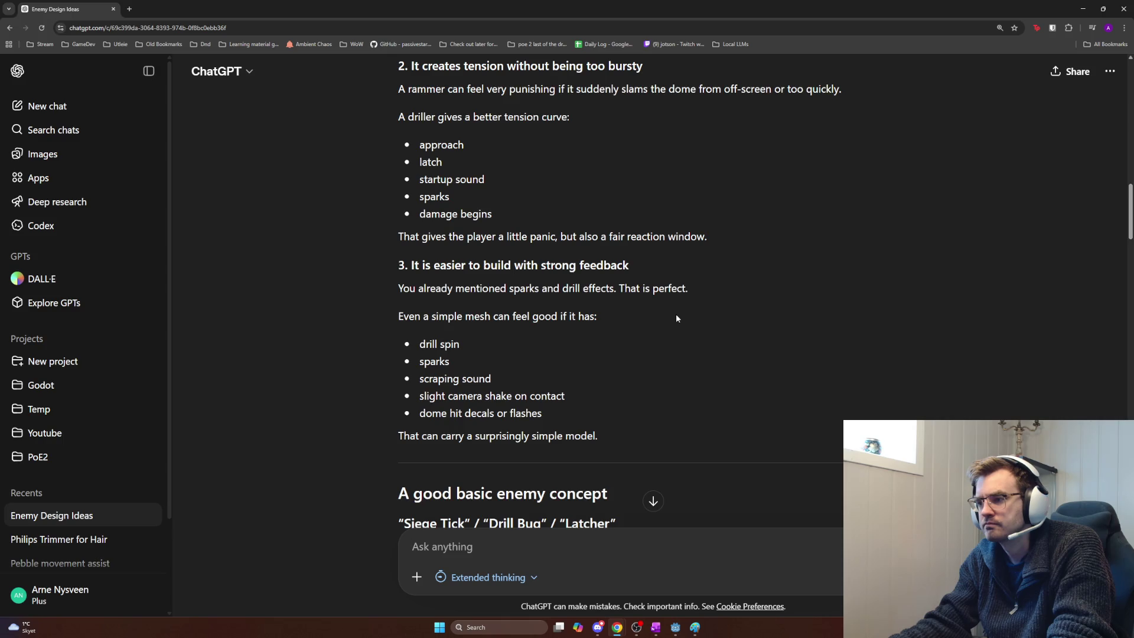
scroll(650, 349, "down", 1)
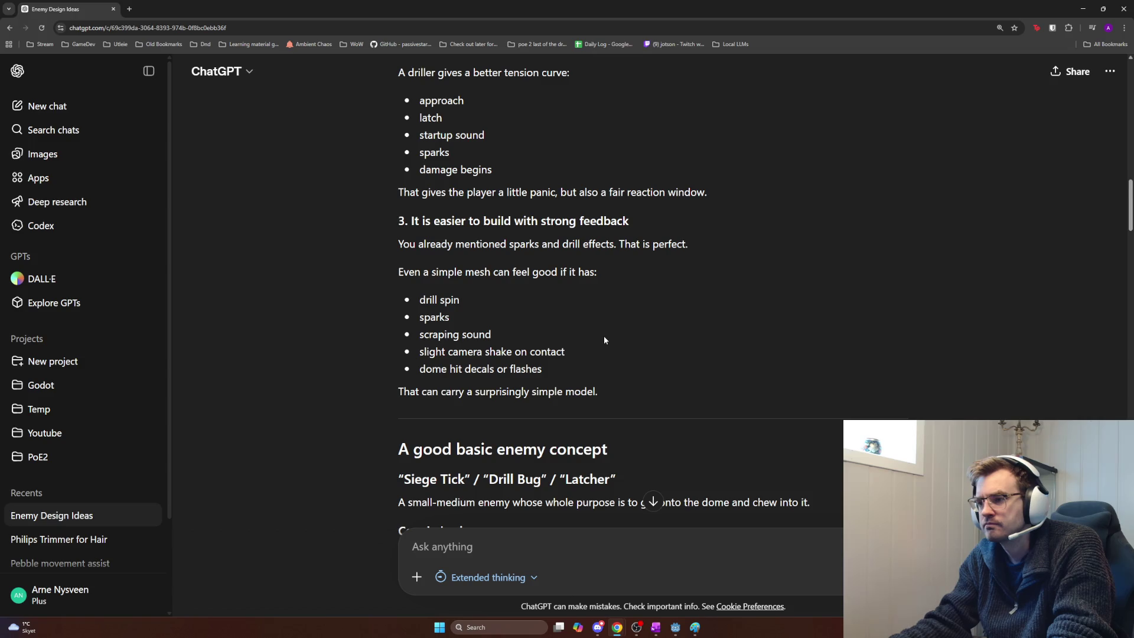
scroll(601, 339, "down", 1)
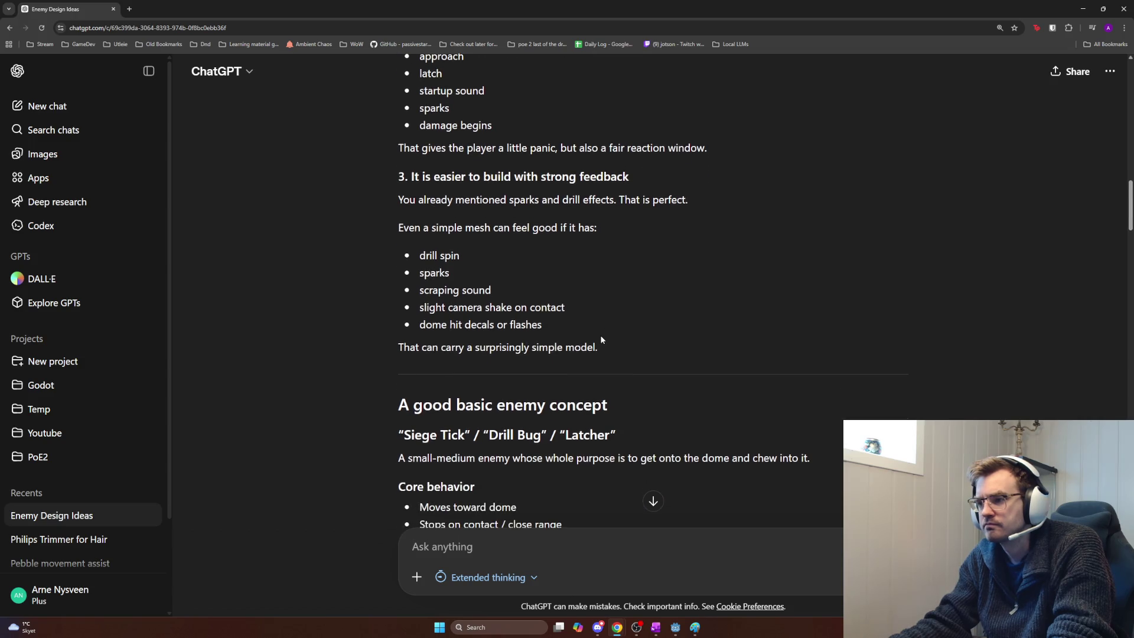
scroll(541, 299, "down", 1)
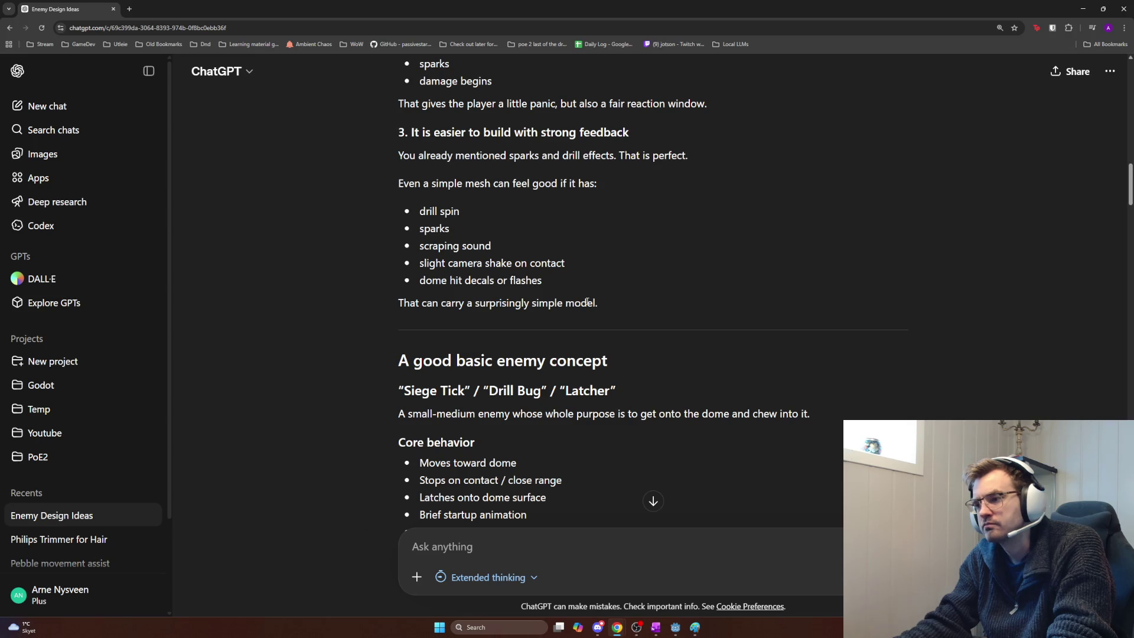
scroll(603, 276, "down", 1)
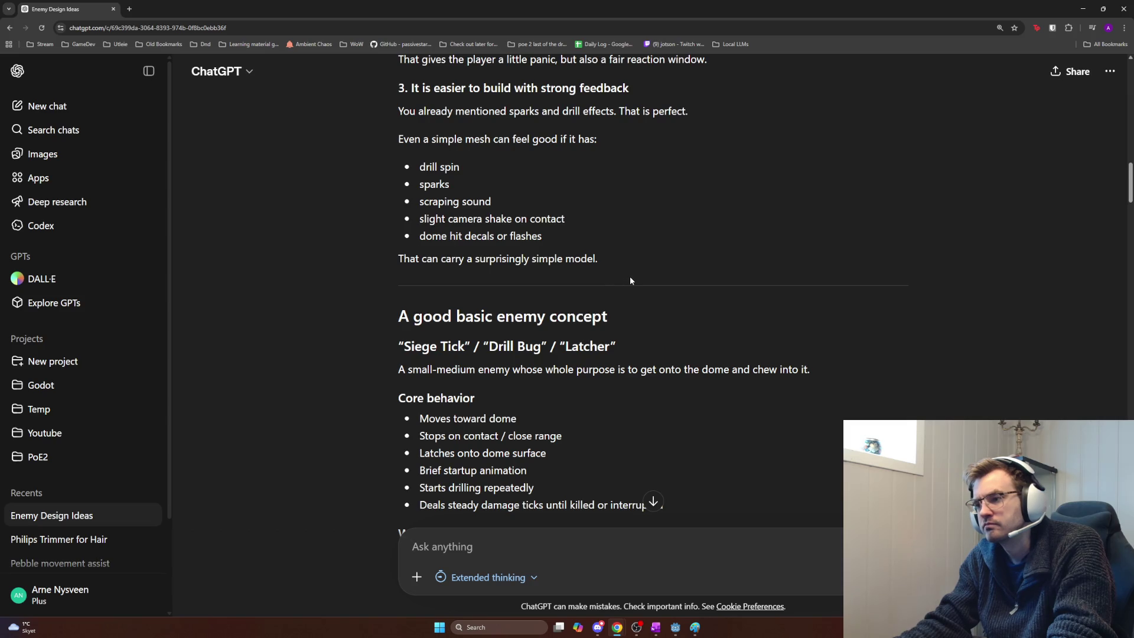
scroll(591, 274, "down", 3)
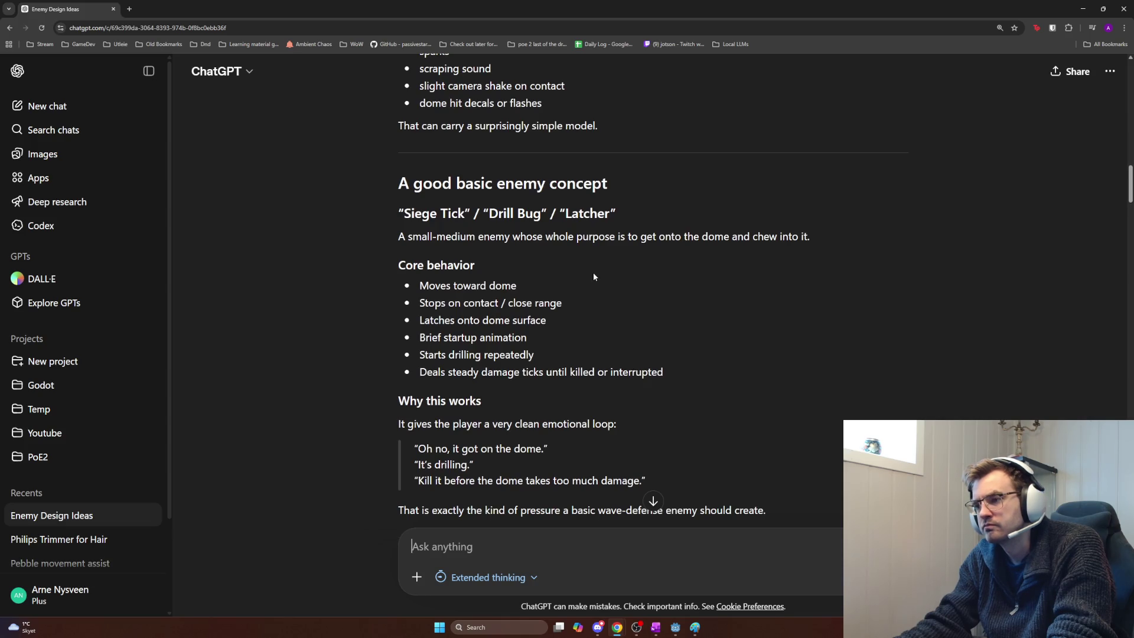
Step: Read the Mesh direction options: Beetle-drone, Tick/parasite and rogue Mining bot looks
scroll(594, 277, "down", 2)
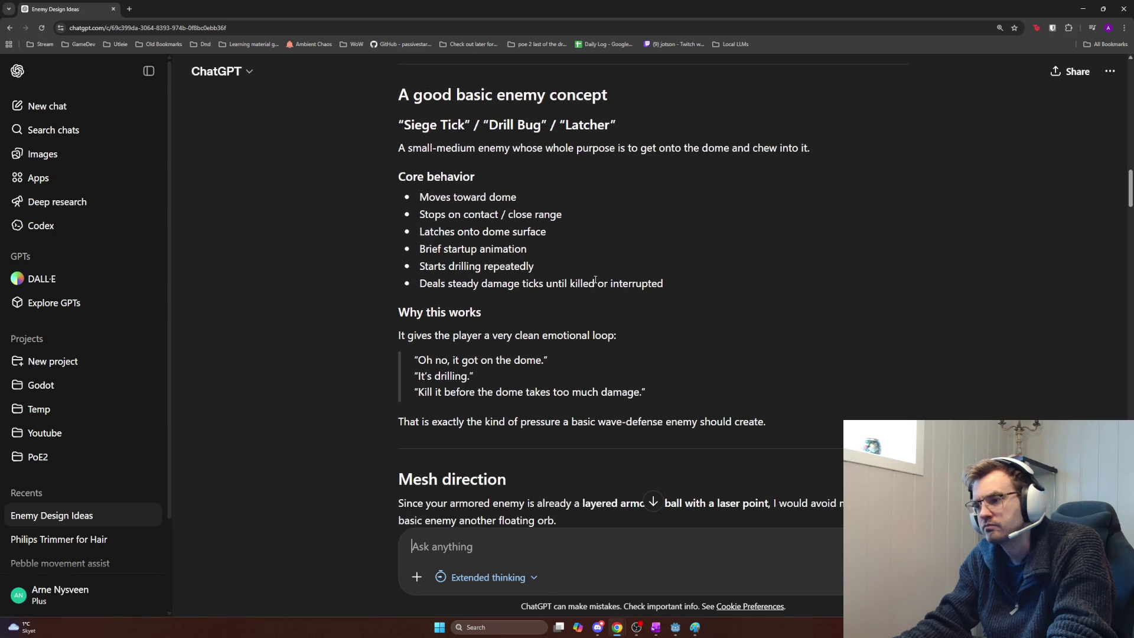
scroll(594, 280, "down", 1)
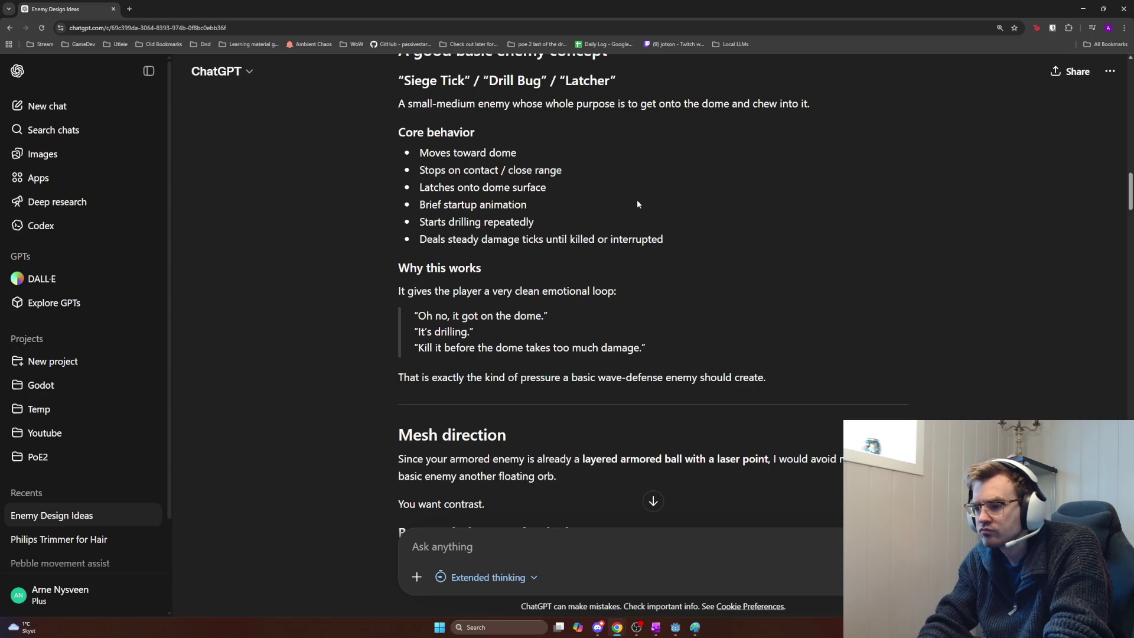
scroll(646, 231, "down", 1)
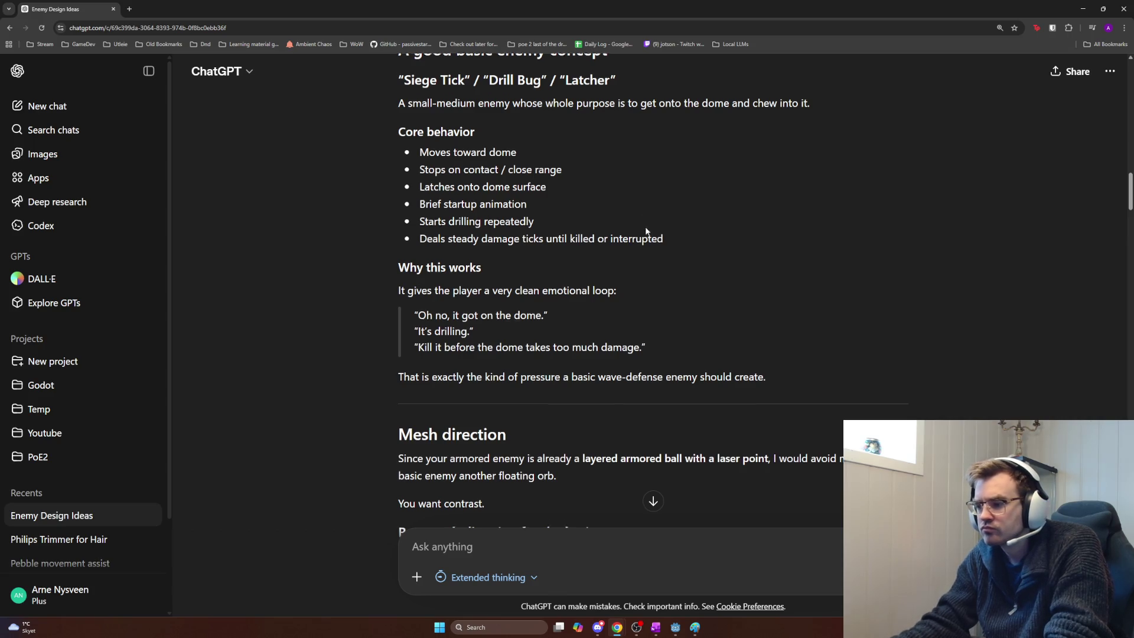
scroll(645, 231, "down", 3)
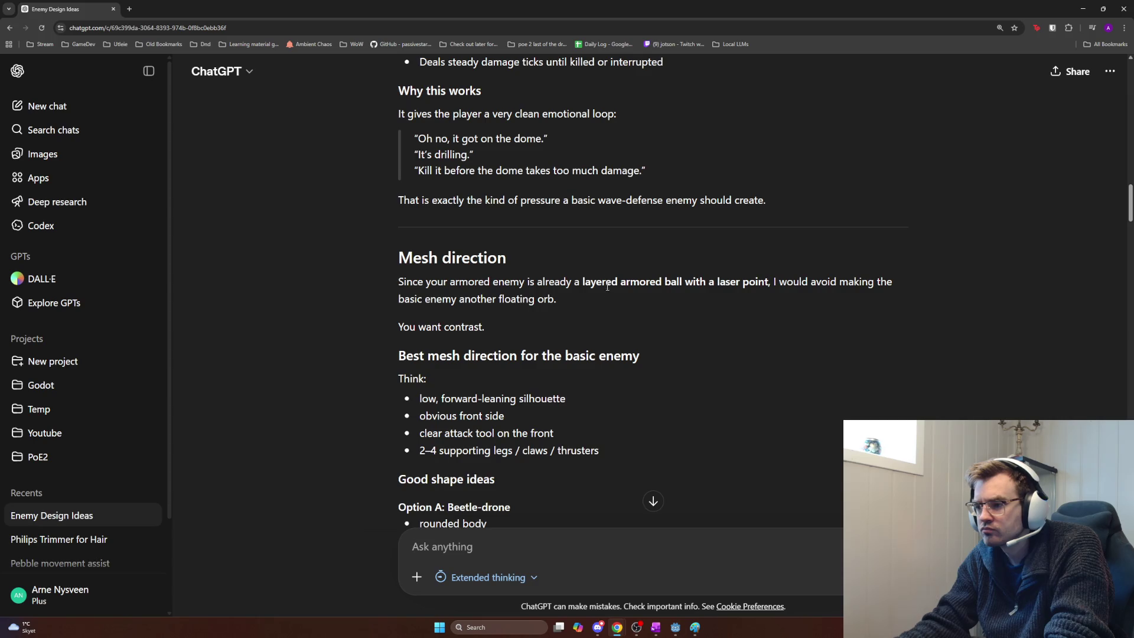
scroll(511, 320, "down", 2)
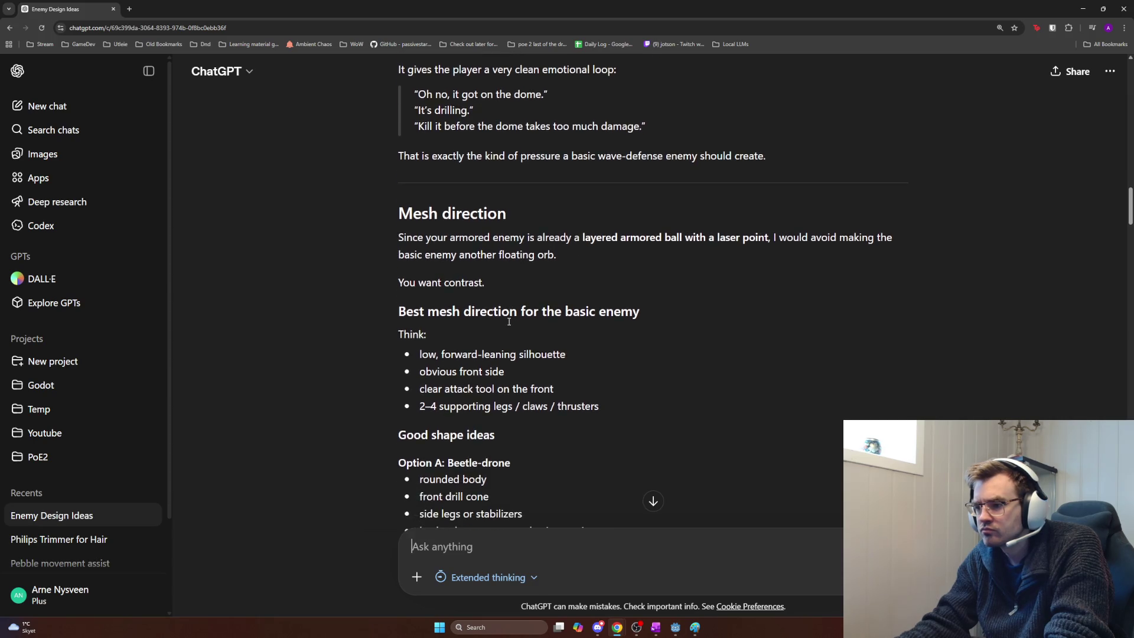
scroll(506, 311, "down", 1)
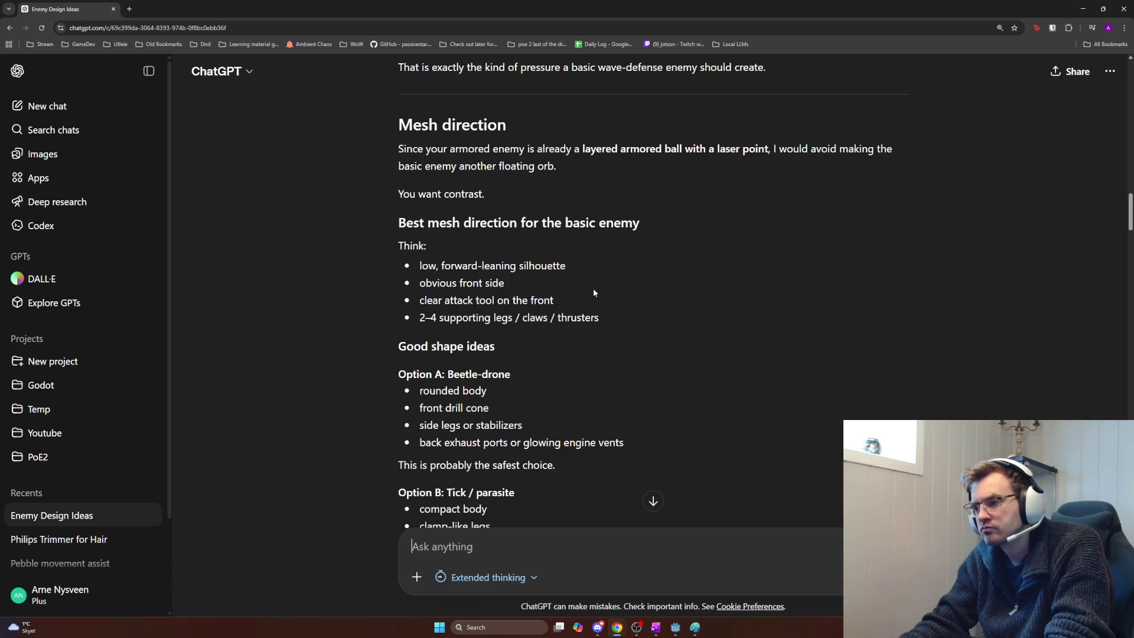
scroll(592, 288, "down", 1)
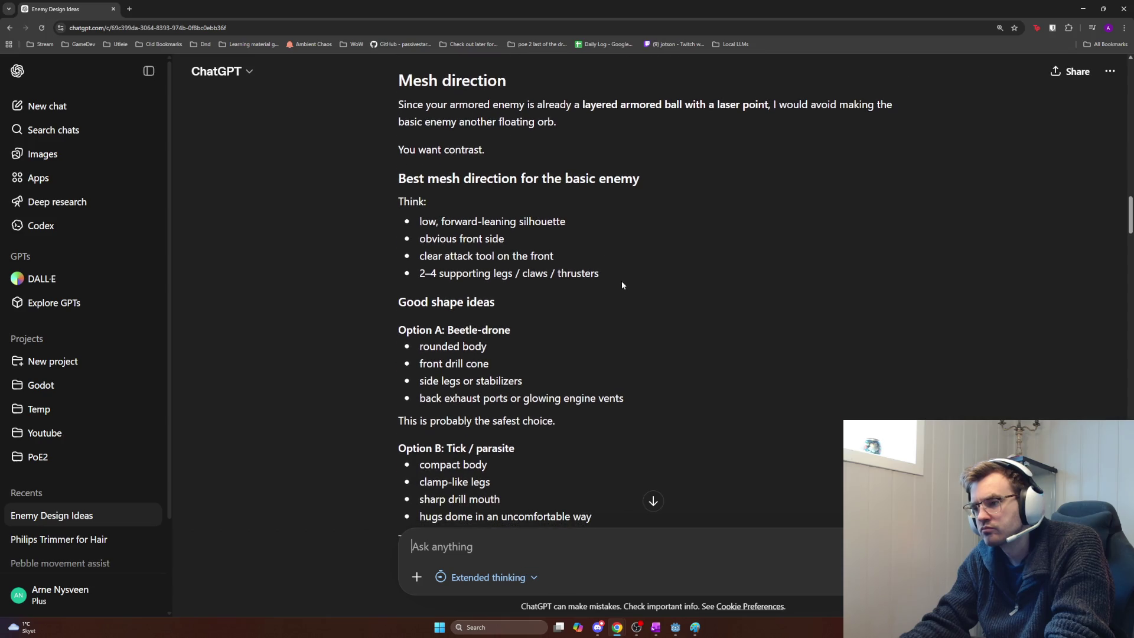
scroll(621, 281, "down", 1)
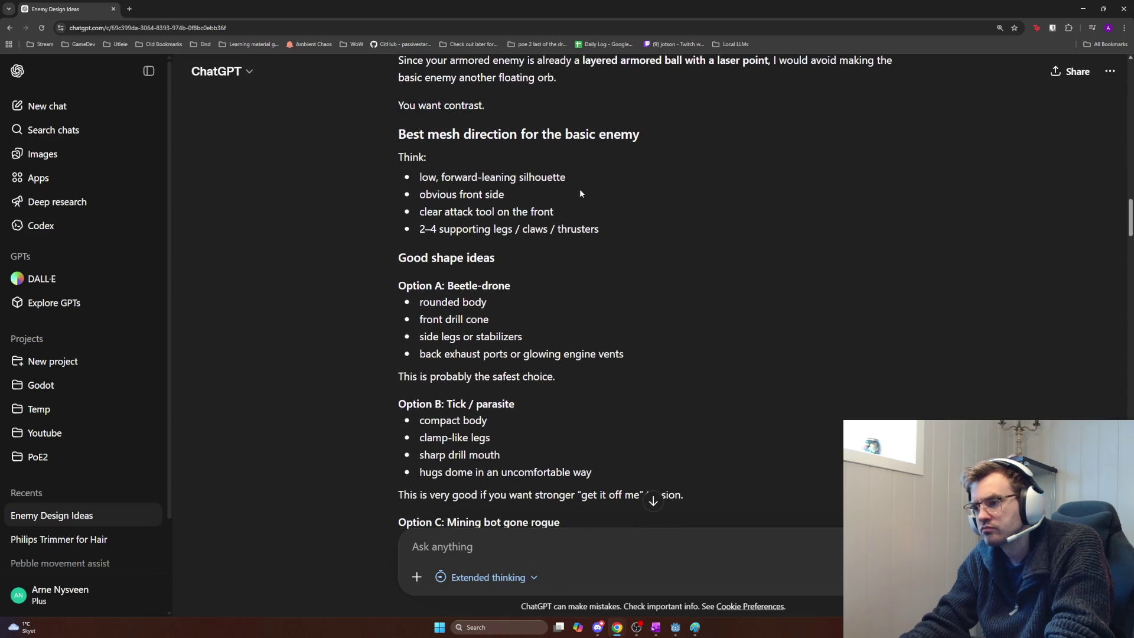
scroll(584, 195, "down", 1)
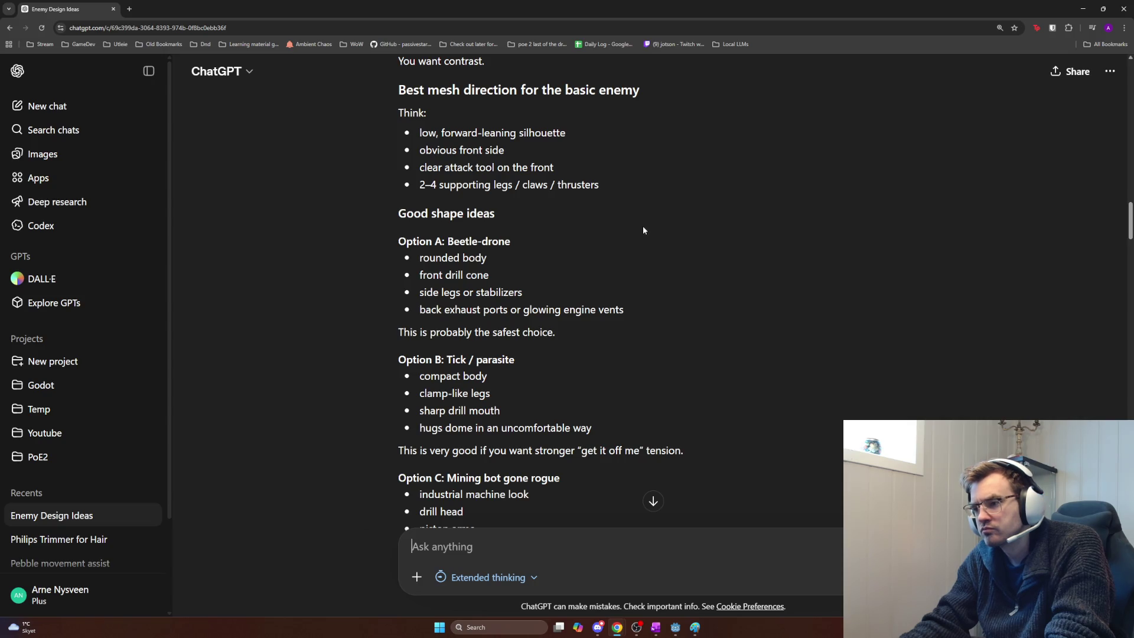
scroll(643, 227, "down", 1)
scroll(664, 229, "down", 1)
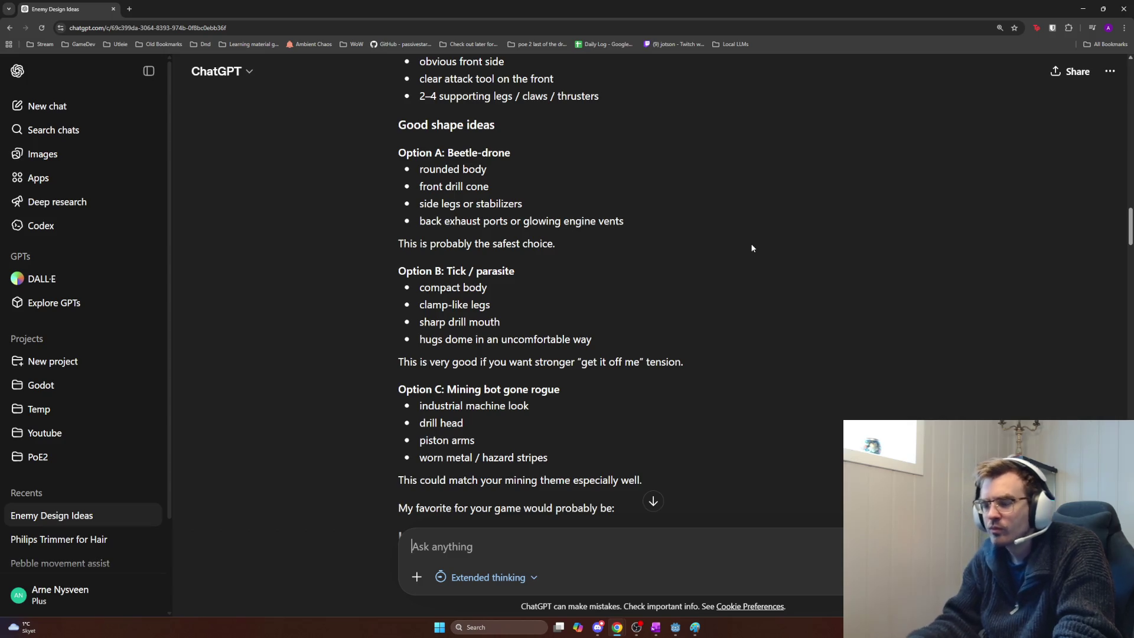
scroll(602, 216, "down", 2)
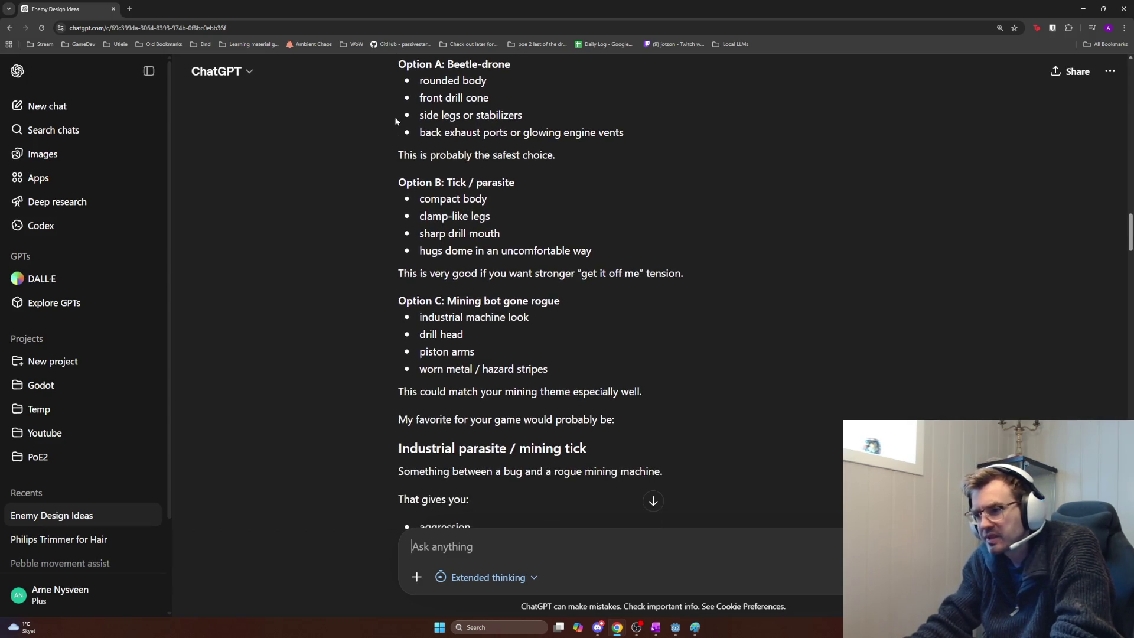
Step: Highlight the Option A and B text while reading, then switch to the Godot editor
left_click_drag(416, 69, 575, 183)
left_click(582, 189)
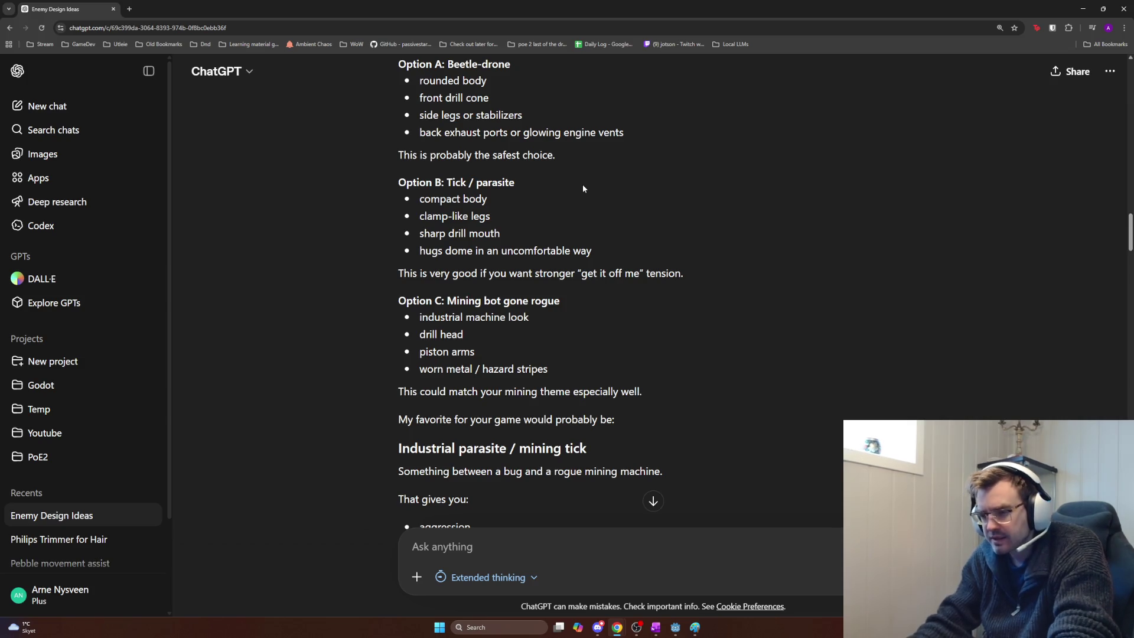
key("alt+Tab")
key("alt+shift+Tab")
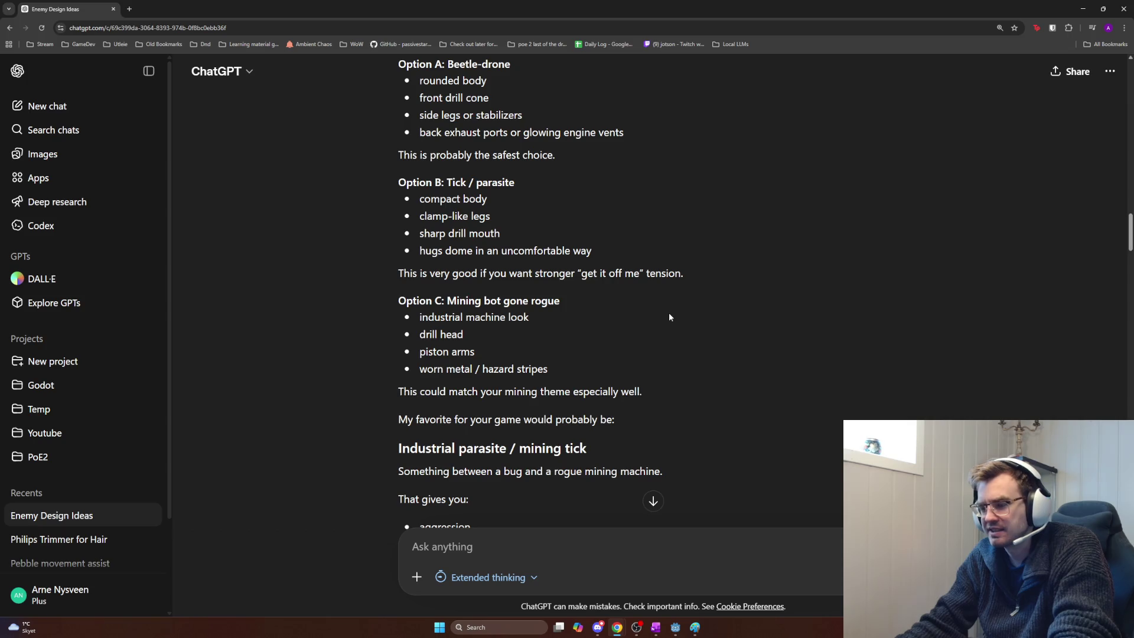
key("alt+Tab")
key("alt+Tab")
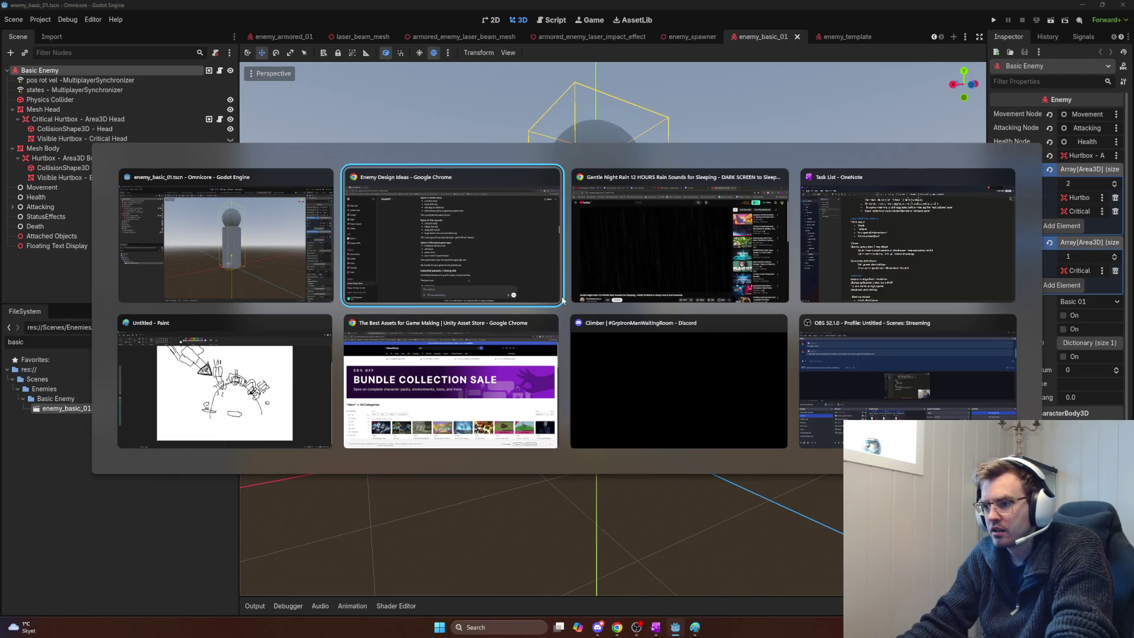
Step: Open the Enemies page in the Brainstorming section and place the cursor after the Mine Enemy notes
key("alt+Tab")
key("alt+Tab")
key("alt+Tab")
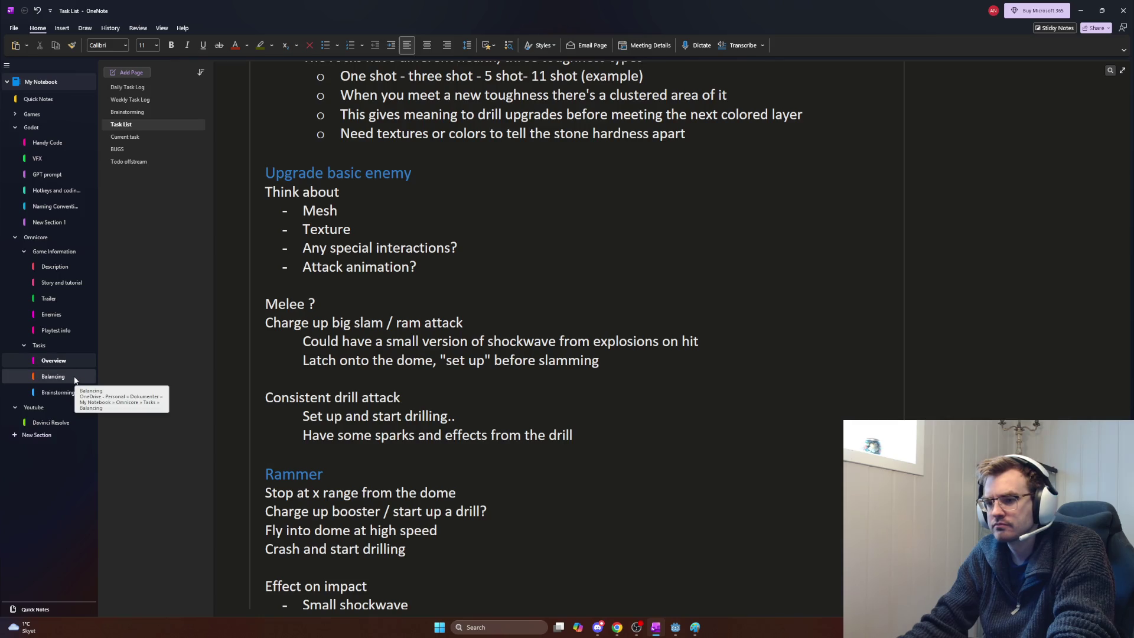
left_click(62, 392)
left_click(145, 125)
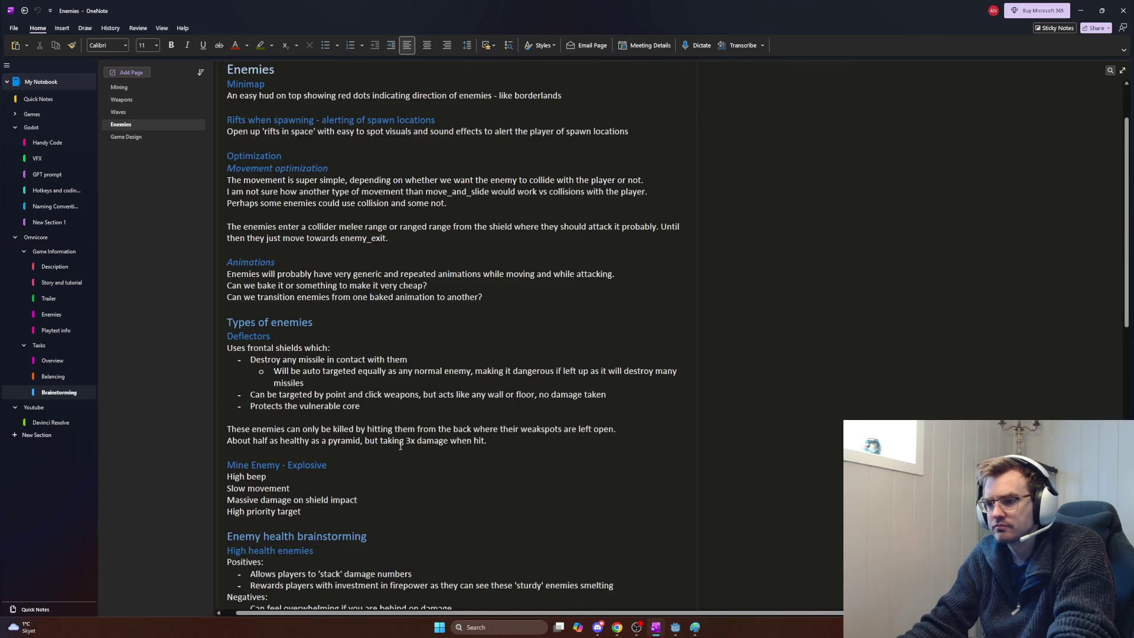
scroll(398, 496, "down", 5)
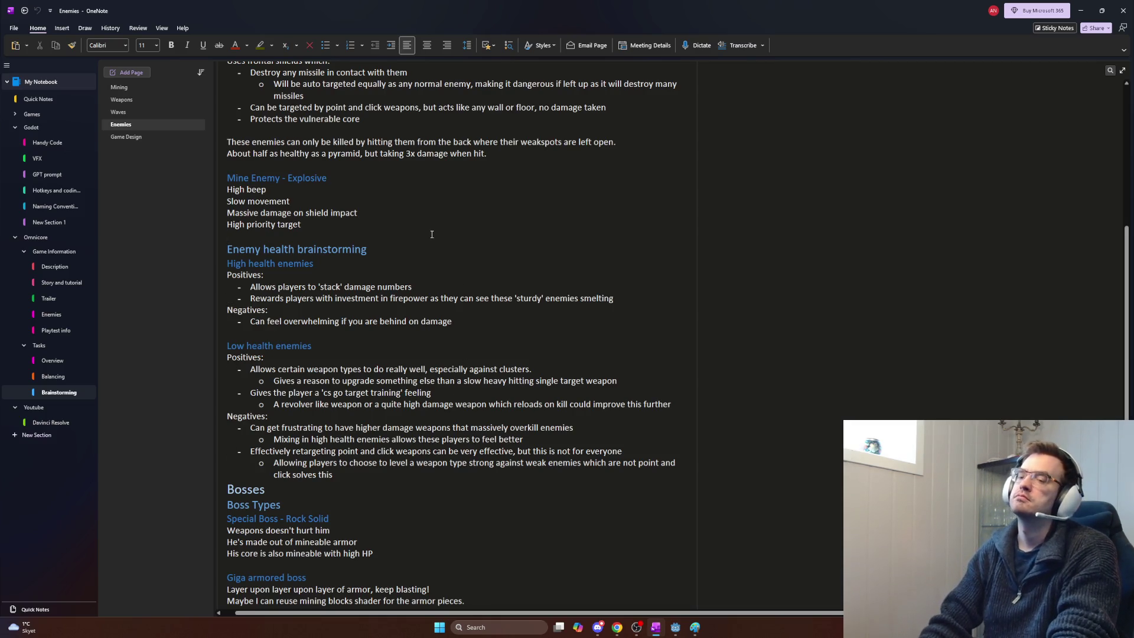
left_click(431, 234)
Step: Add a Scourge heading: created without a model; could be mosquito-like robots with drills for suckers
key("Return")
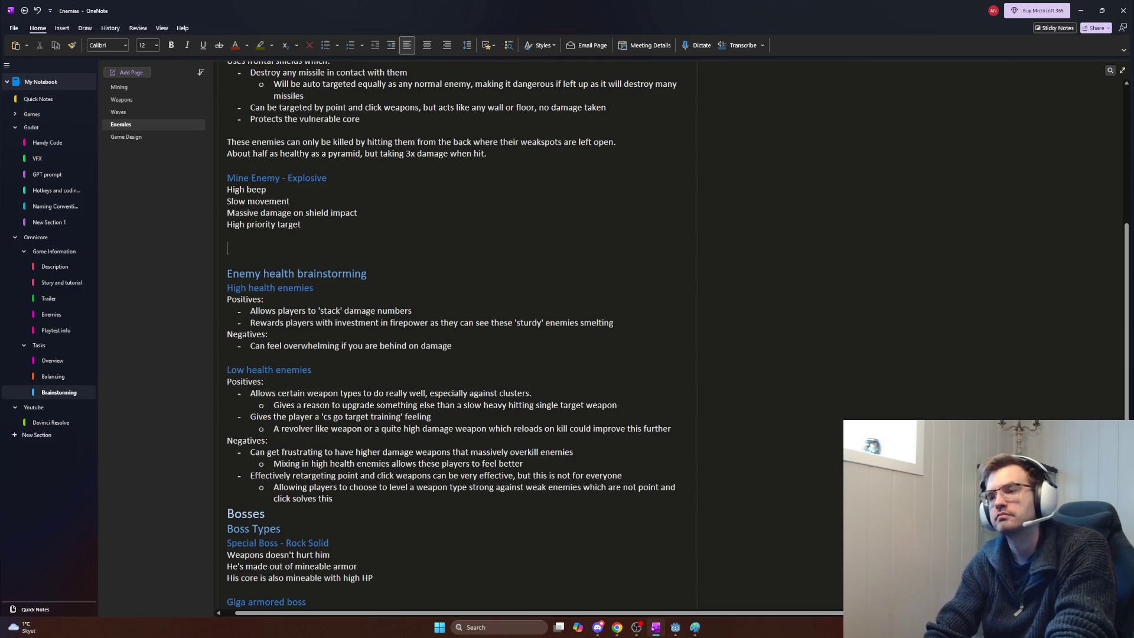
type("Scourge")
key("Return")
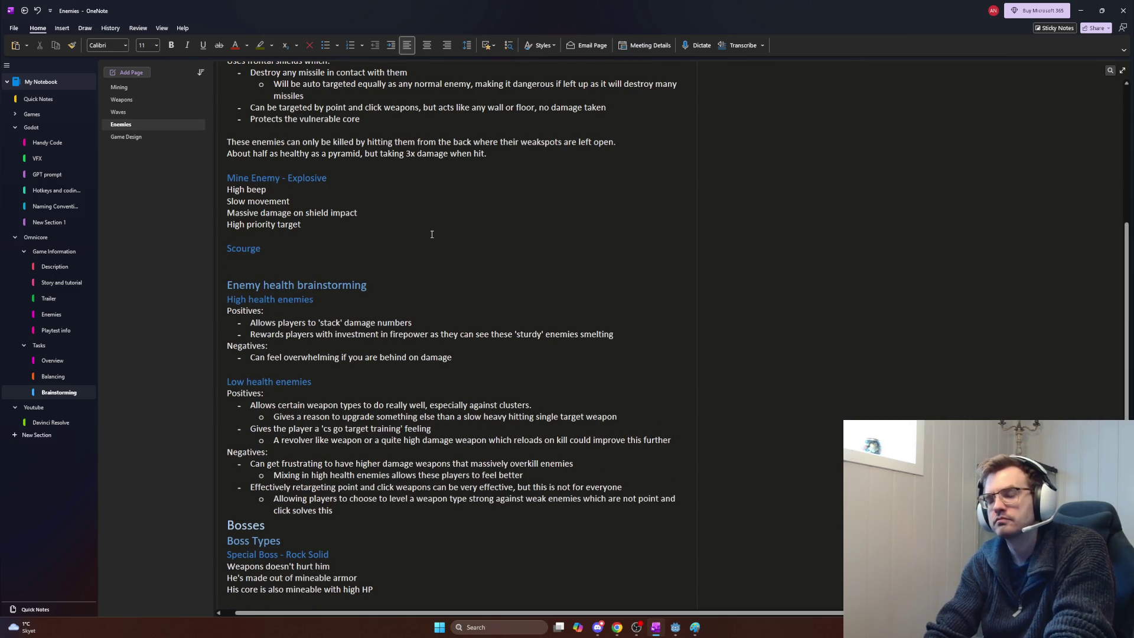
type("Scourge is")
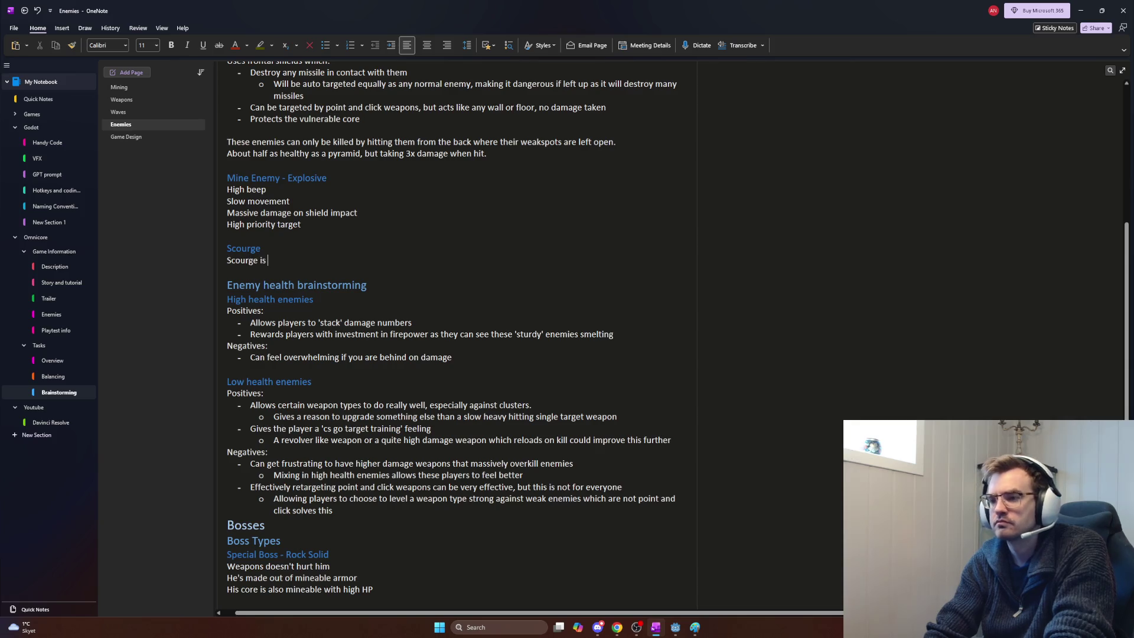
type(" crea")
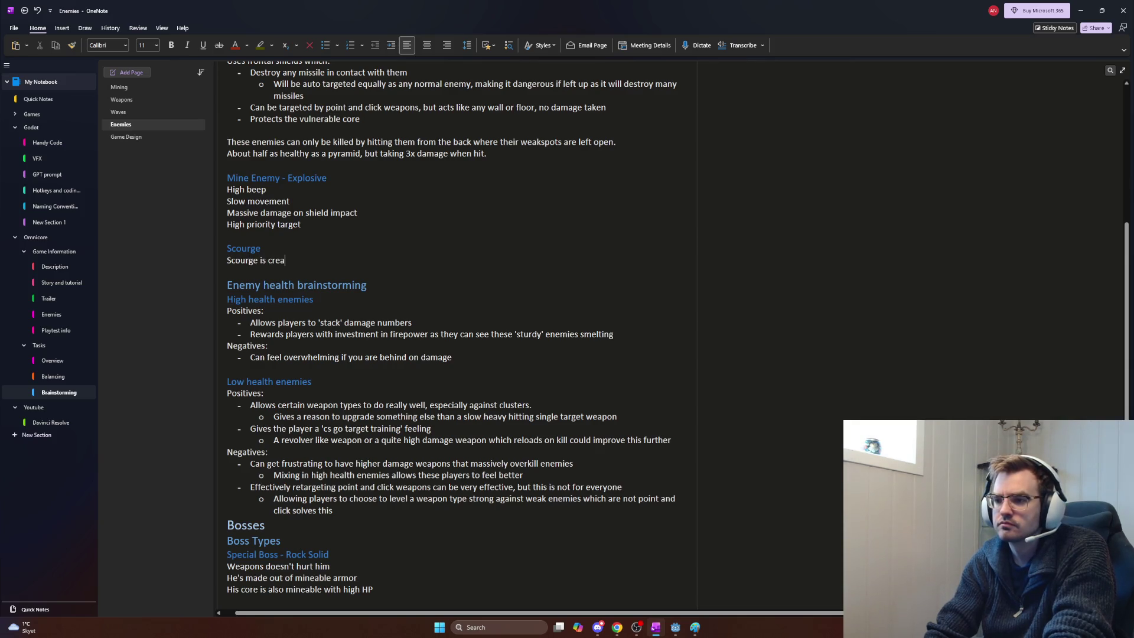
type("ted without a model")
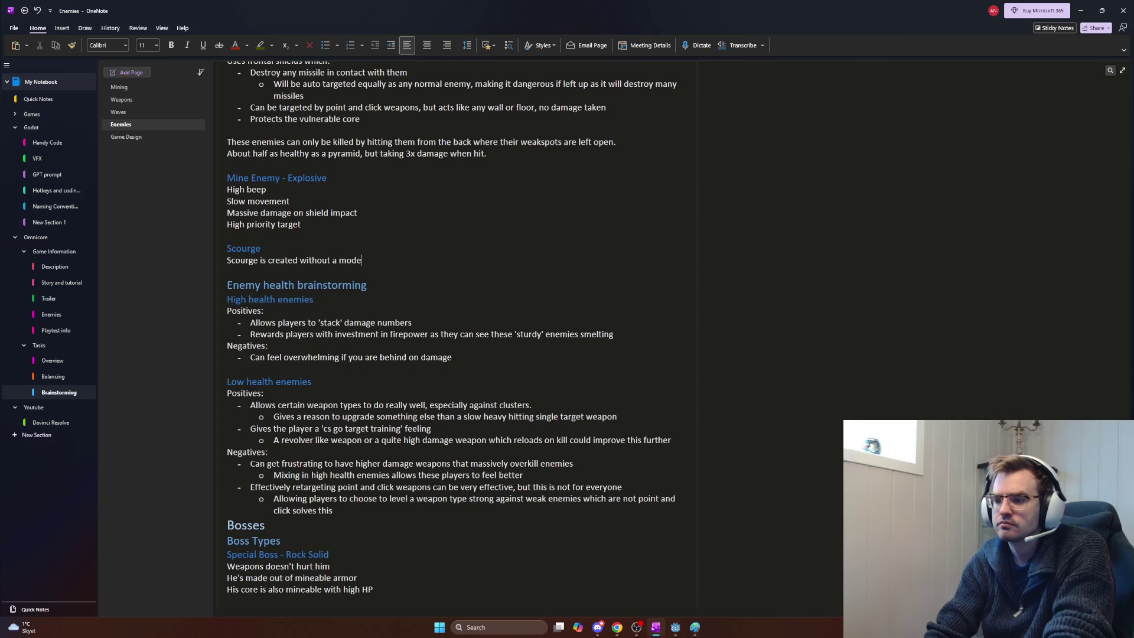
key("Return")
type("A model")
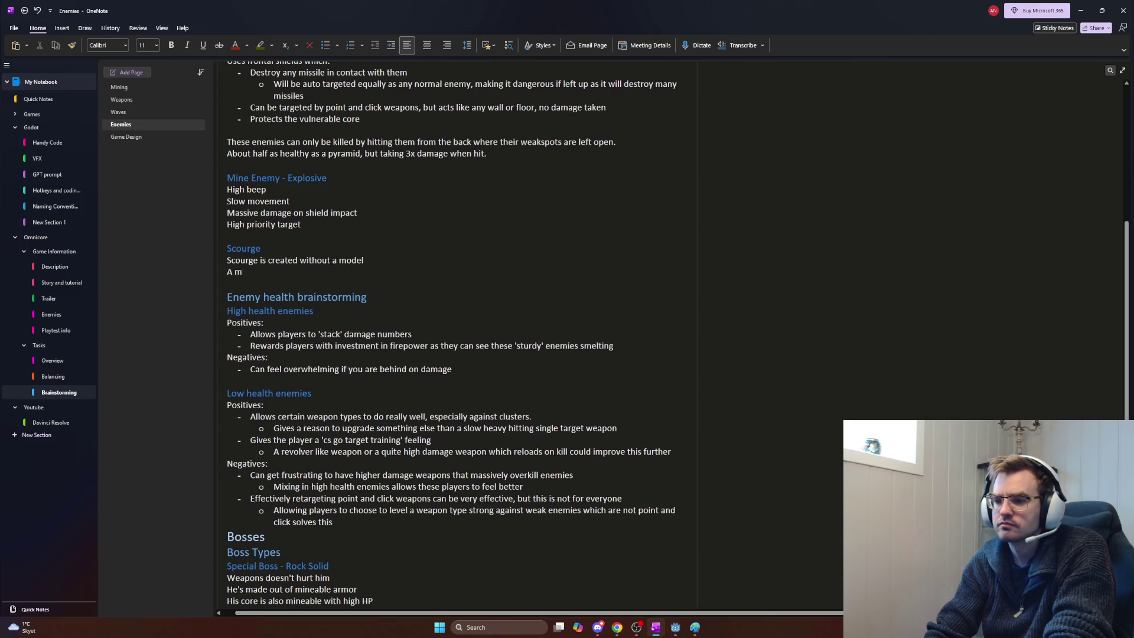
type(" coul")
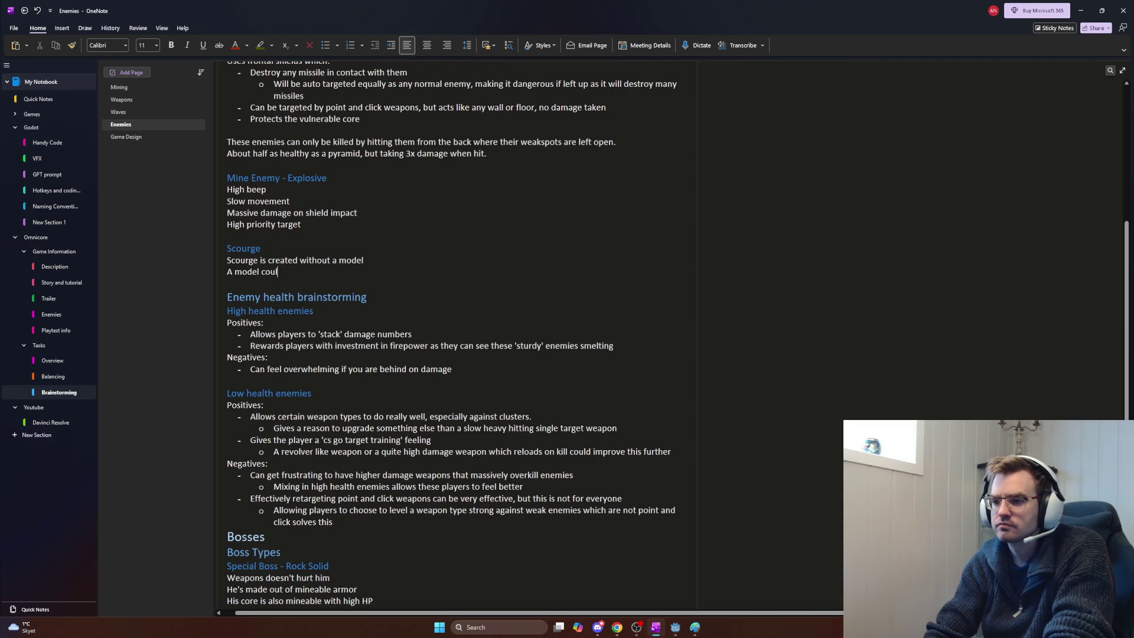
type("d be mosquite like")
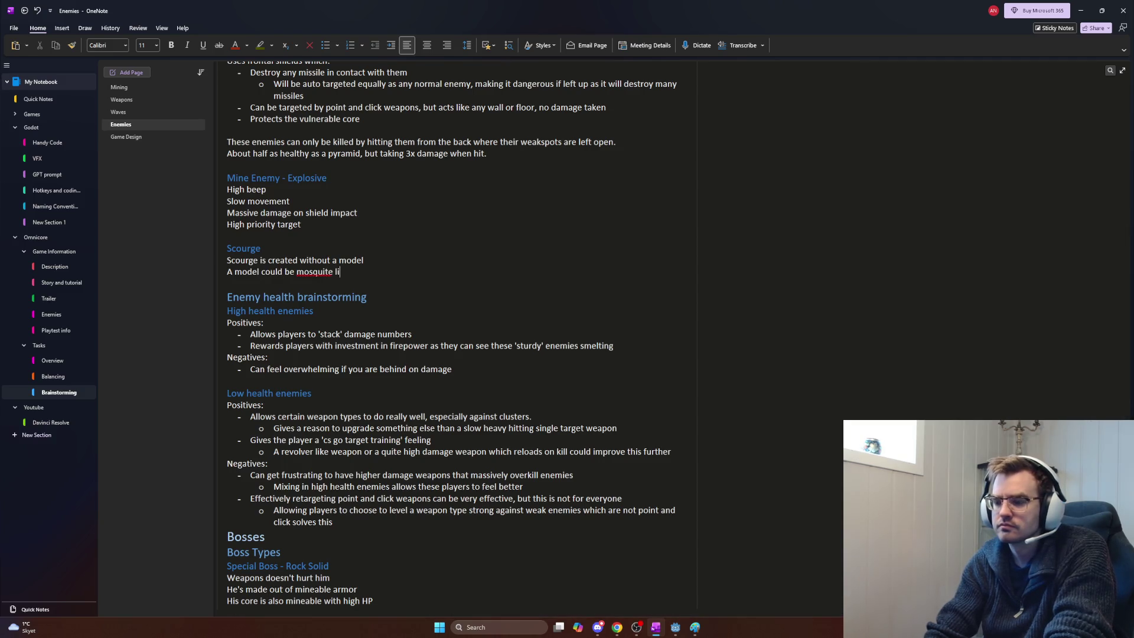
key("BackSpace")
key("BackSpace")
key("BackSpace")
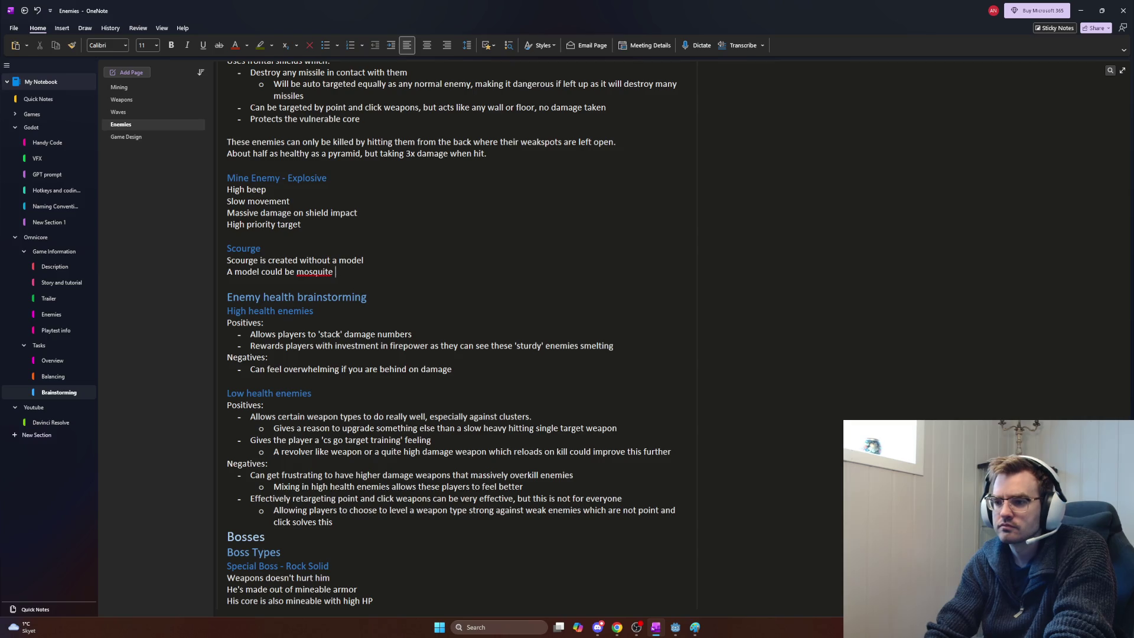
type("o like r")
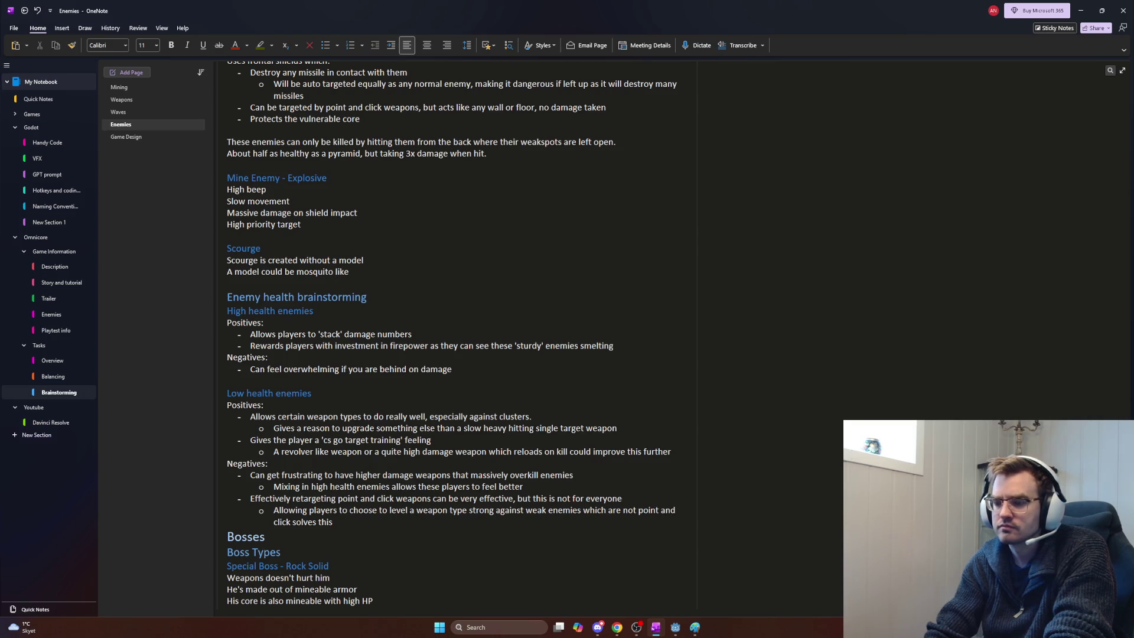
type("obots w")
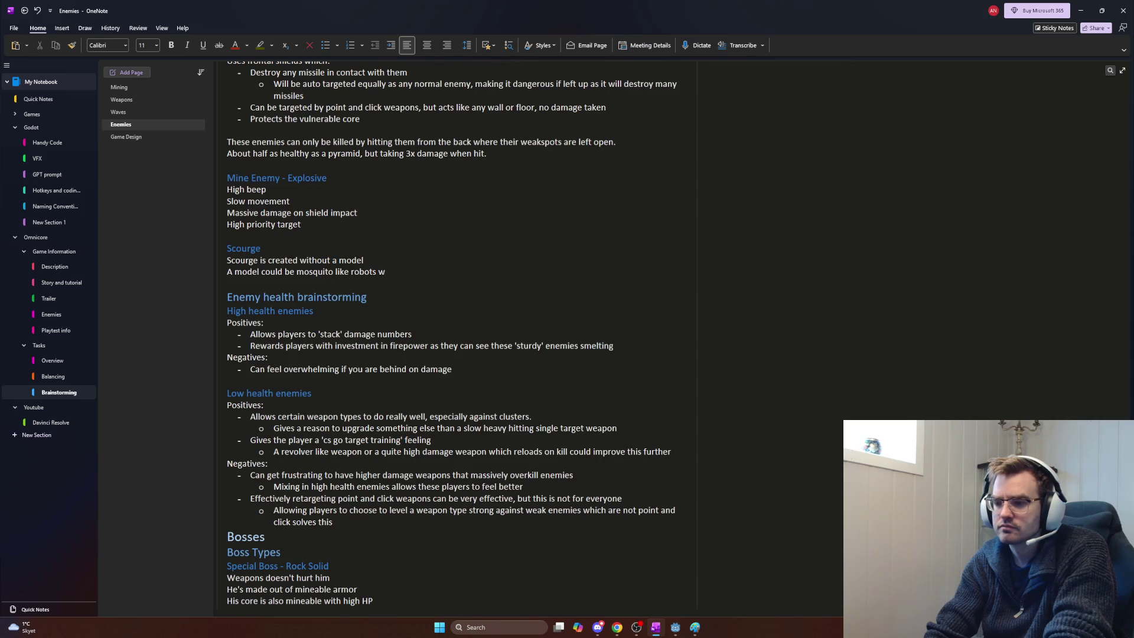
type("ith drills for")
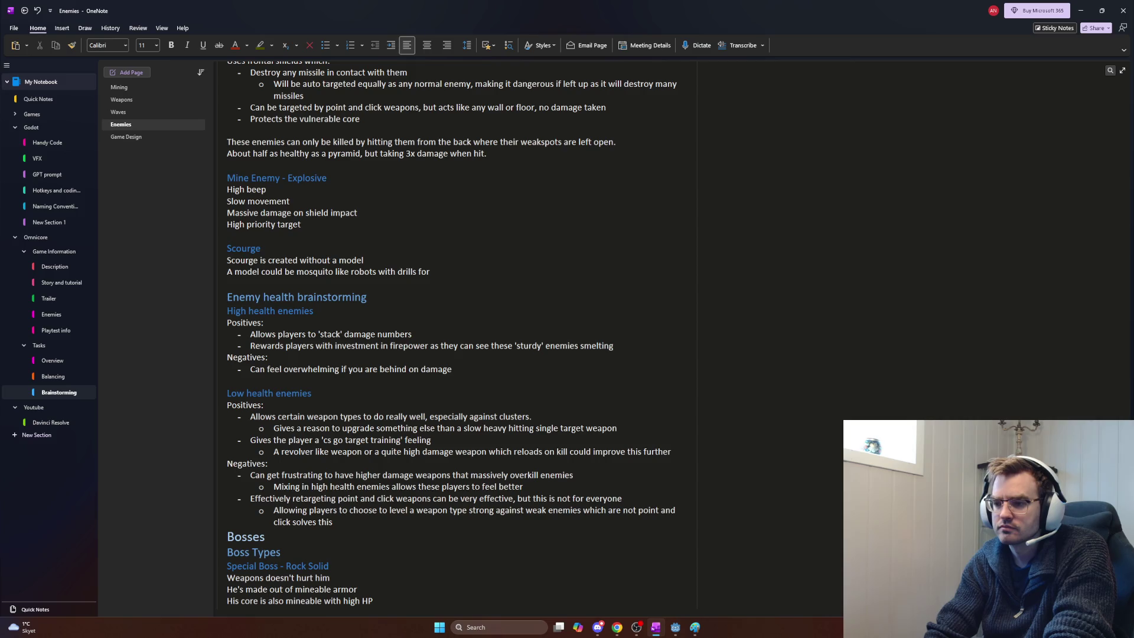
type(" suckers")
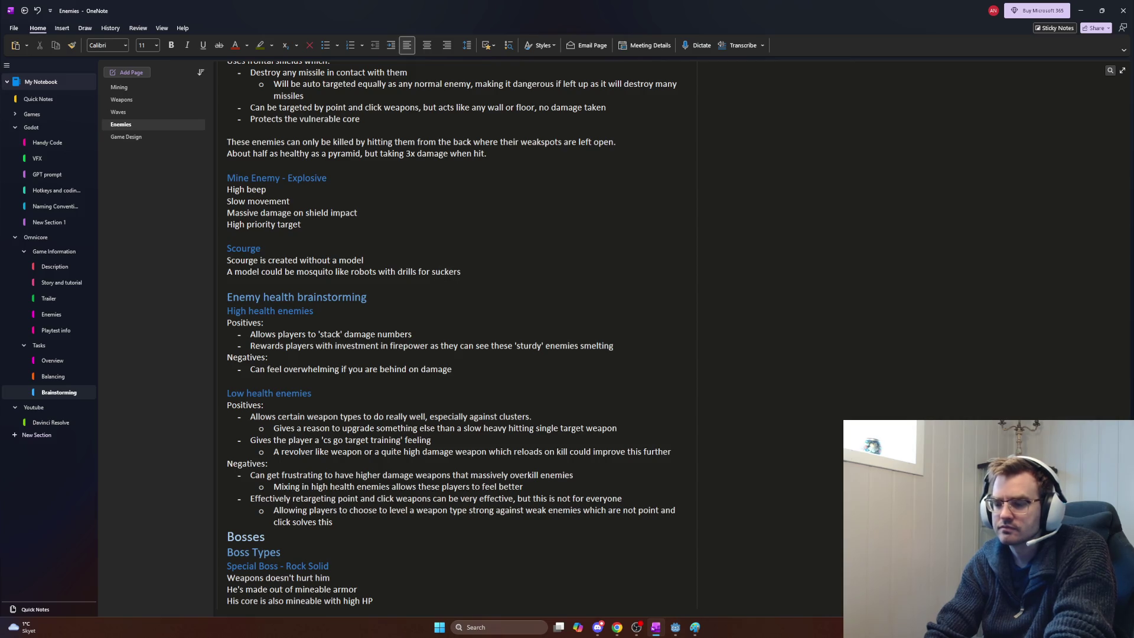
Step: Add the line 'Fit annoying swarm-like enemy' below the Scourge description and leave OneNote
key("Return")
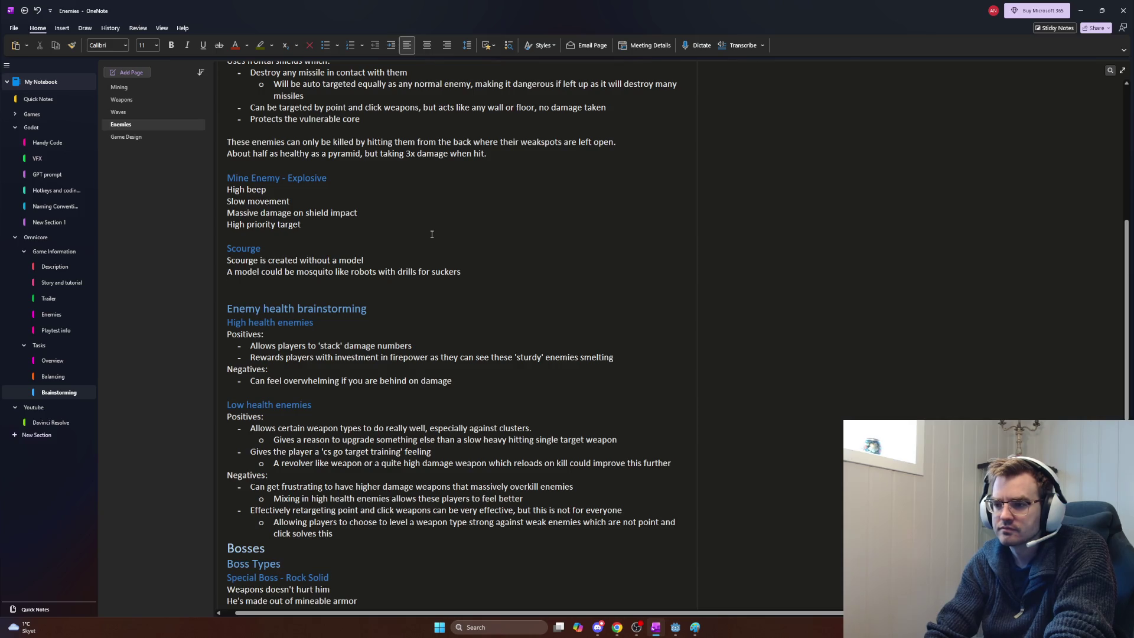
type("Fit a")
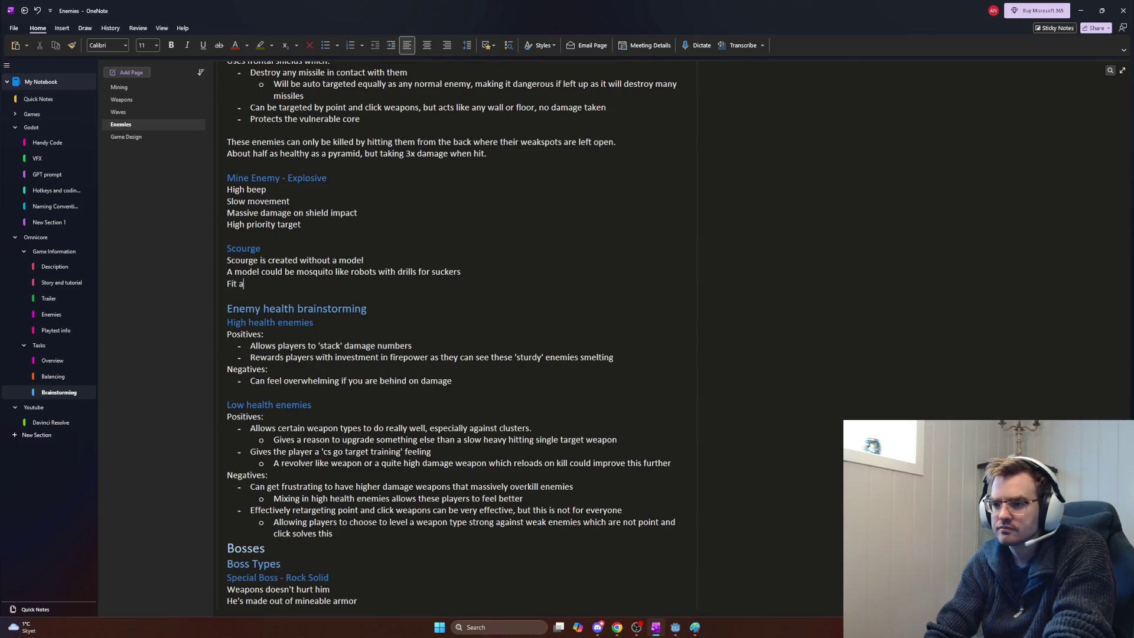
type("nnoying")
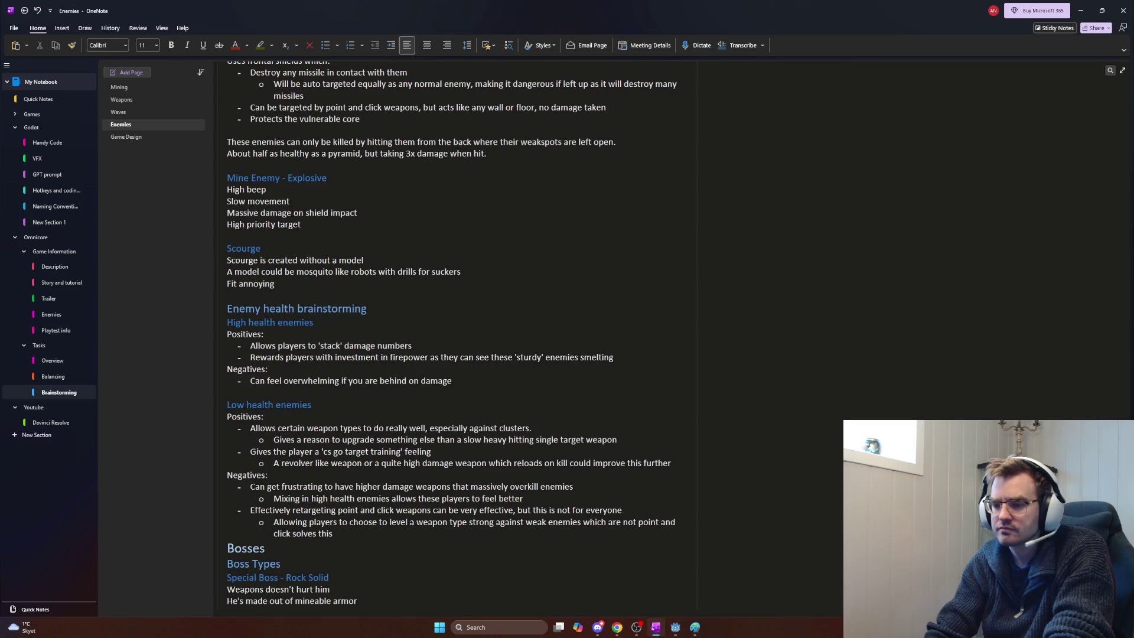
type(" swarmy")
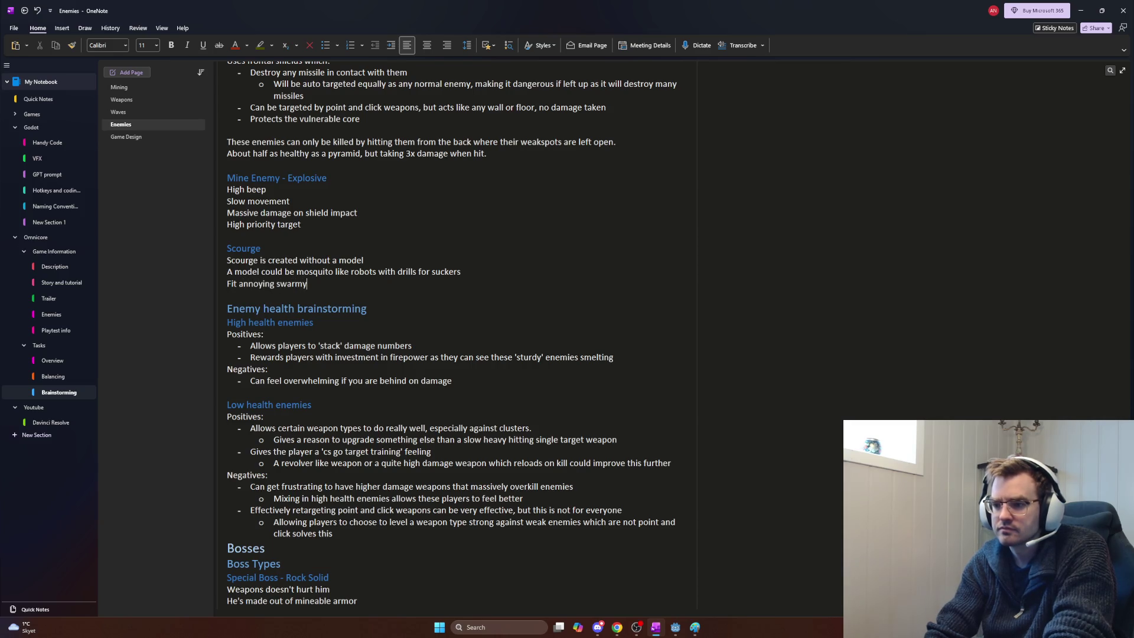
key("BackSpace")
type("-like enemy")
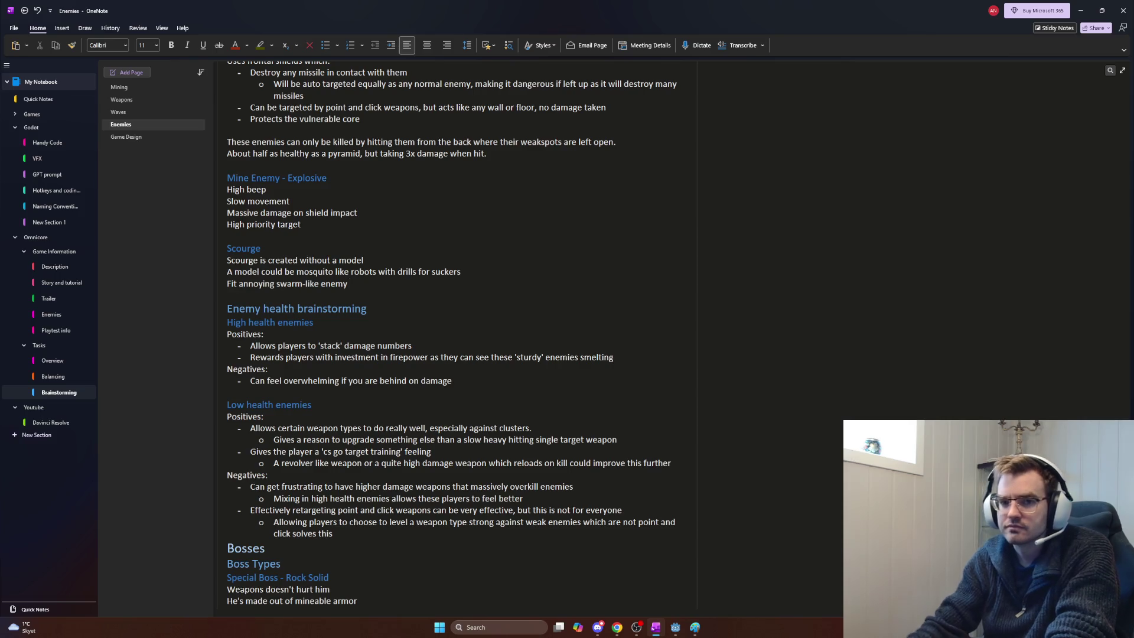
key("alt+Tab")
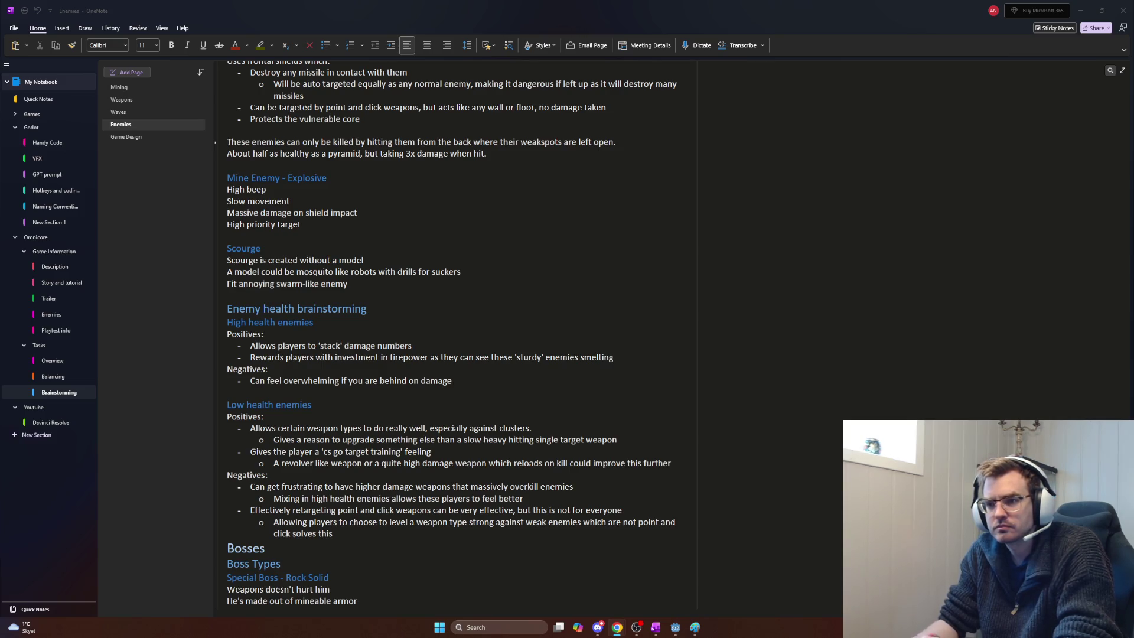
Step: Show the Waves page notes on wave timer pause, special waves, rewards and difficulty
left_click(136, 111)
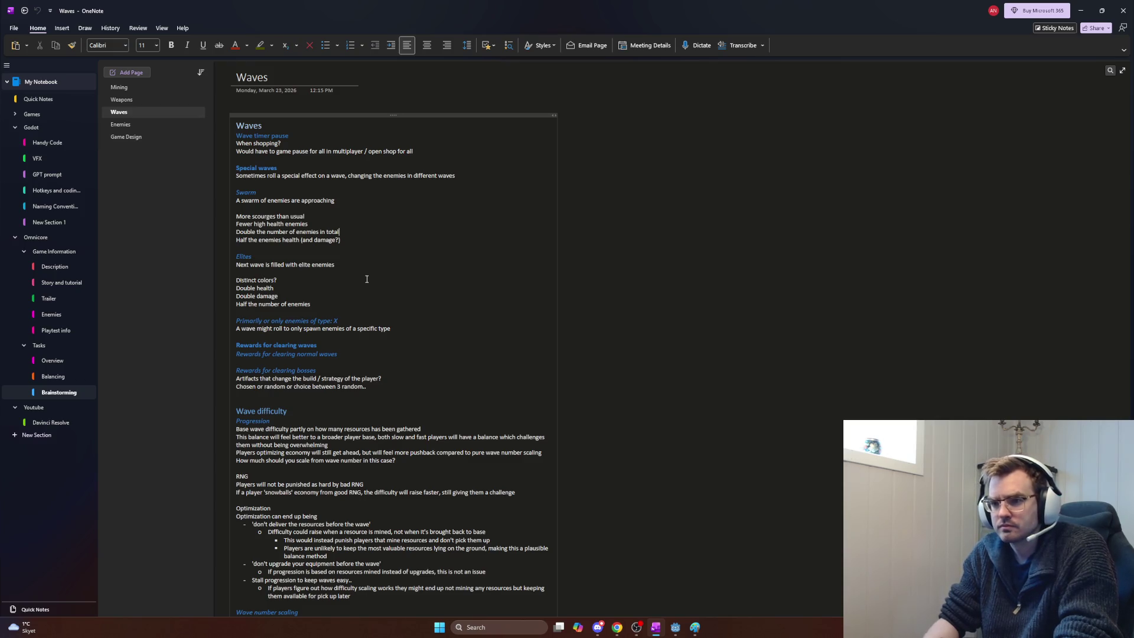
Step: Move from the Waves page to the next page, Enemies, with Ctrl+Page Down
key("ctrl+Page_Down")
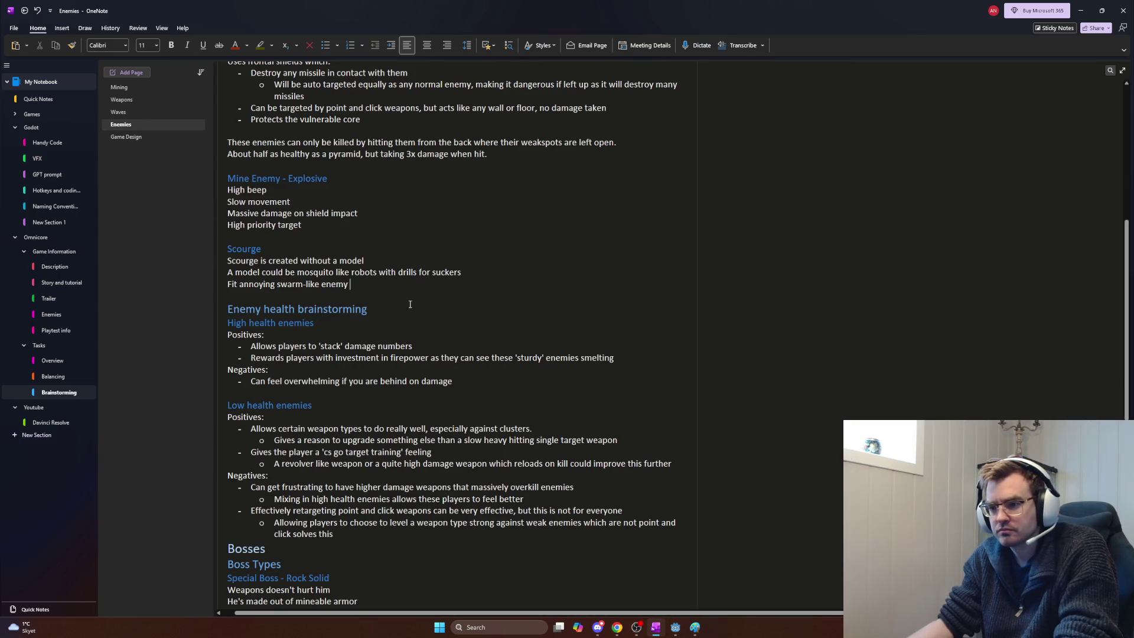
Step: Place the cursor after the Scourge notes, switch to the ChatGPT Chrome window, and open a new tab
scroll(425, 351, "up", 3)
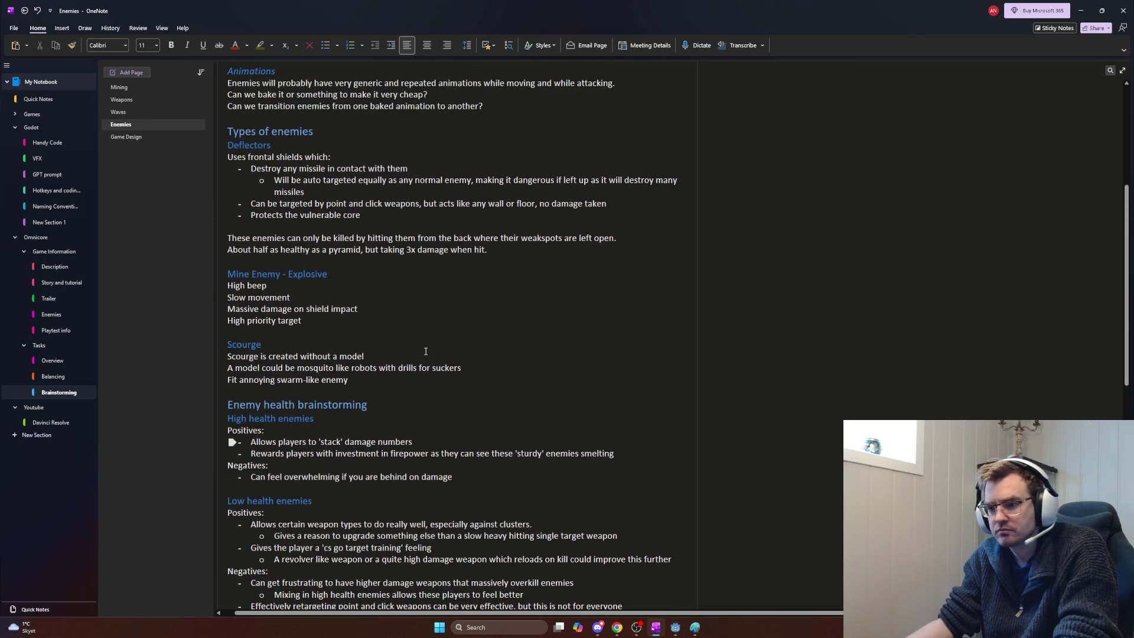
left_click(463, 377)
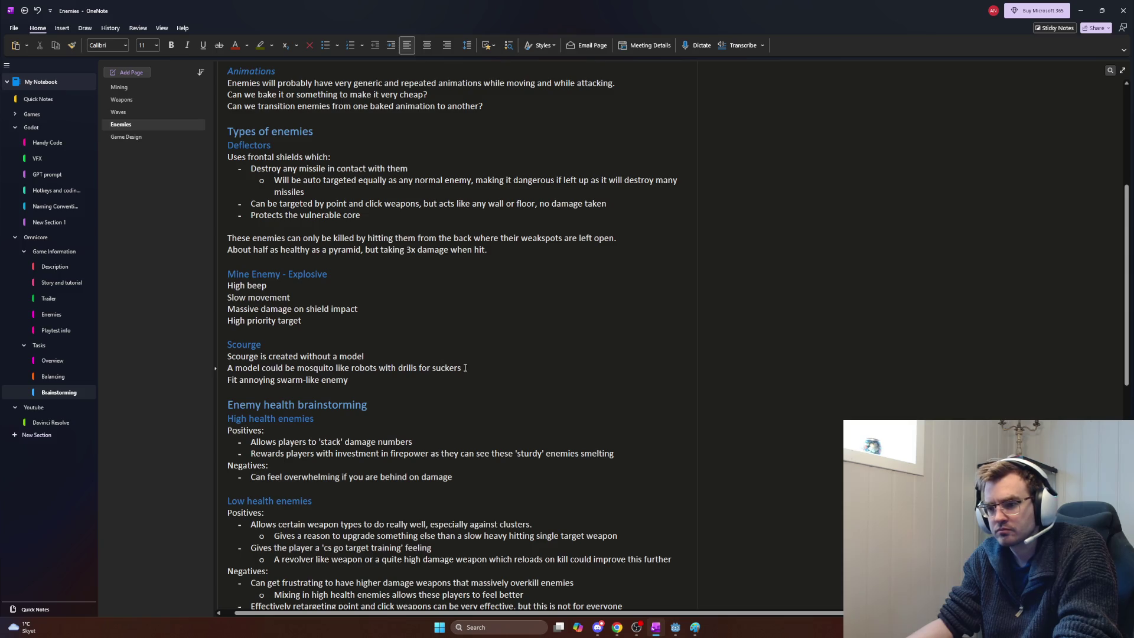
scroll(465, 367, "up", 3)
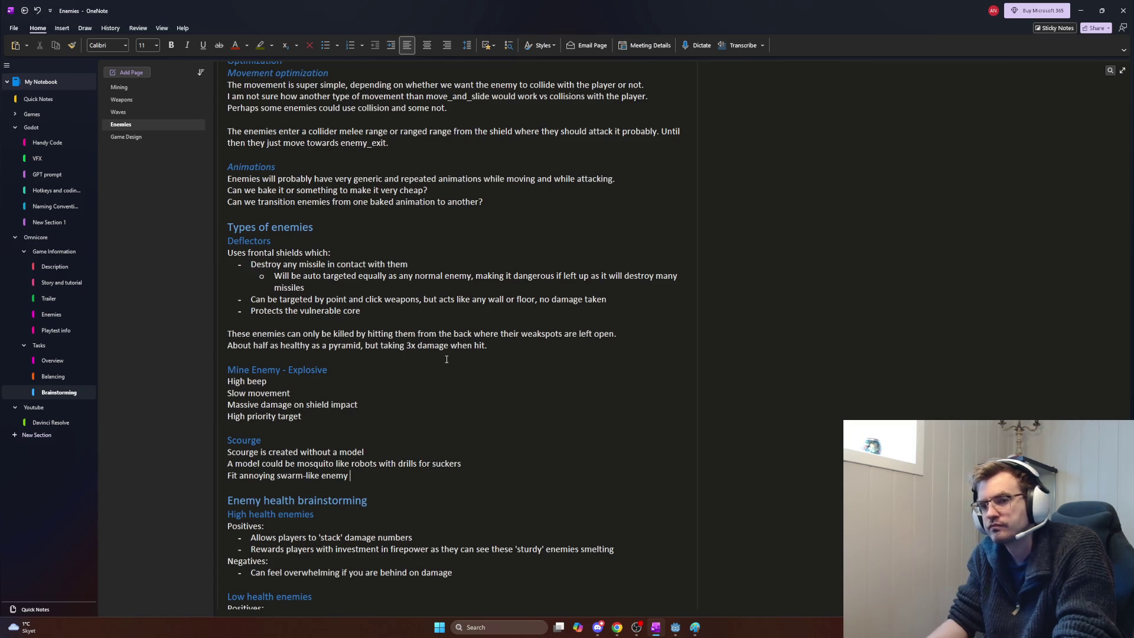
key("alt+Tab")
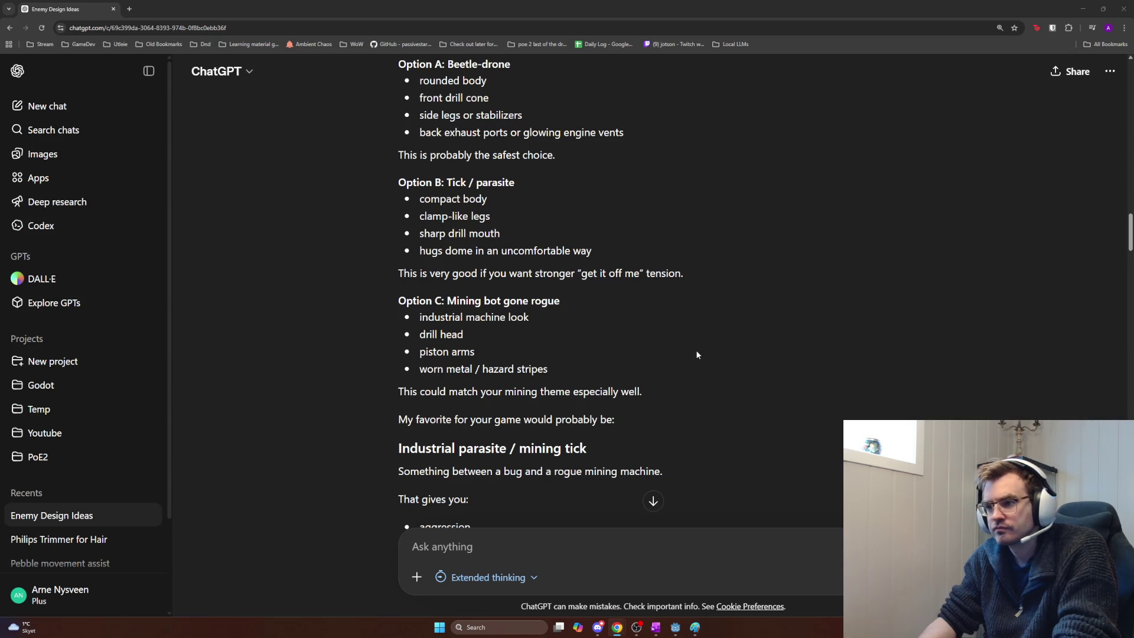
left_click(129, 8)
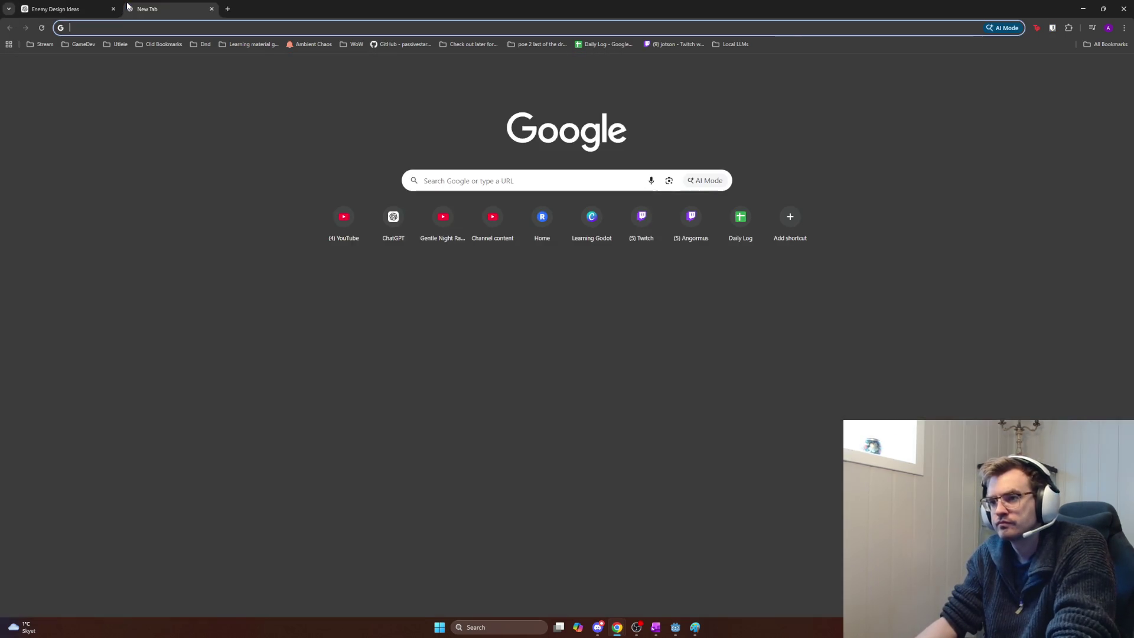
Step: Search Google for the autocompleted 'beetlejuice' and show its image results
type("beetl")
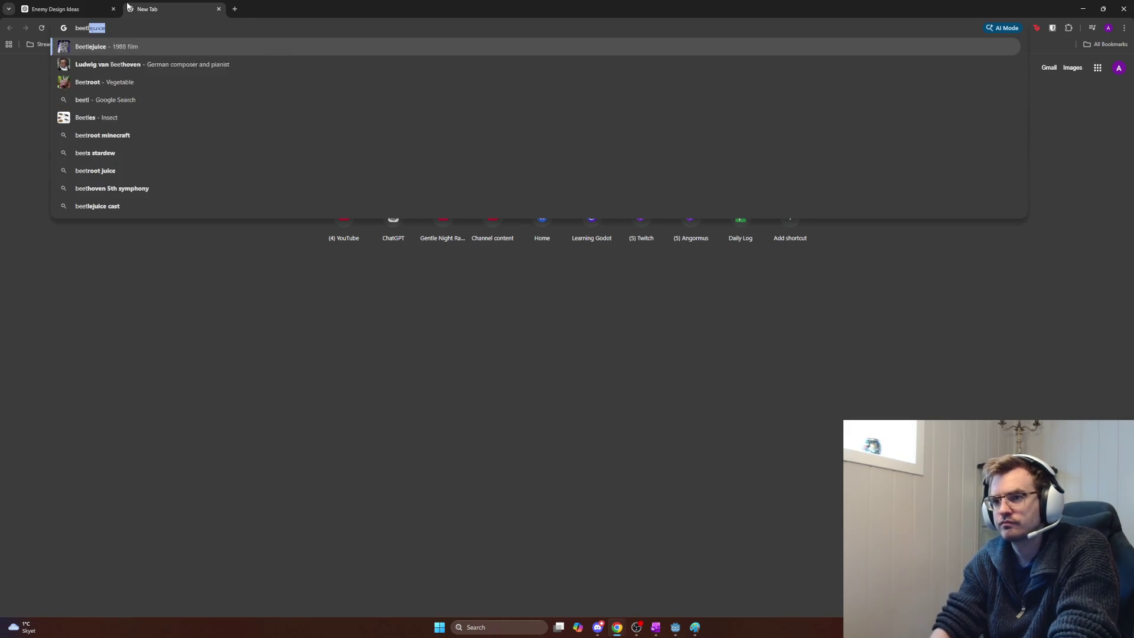
key("Return")
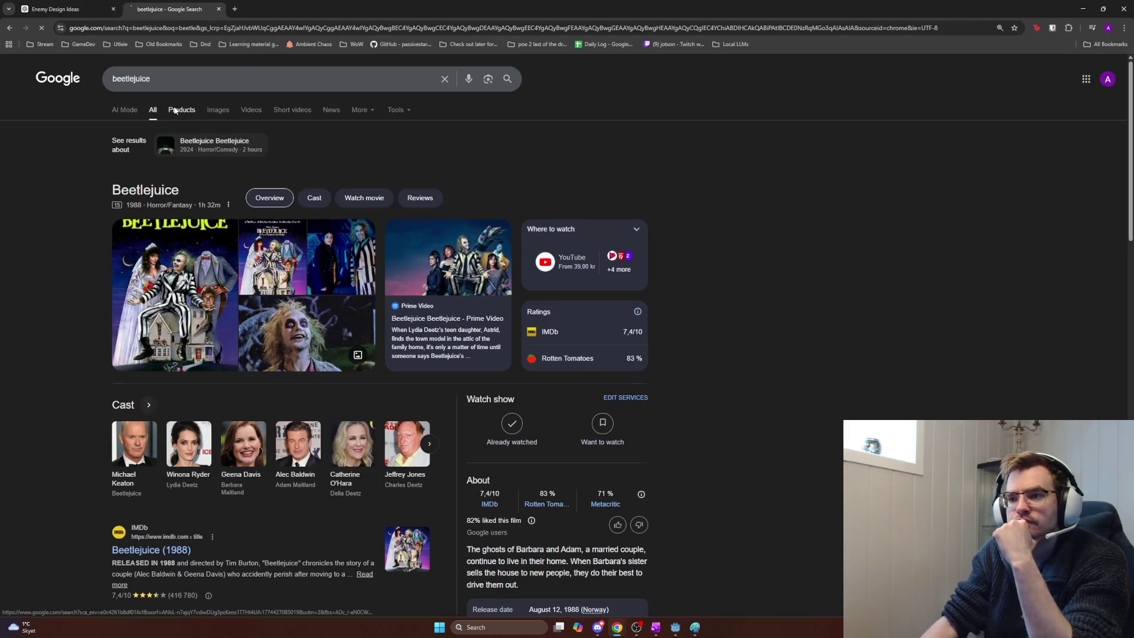
left_click(174, 109)
left_click(219, 109)
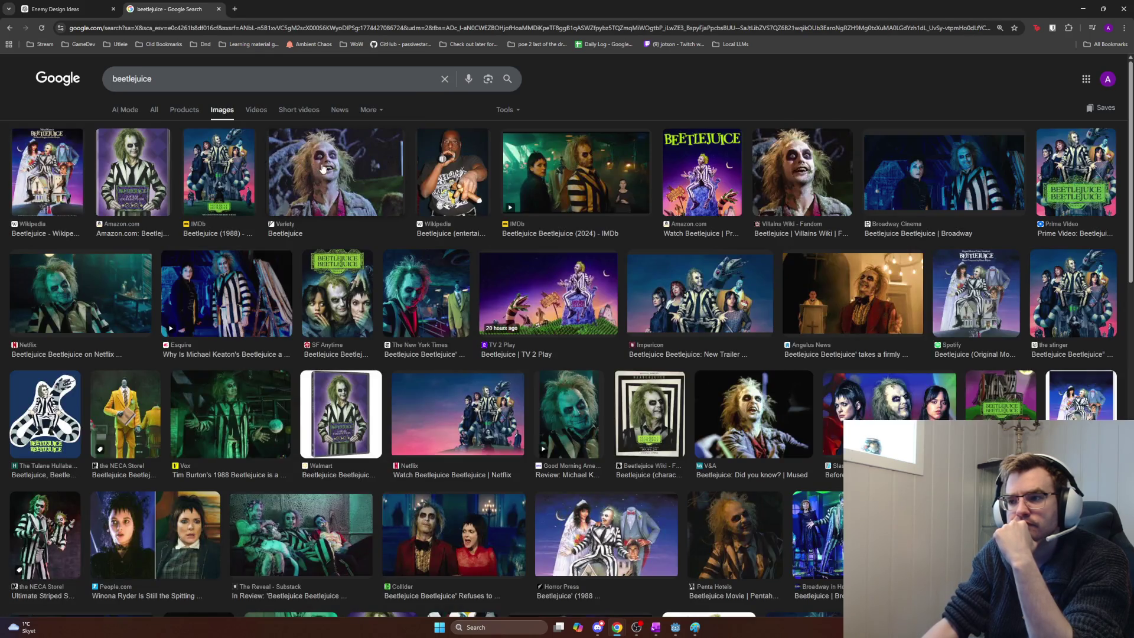
scroll(357, 159, "down", 3)
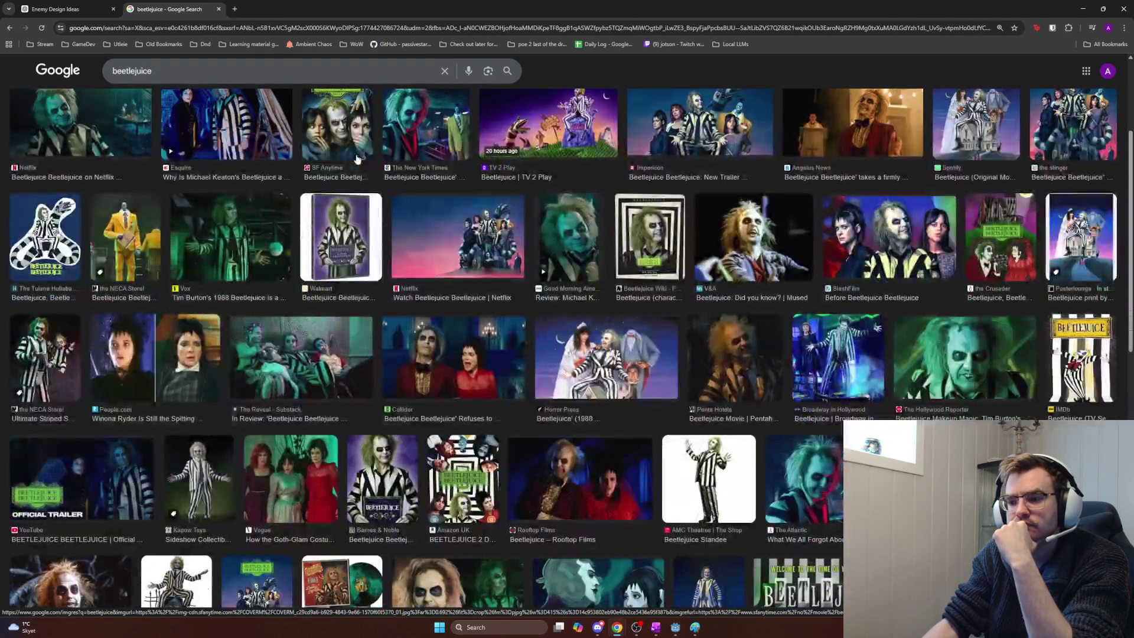
scroll(357, 160, "down", 3)
Step: Shorten the image query to 'beetle', browse the results, then return to Godot
left_click(252, 68)
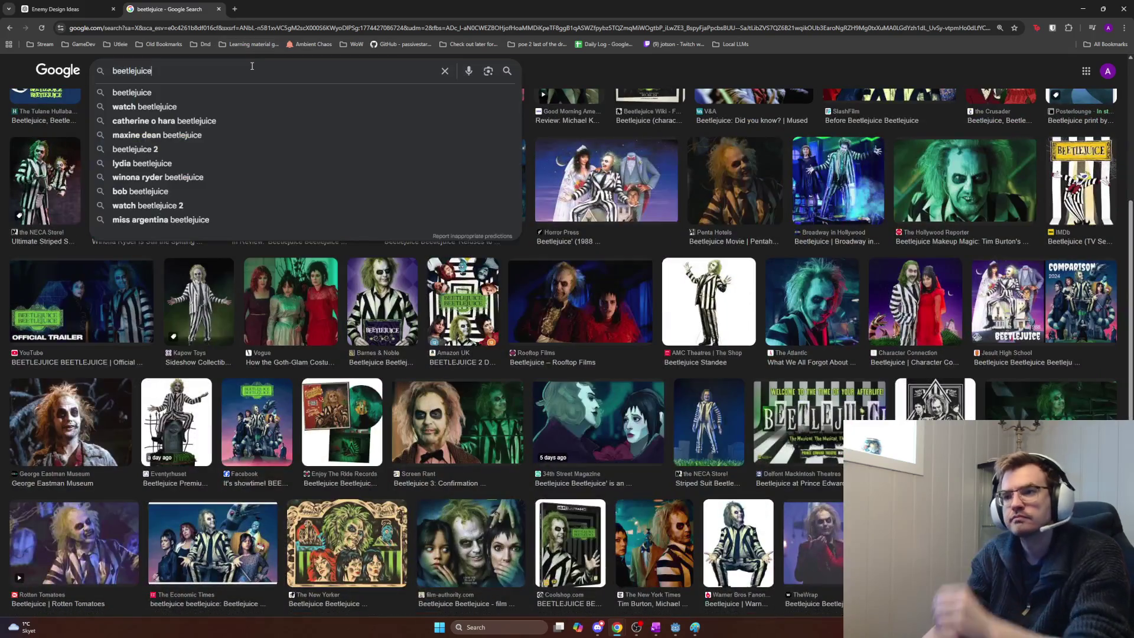
key("BackSpace")
key("BackSpace")
key("BackSpace")
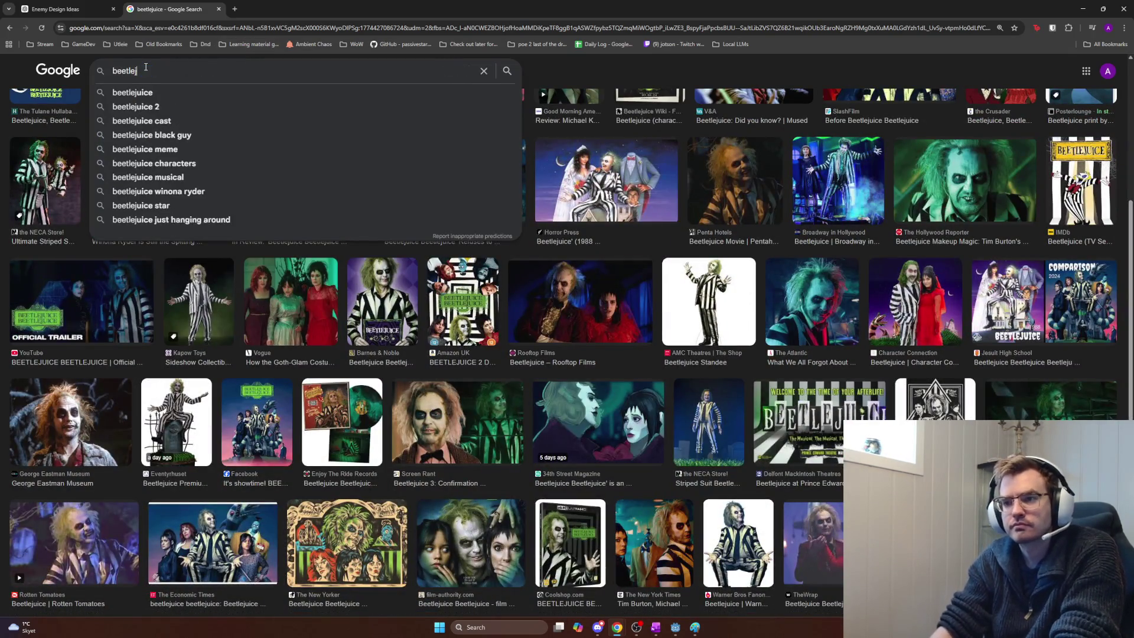
key("BackSpace")
key("Return")
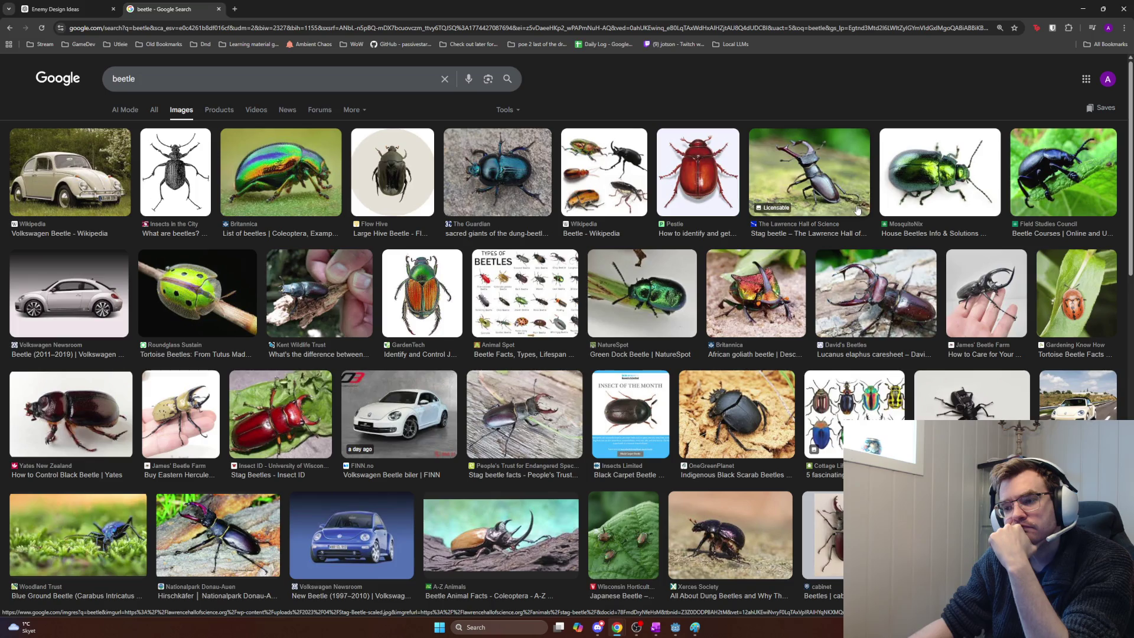
scroll(857, 213, "down", 1)
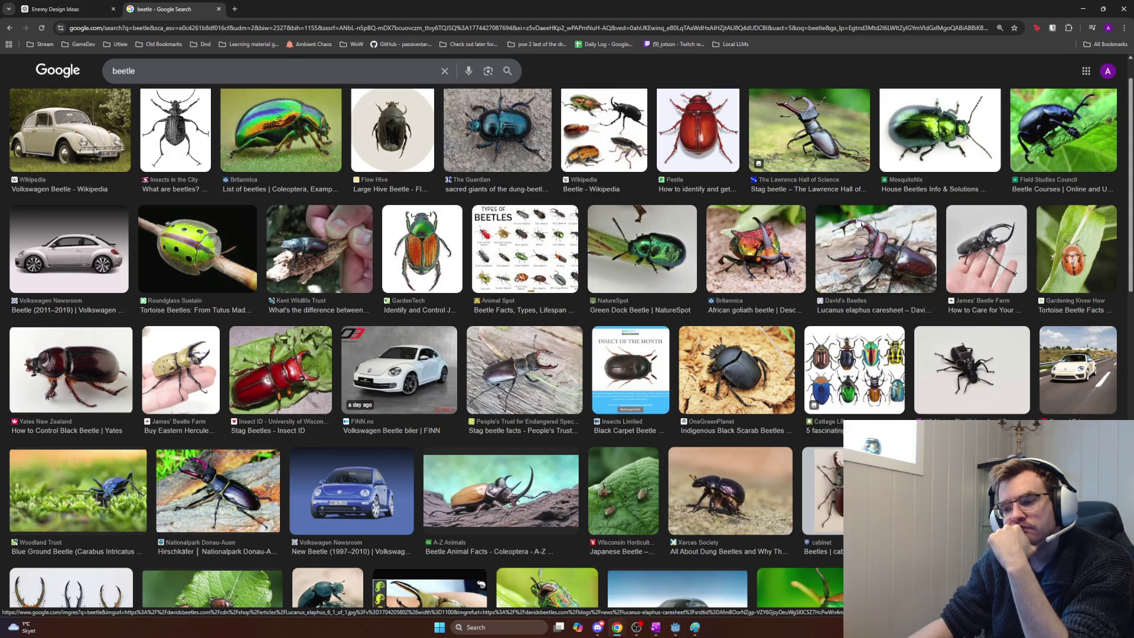
scroll(857, 221, "up", 1)
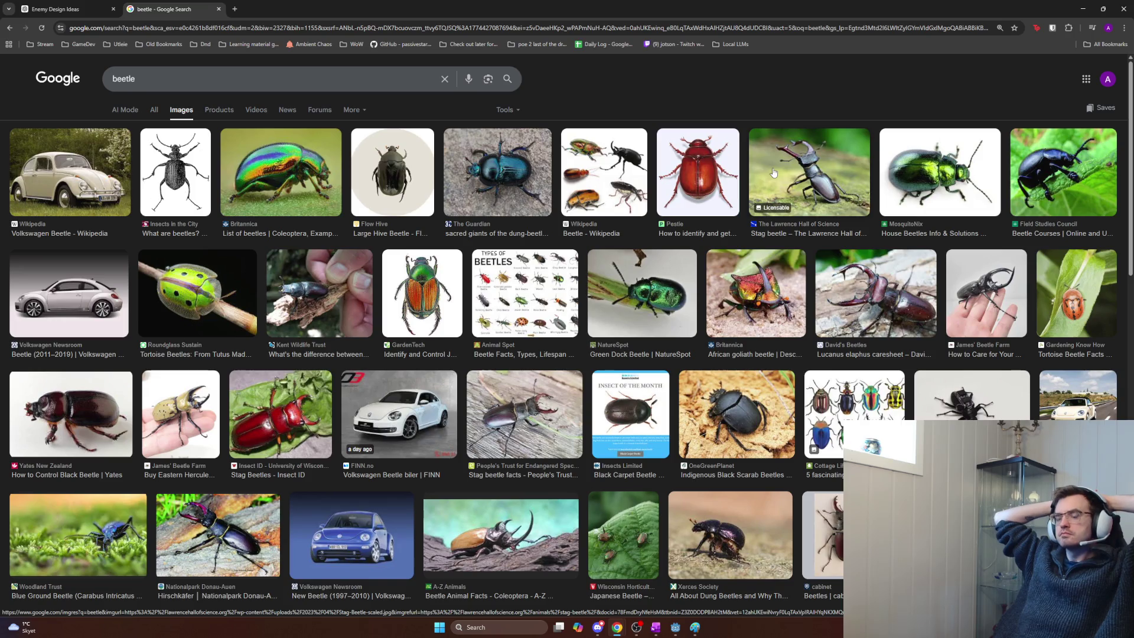
key("alt+Tab")
key("Tab")
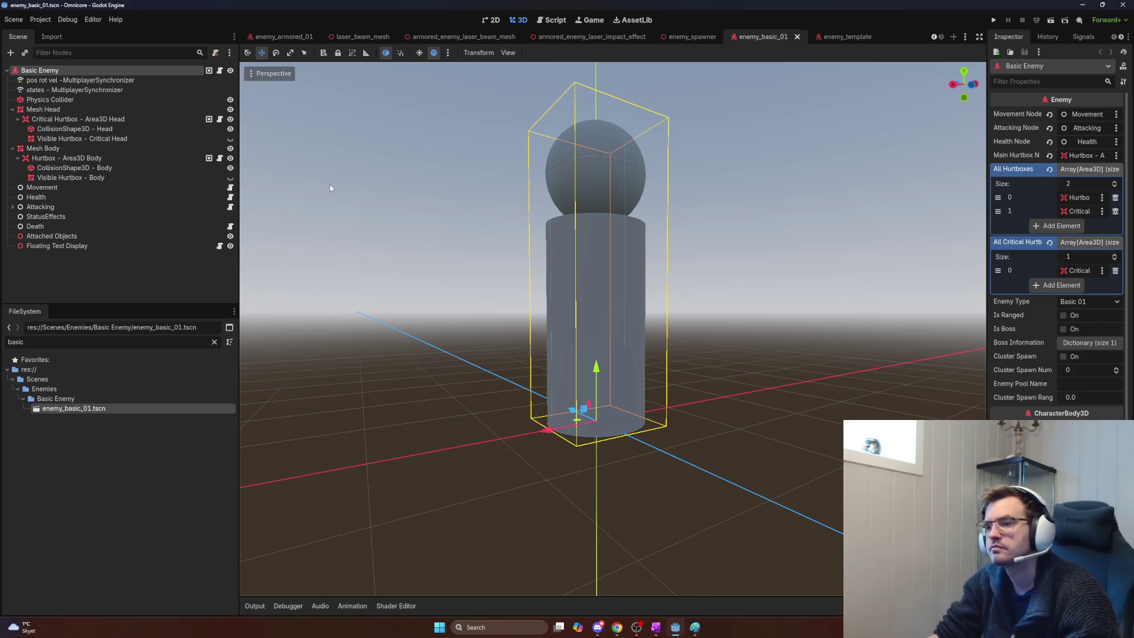
Step: Select the Mesh Body node and bring up the replacement options for its cylinder Mesh
left_click(135, 109)
left_click(111, 157)
left_click(113, 148)
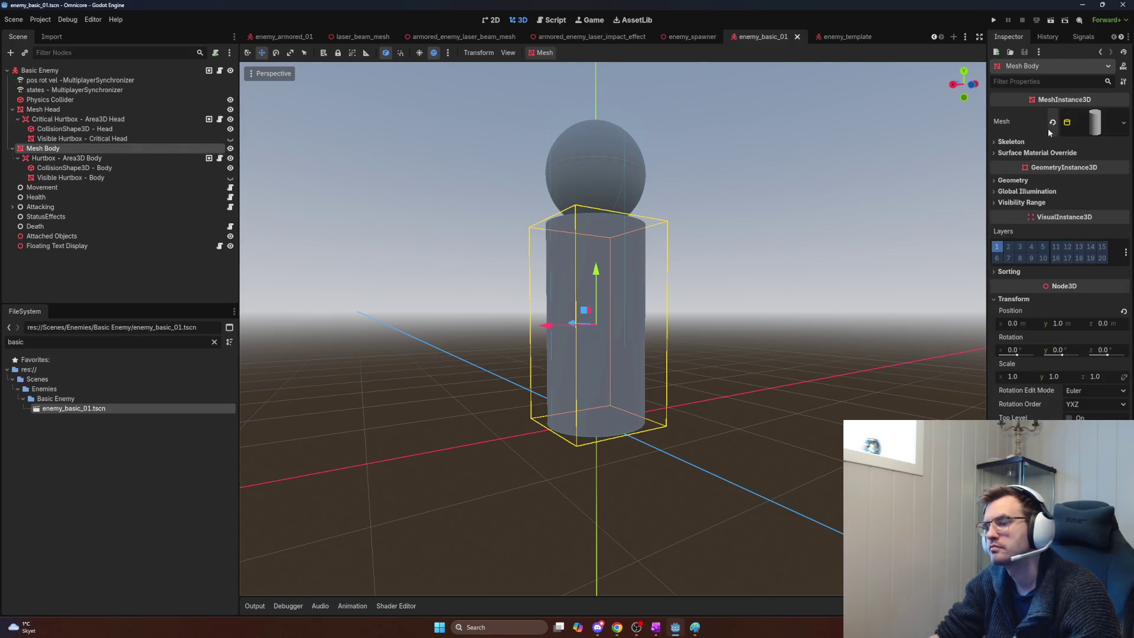
left_click(1099, 124)
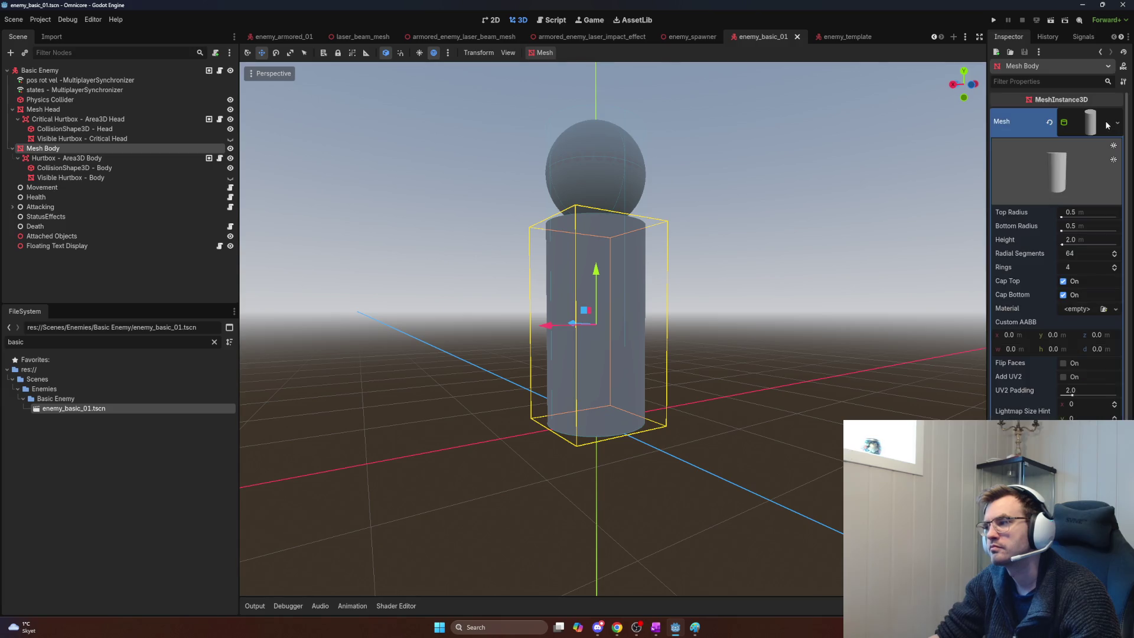
left_click(1107, 125)
left_click(1107, 124)
left_click(1108, 125)
left_click(1110, 125)
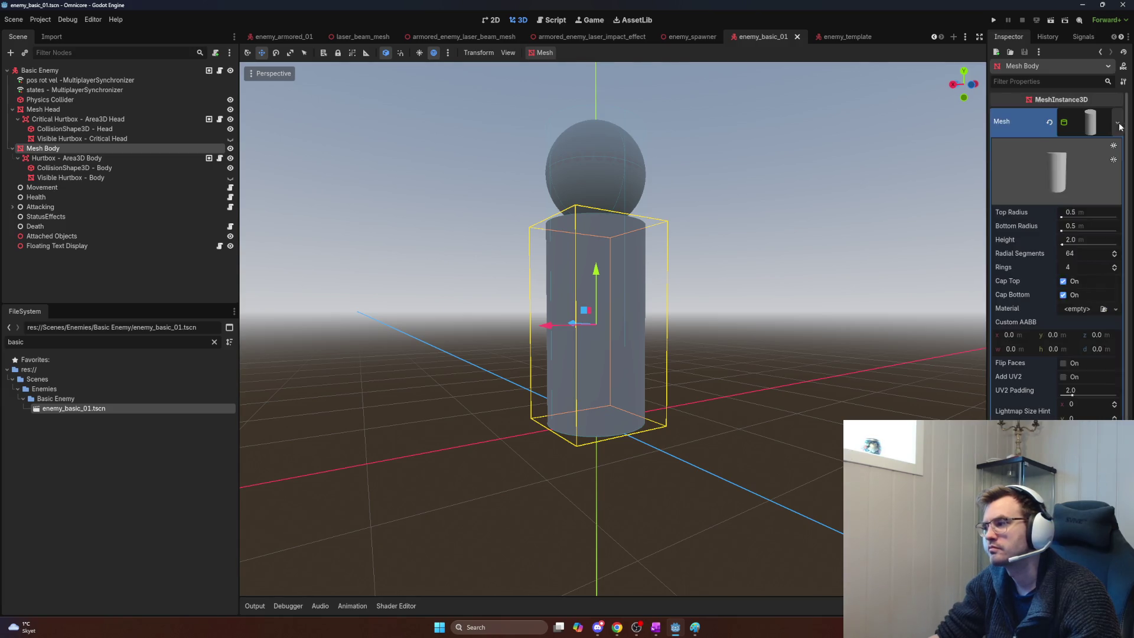
left_click(1118, 125)
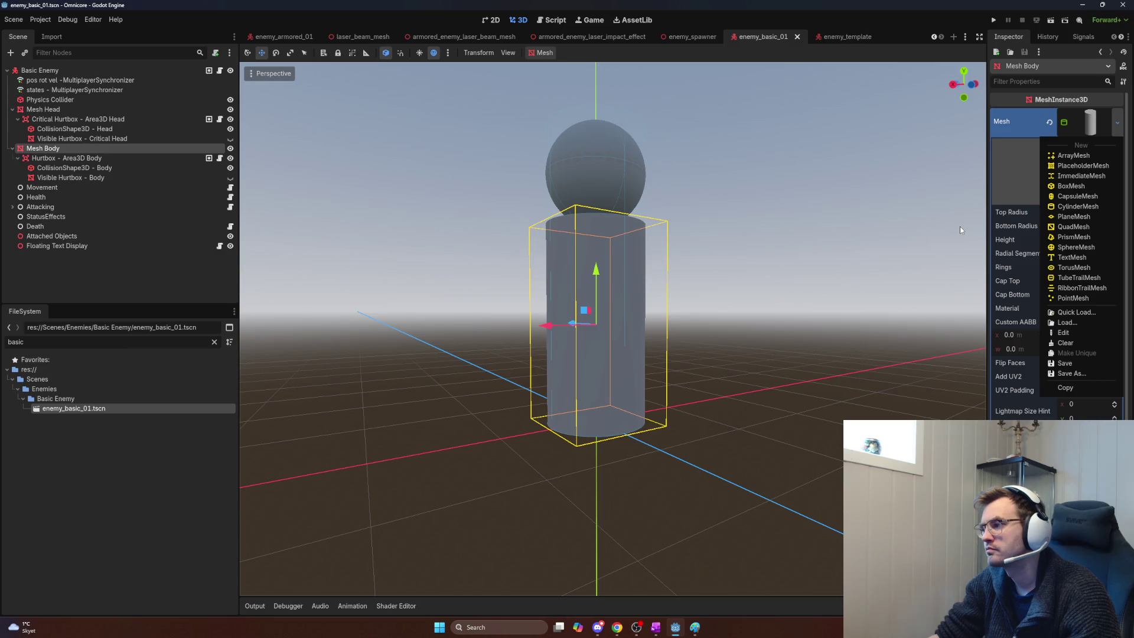
Step: Give the body a new CylinderMesh, glance at the beetle images, and return to Godot
left_click(1048, 208)
key("alt+Tab")
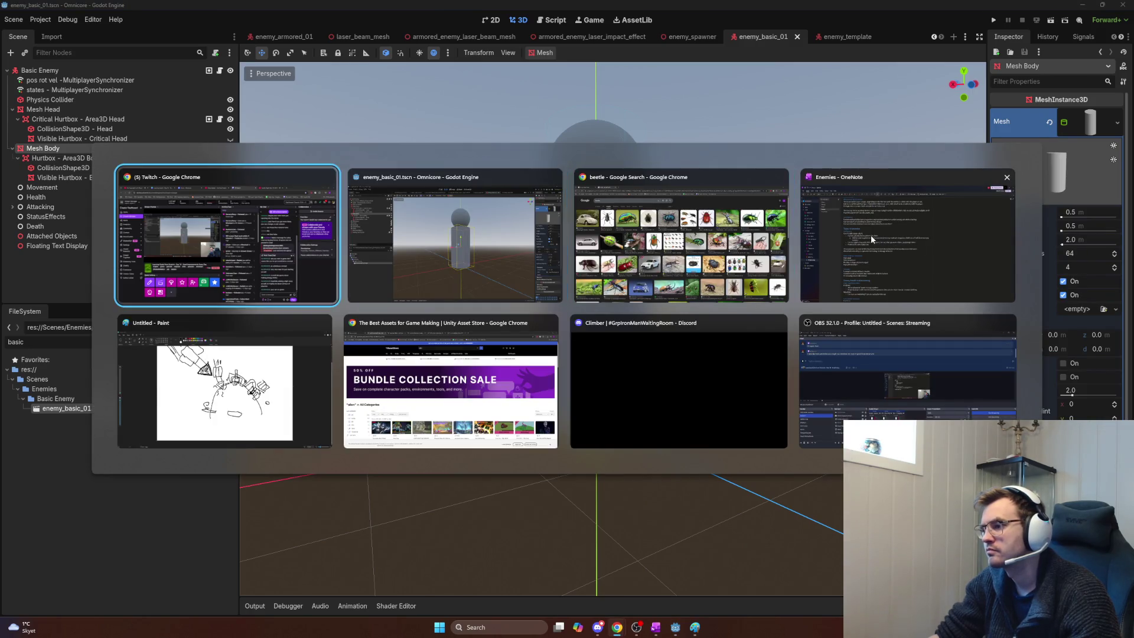
key("alt+Tab")
key("alt+Tab")
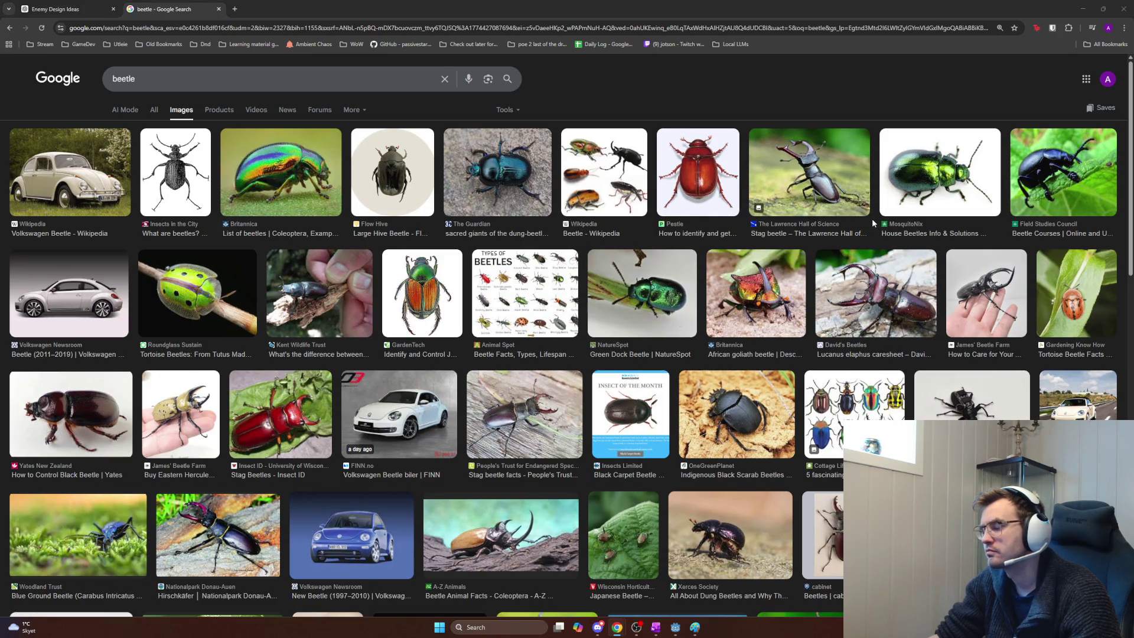
key("alt+Tab")
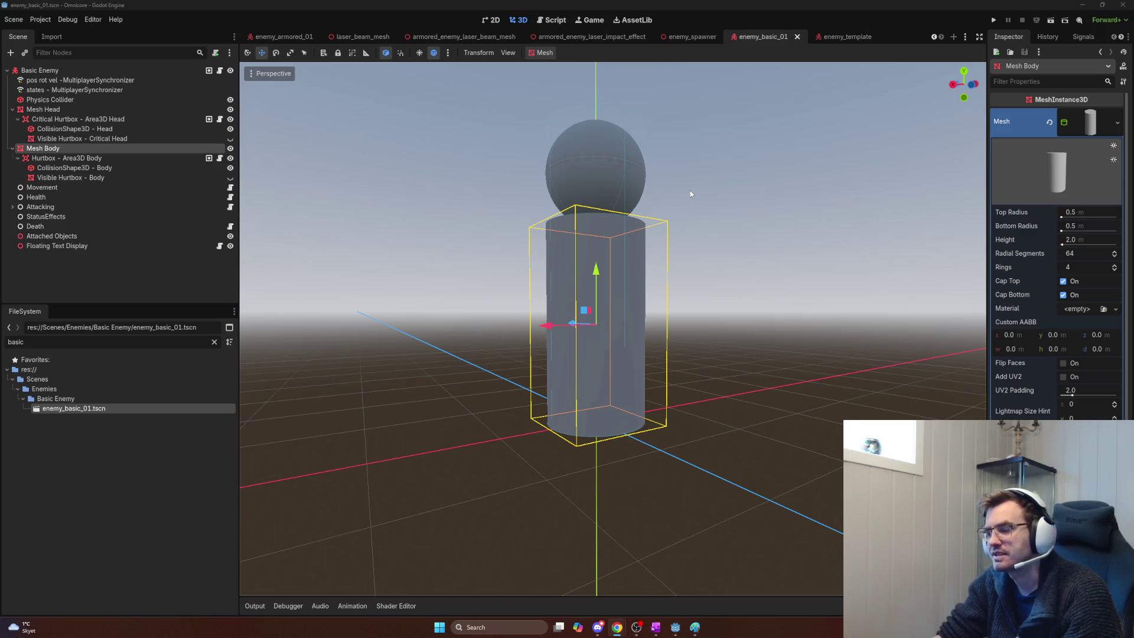
Step: Try widening the body cylinder's top radius, undo it, and orbit around the enemy model
left_click(138, 432)
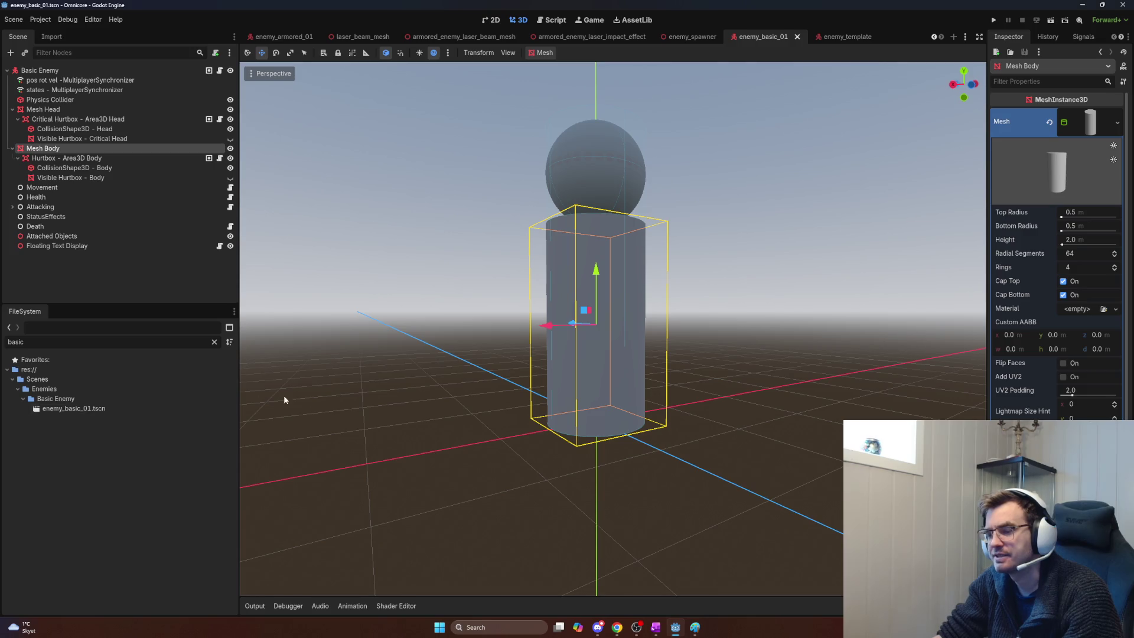
scroll(685, 370, "down", 10)
scroll(706, 373, "up", 15)
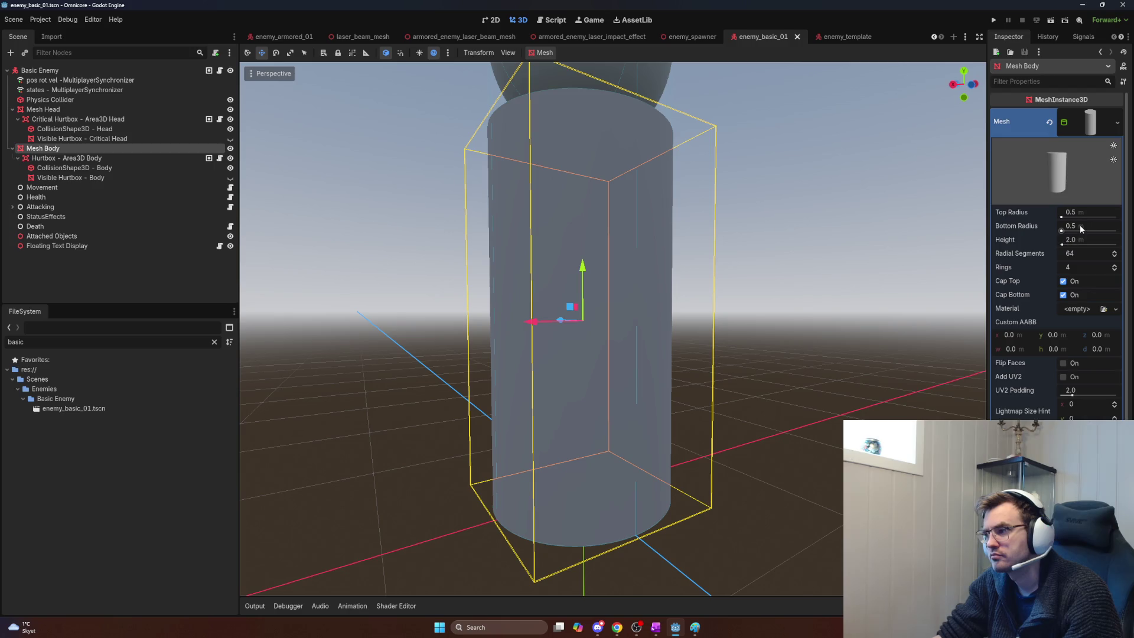
left_click_drag(1069, 219, 1062, 218)
scroll(849, 249, "down", 5)
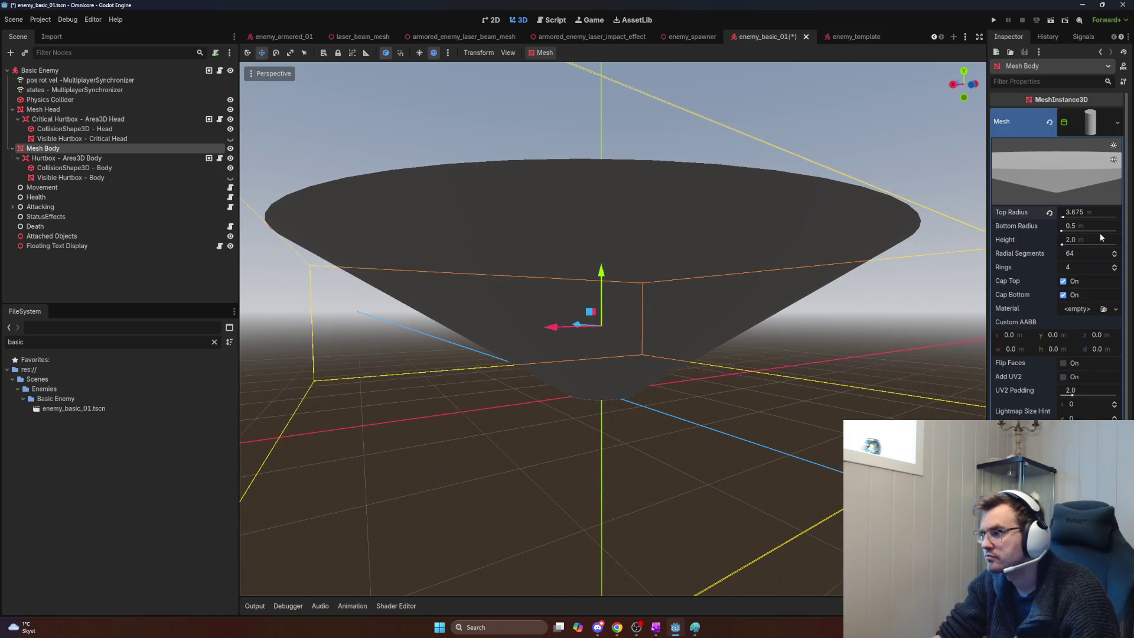
key("ctrl+z")
scroll(1097, 228, "down", 5)
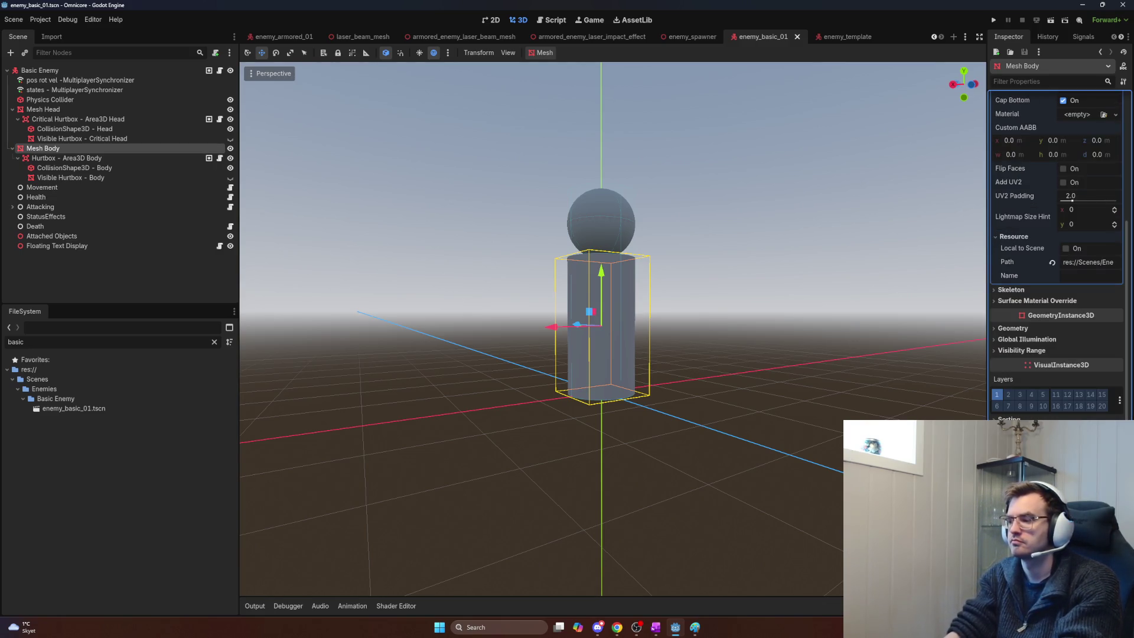
mouse_move(732, 322)
left_mouse_down()
mouse_move(777, 361)
mouse_move(756, 353)
left_mouse_up()
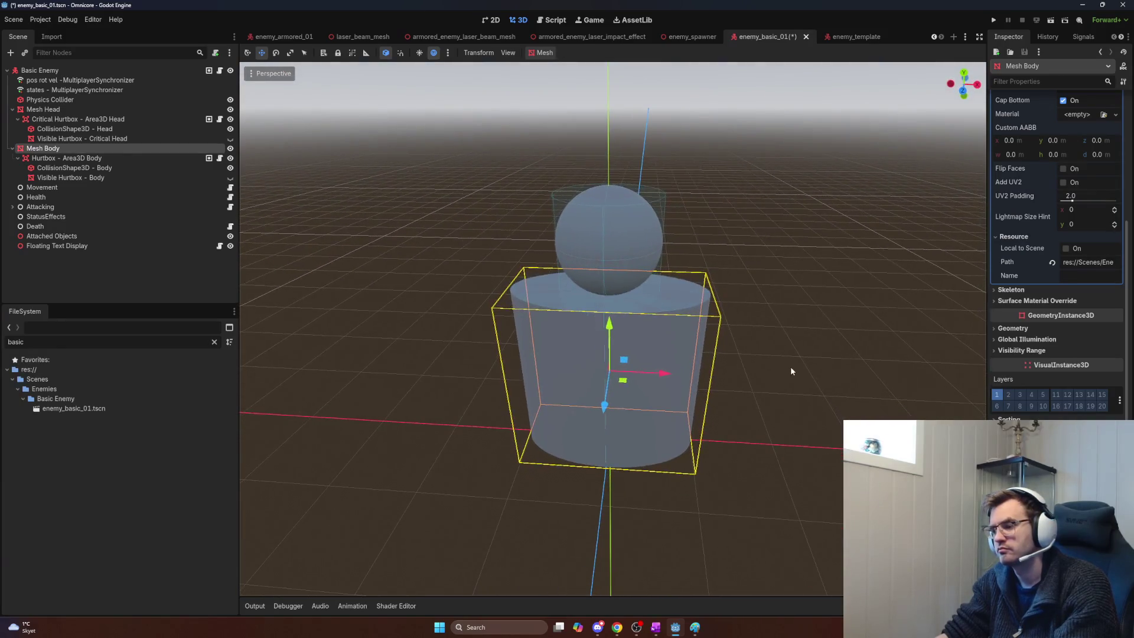
key("alt+Tab")
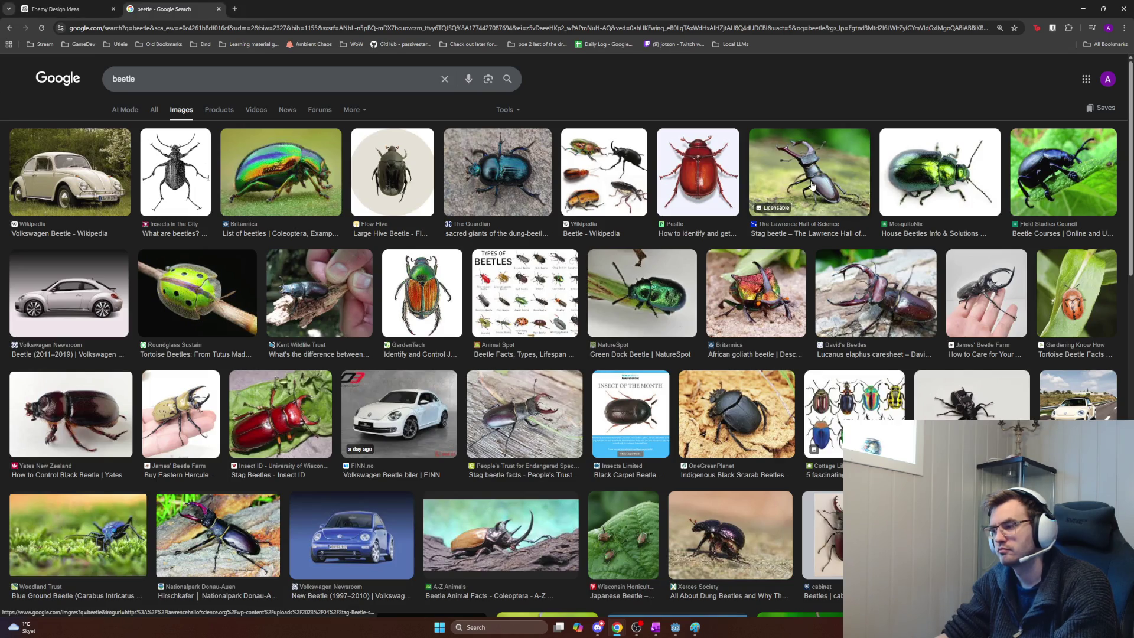
Step: Bring the beetle image results back up for reference
key("alt+Tab")
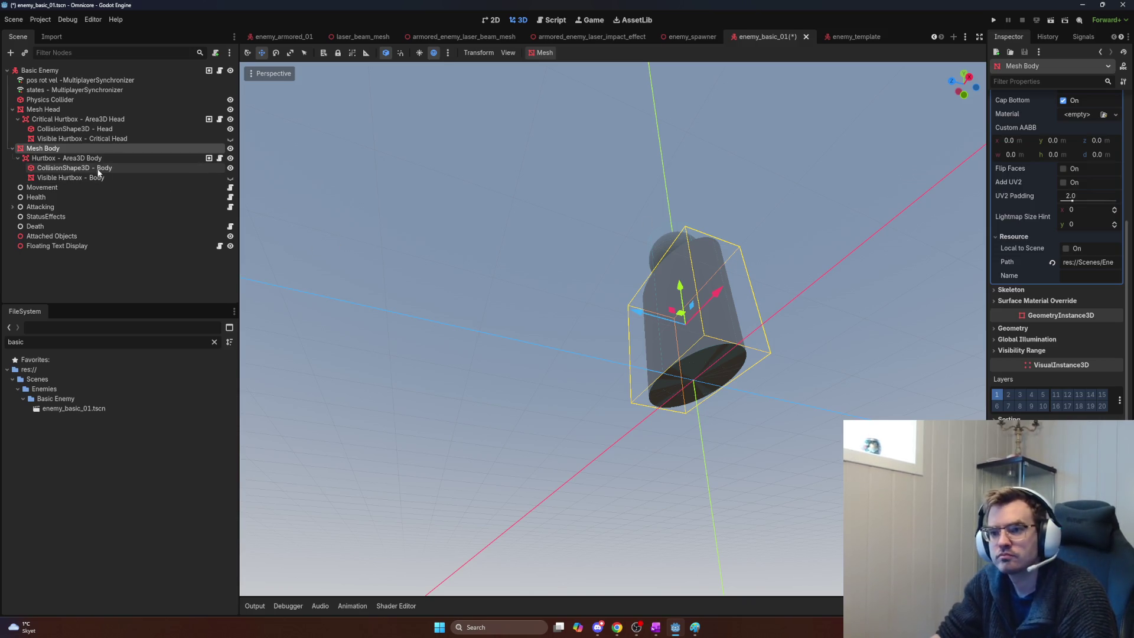
Step: Move Critical Hurtbox above Hurtbox in the Scene tree and collapse both hurtboxes
left_click_drag(88, 159, 59, 108)
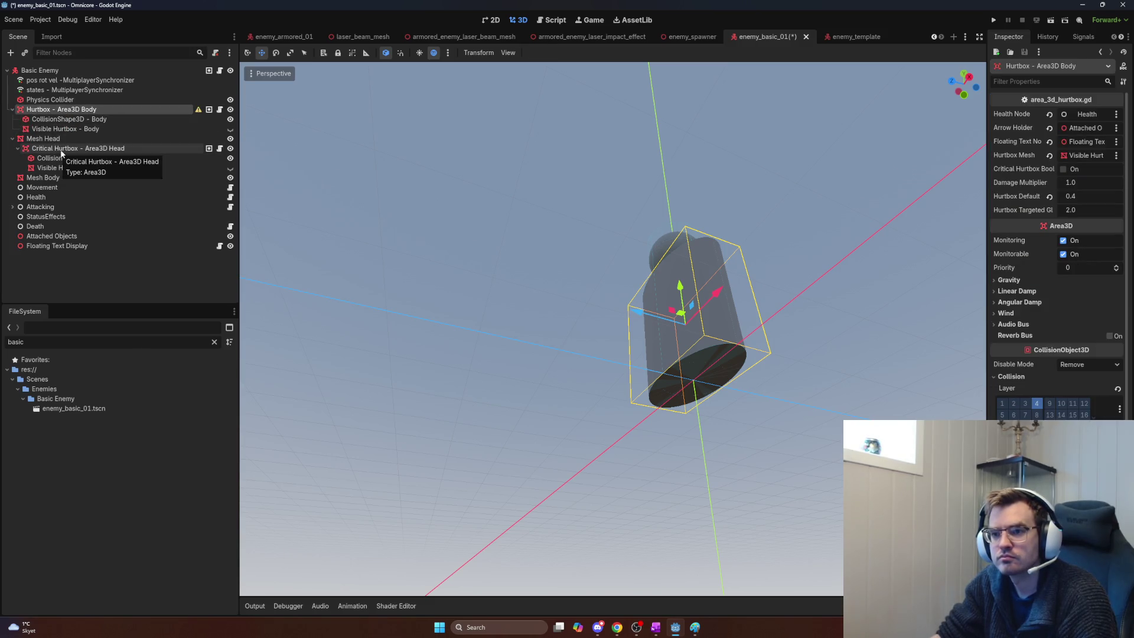
left_click_drag(59, 154, 52, 107)
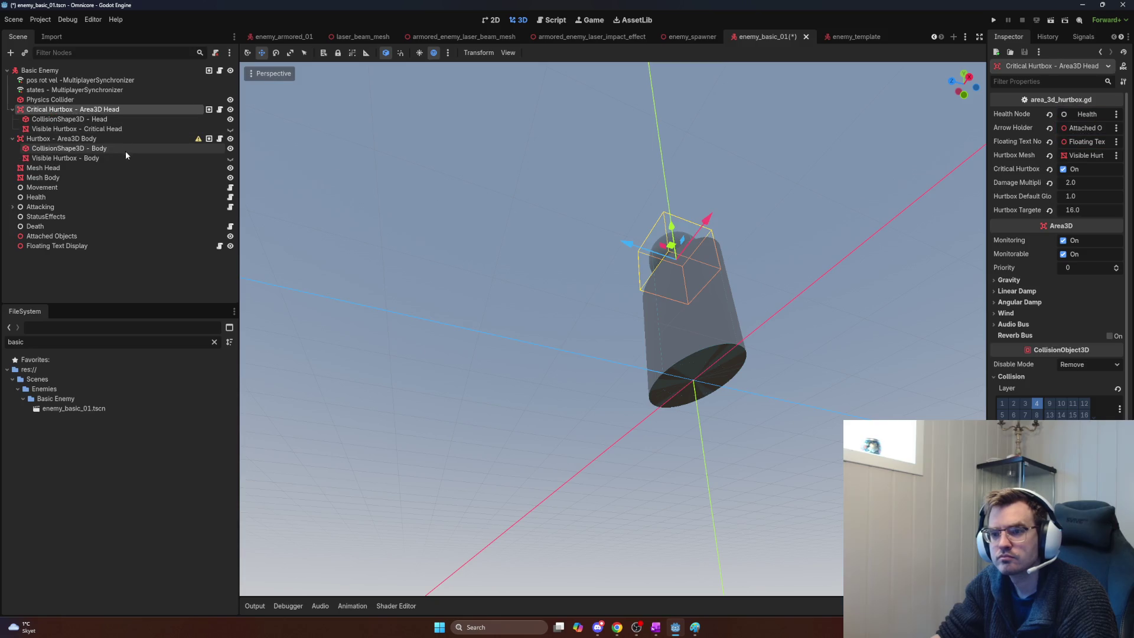
scroll(700, 268, "down", 3)
scroll(649, 312, "up", 5)
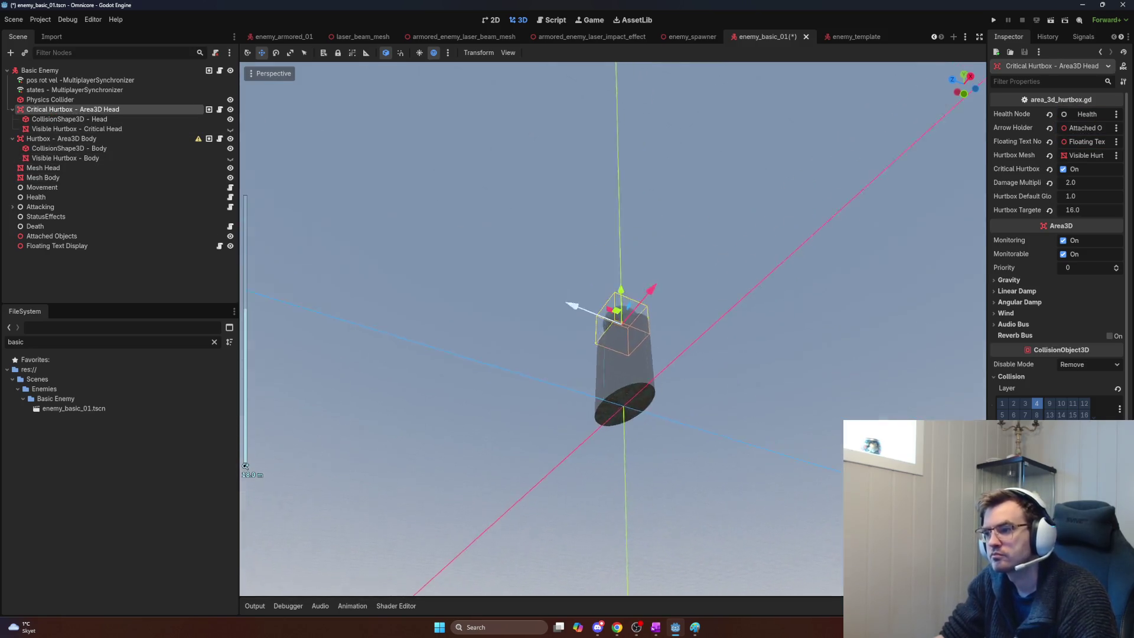
scroll(613, 329, "down", 5)
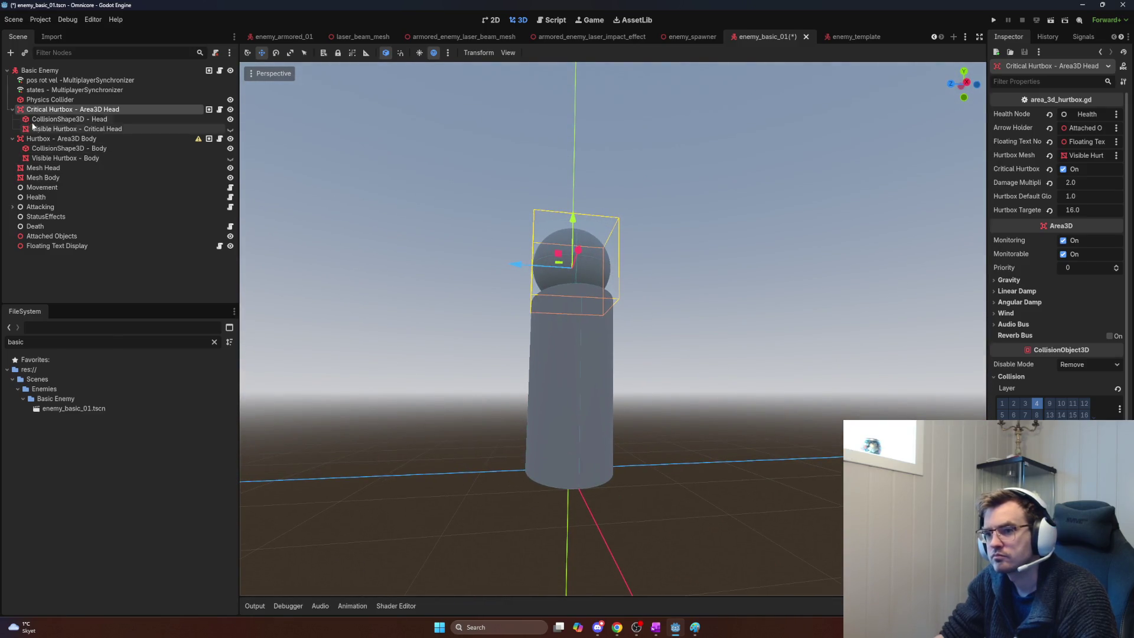
left_click(13, 109)
left_click(12, 119)
Step: Delete the Mesh Head sphere node
left_click(43, 129)
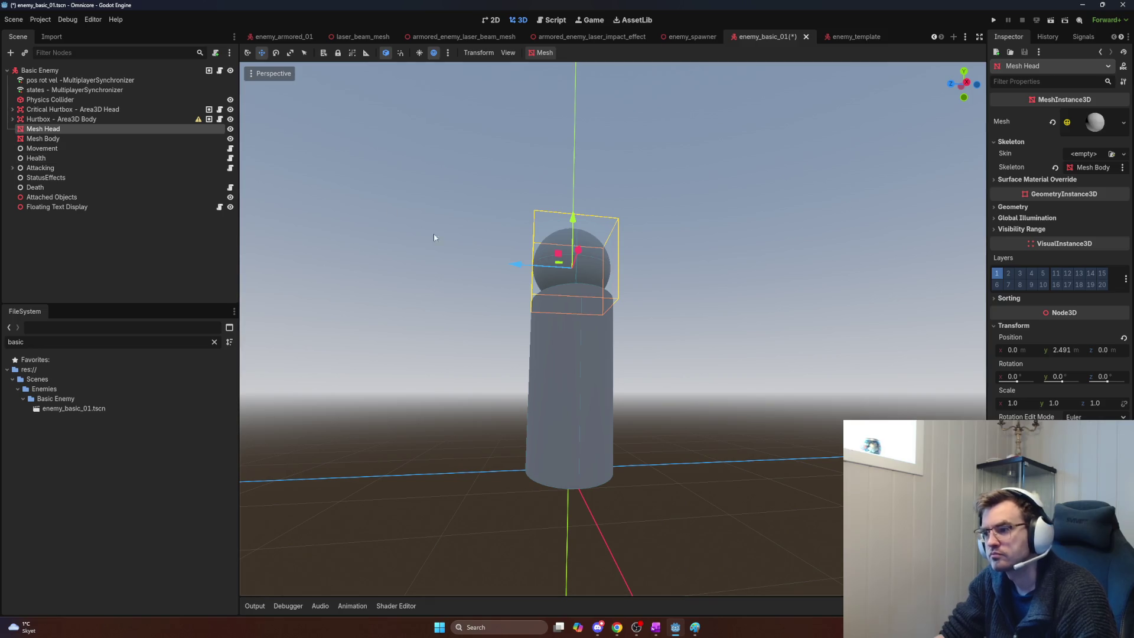
scroll(550, 274, "down", 5)
scroll(614, 279, "up", 5)
scroll(614, 305, "down", 3)
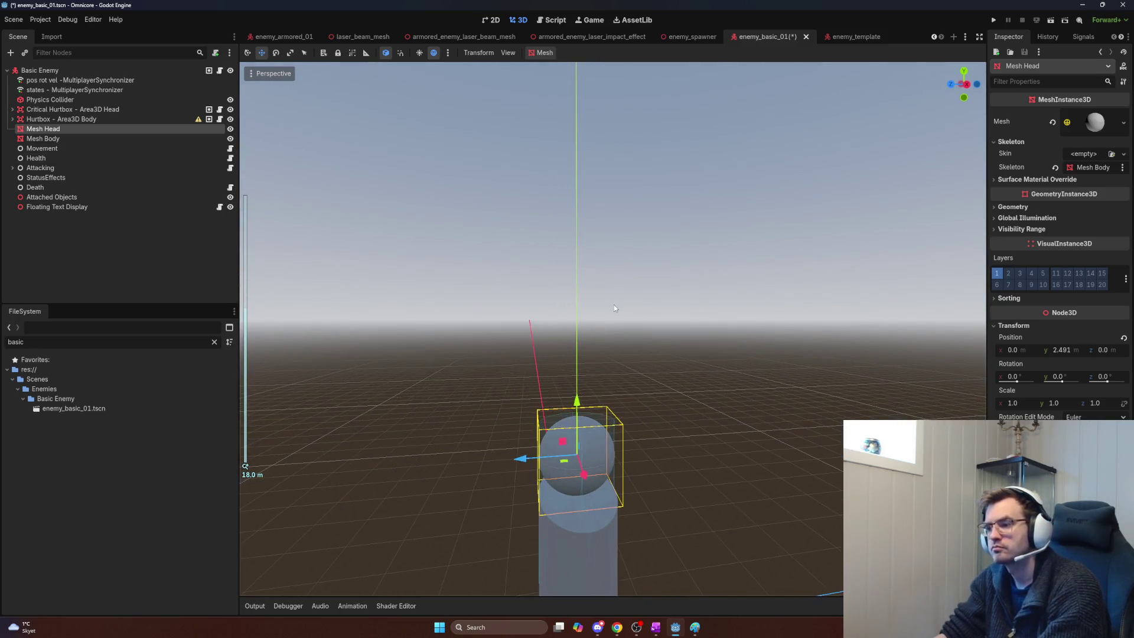
scroll(614, 304, "down", 5)
scroll(624, 326, "up", 5)
key("Delete")
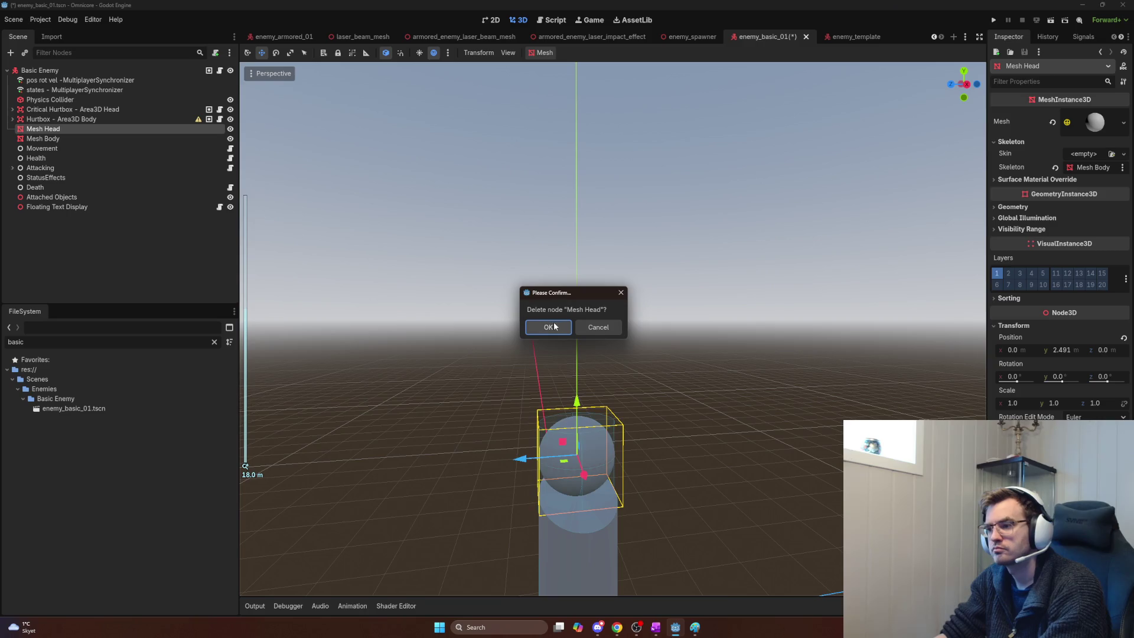
left_click(555, 327)
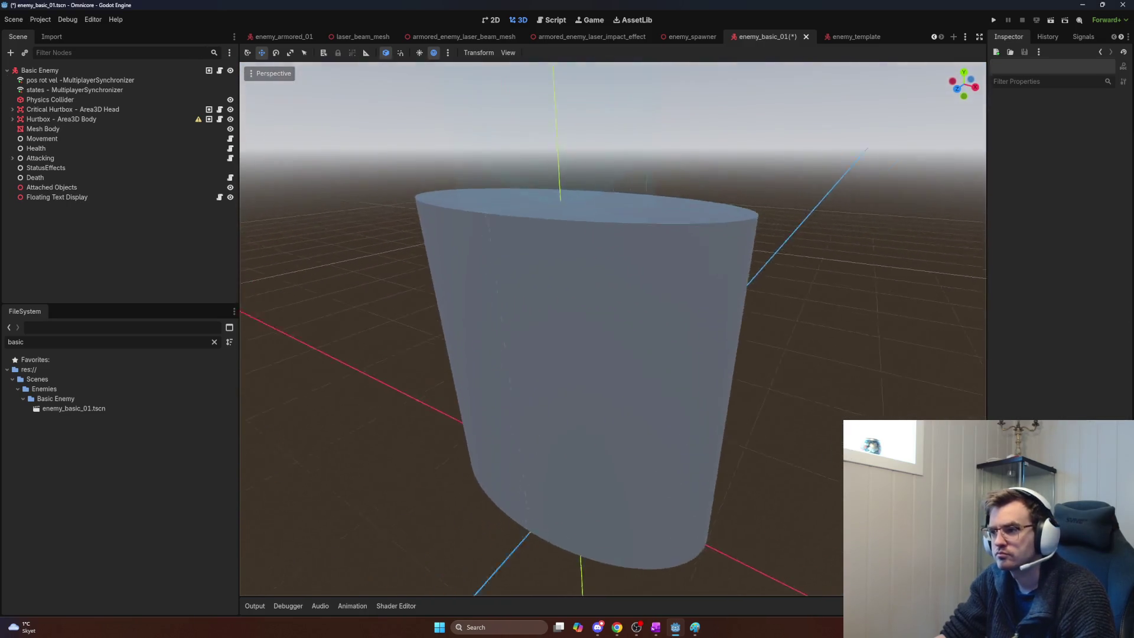
Step: Select the body cylinder, briefly filter the scene tree for 'cs', then clear the filter
left_click(576, 333)
scroll(576, 333, "down", 3)
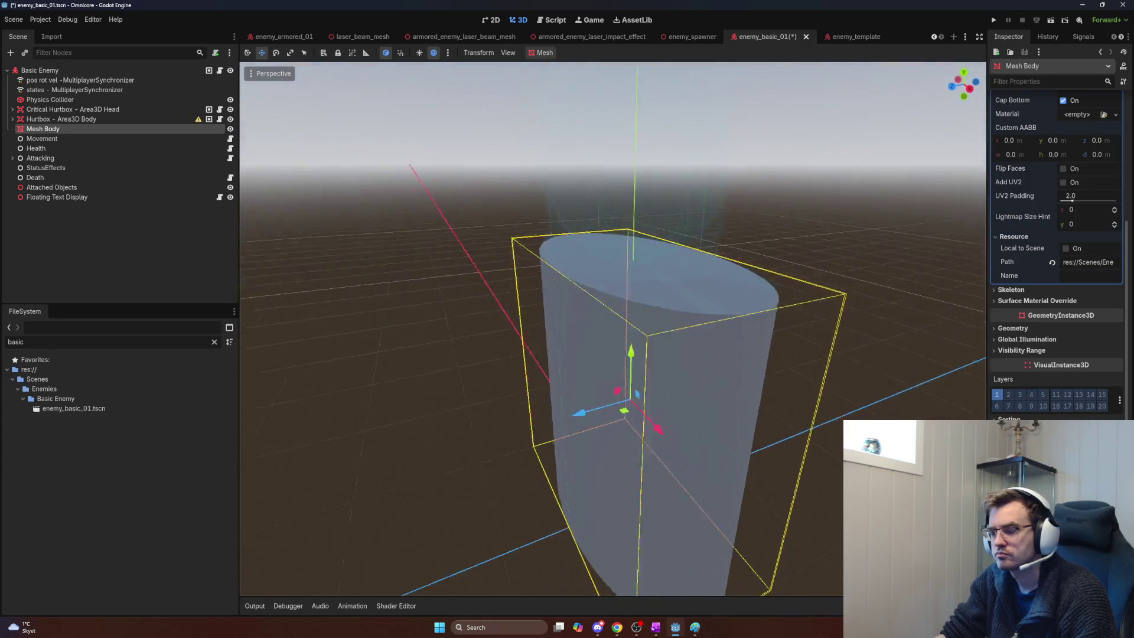
scroll(620, 342, "up", 5)
scroll(650, 348, "down", 5)
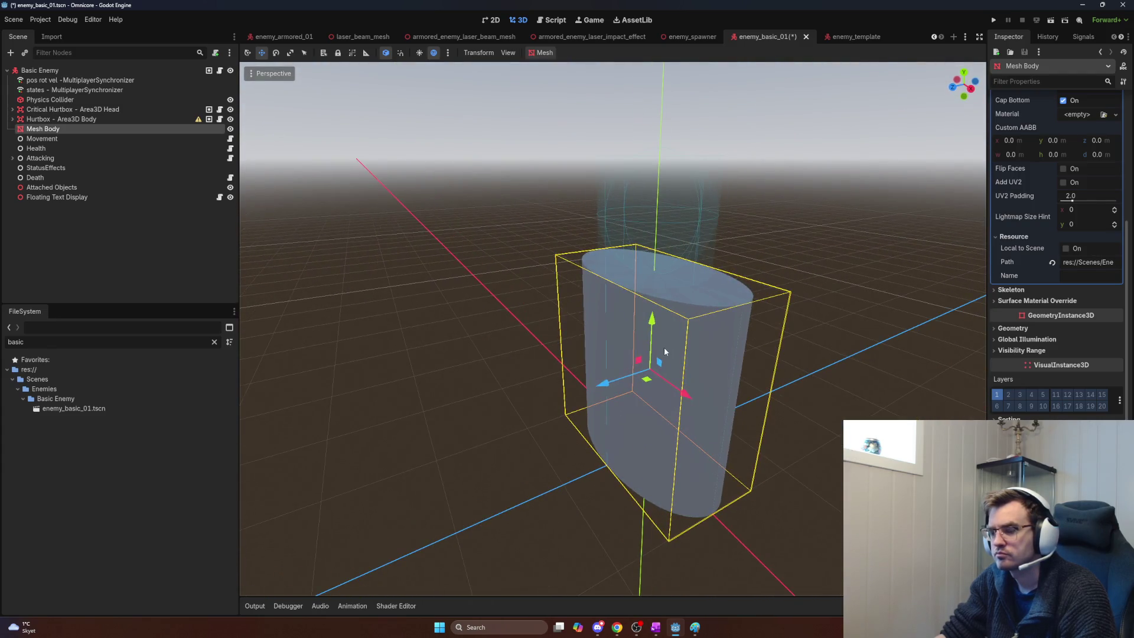
left_click(97, 54)
type("csg")
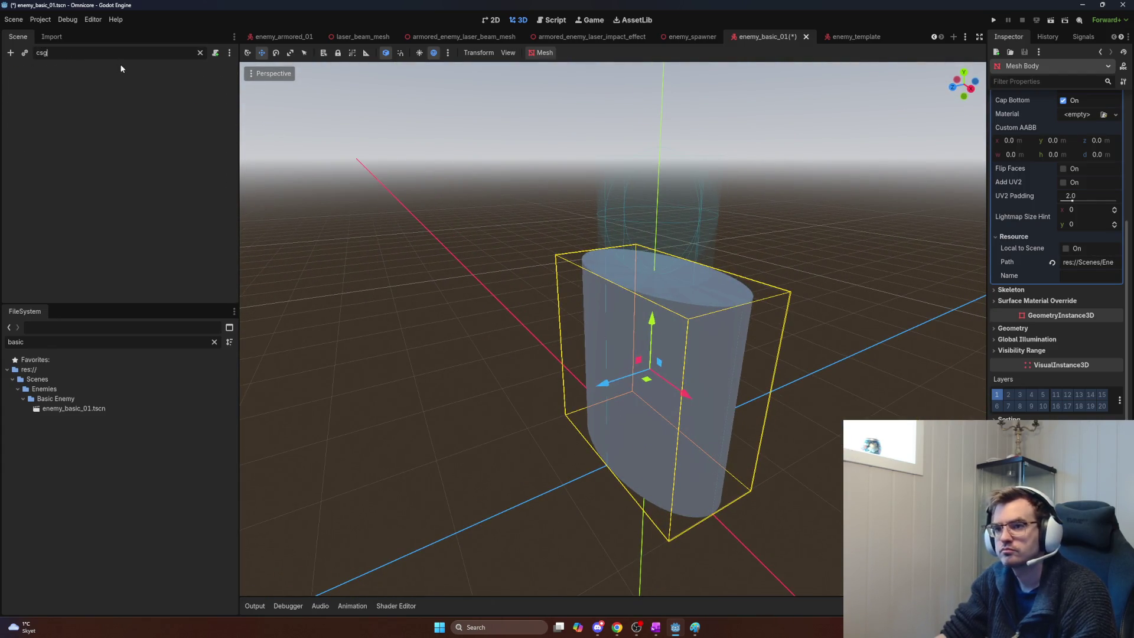
key("BackSpace")
key("BackSpace")
key("BackSpace")
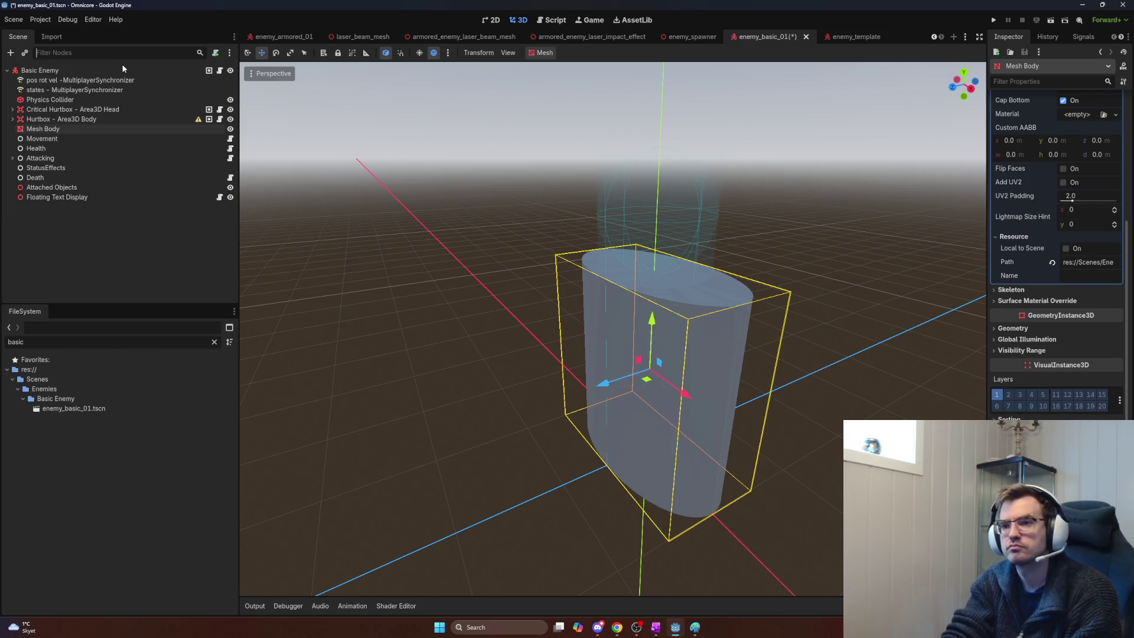
left_click(66, 210)
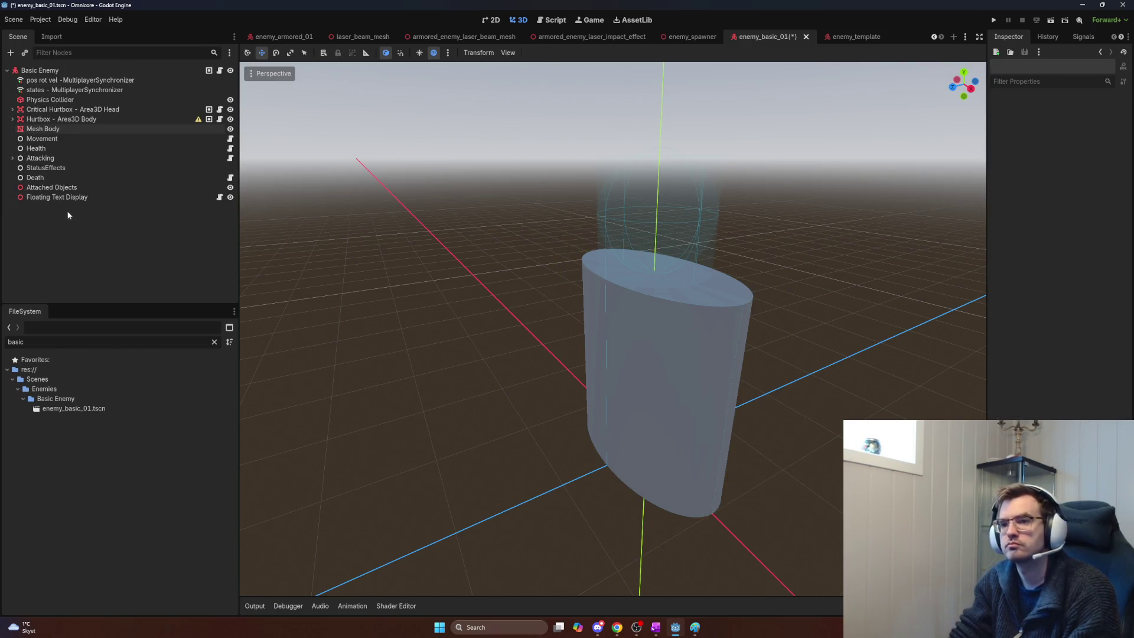
Step: Add a CSGCylinder3D node after browsing the CSG shape types
key("ctrl+a")
type("csg")
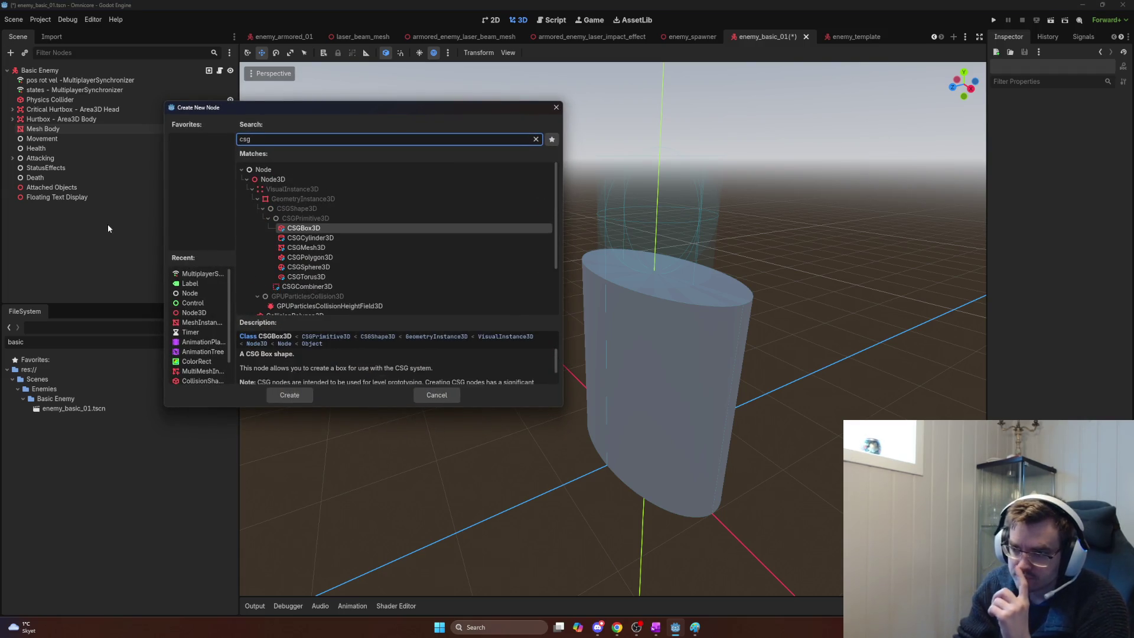
key("Down")
key("Down")
key("Down")
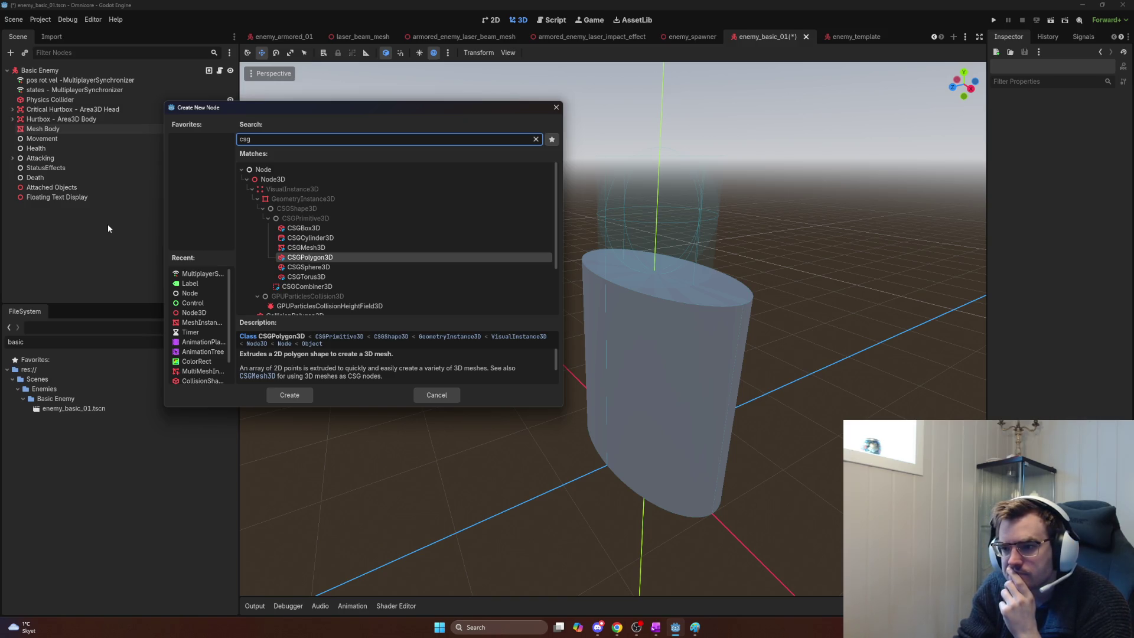
key("Down")
key("Down")
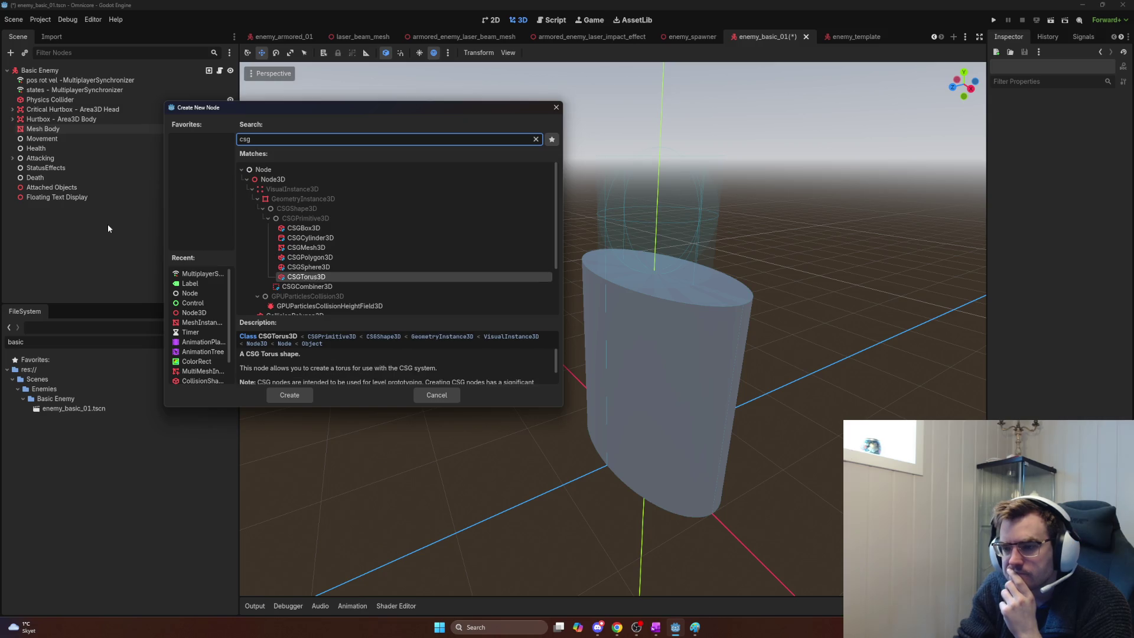
key("Up")
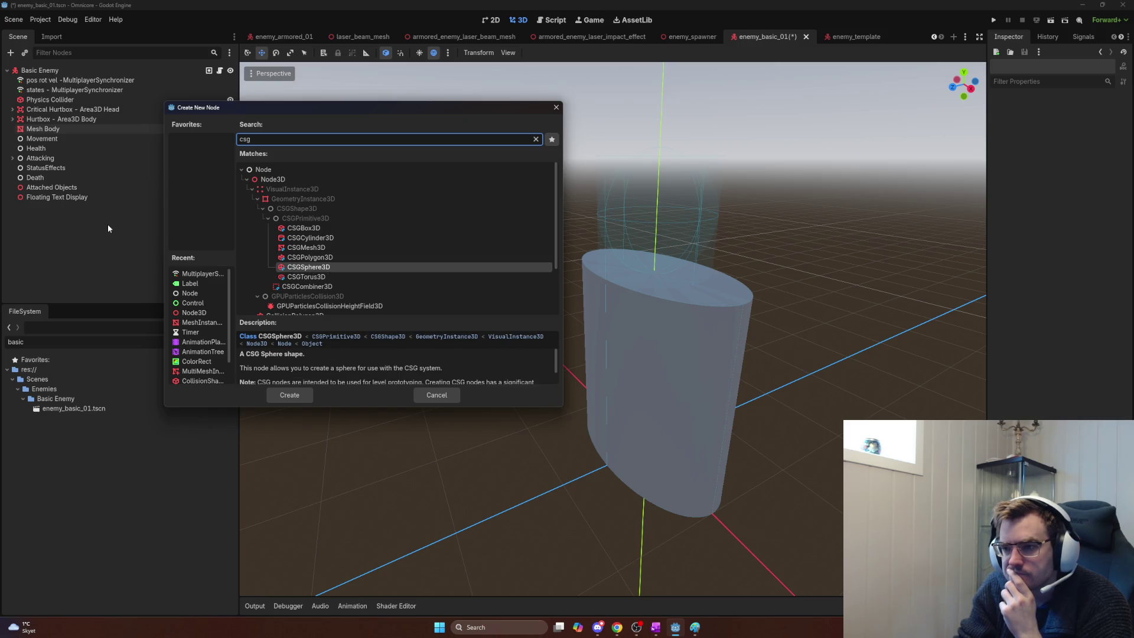
key("Up")
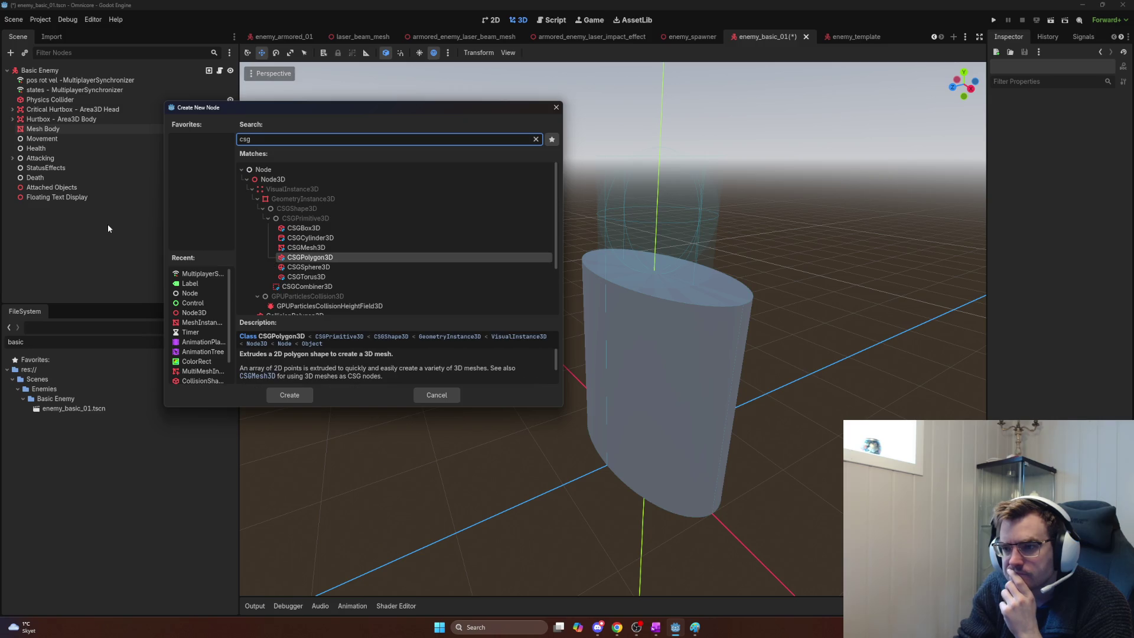
key("Up")
key("Up")
key("Down")
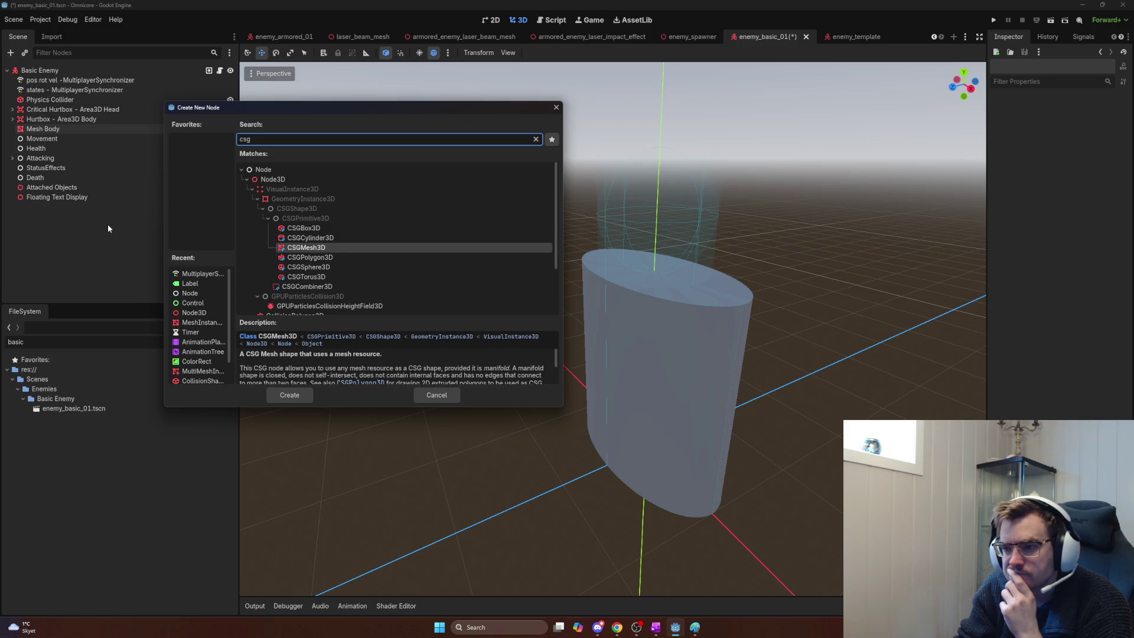
key("Up")
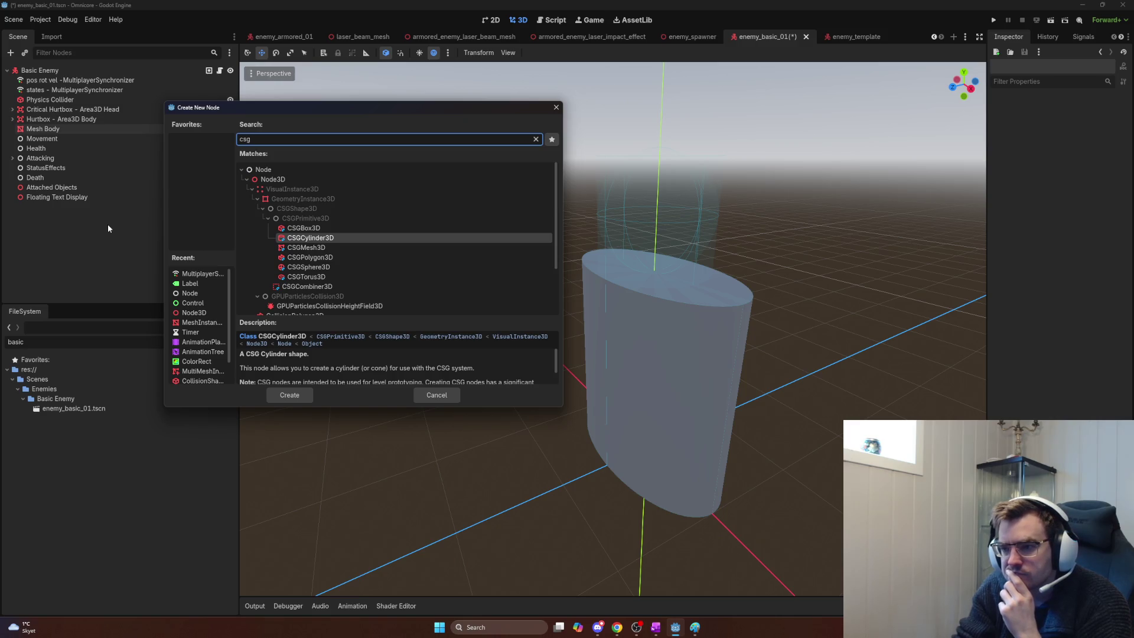
key("Return")
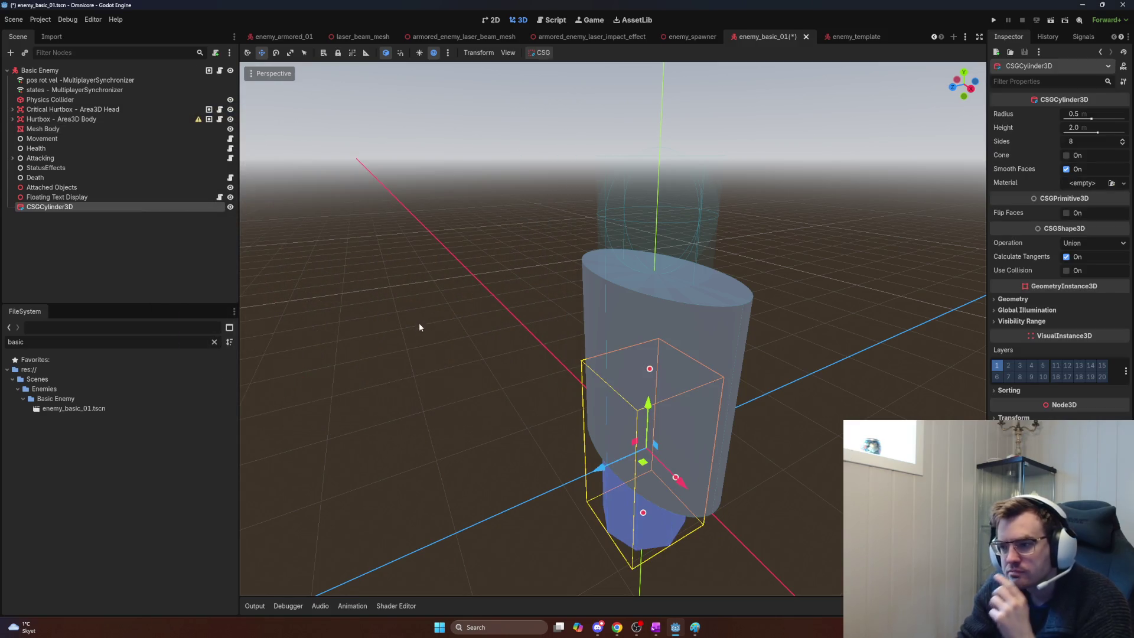
Step: Delete the old Mesh Body node
left_click(66, 119)
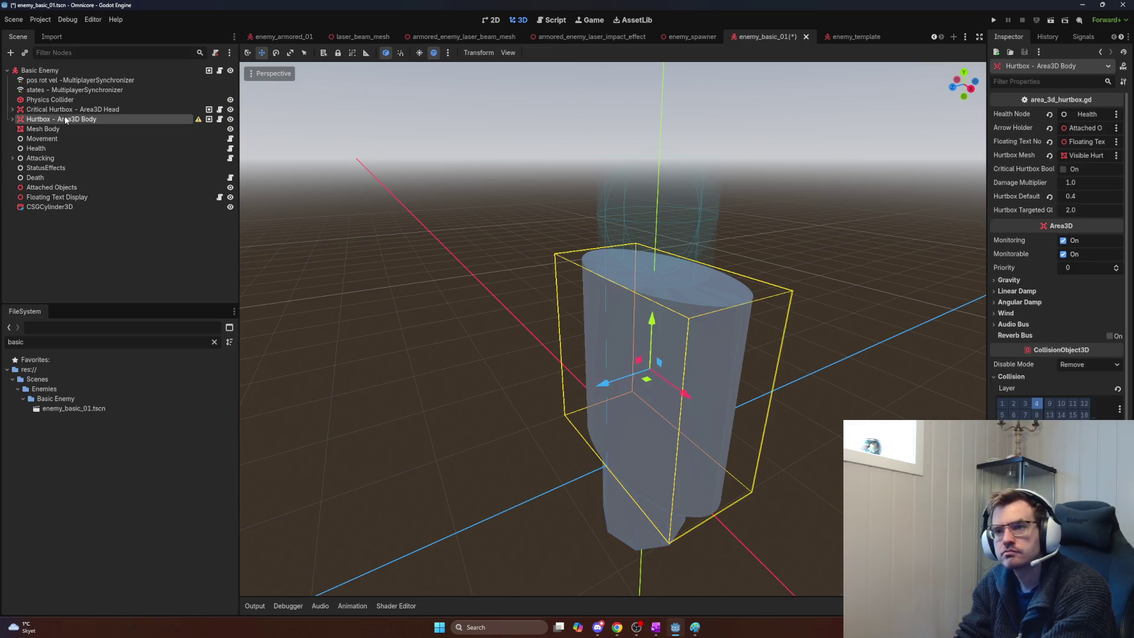
left_click(59, 127)
key("Delete")
key("Return")
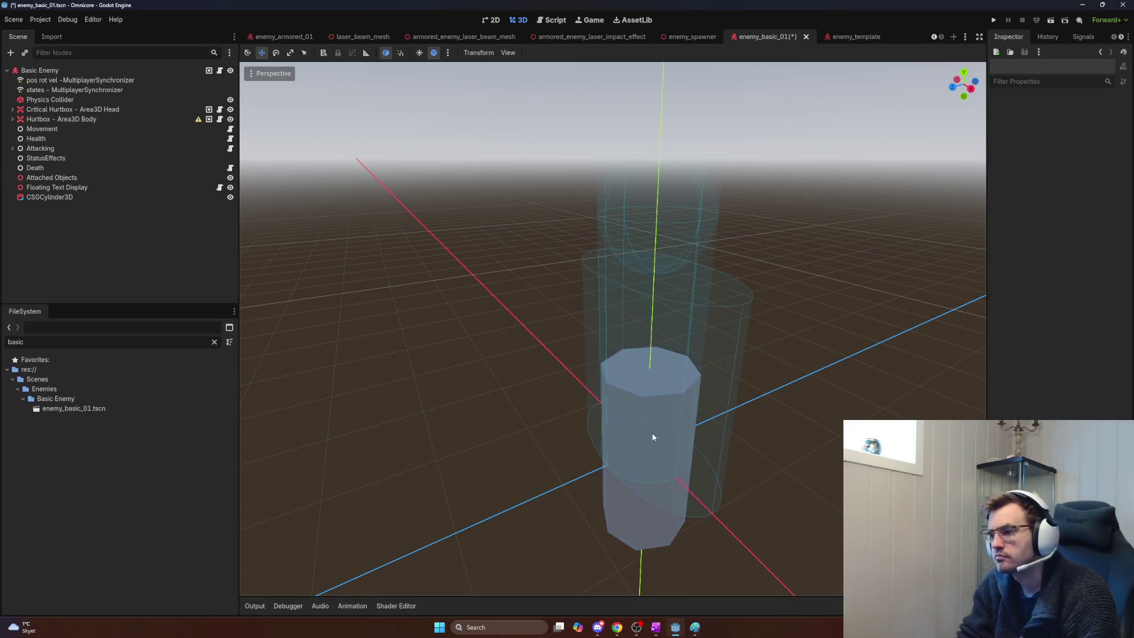
Step: Move the new cylinder along X, set its radius to 0.989, and flatten it along the blue axis
left_click(657, 487)
mouse_move(676, 478)
left_mouse_down()
mouse_move(765, 515)
mouse_move(791, 562)
mouse_move(709, 490)
mouse_move(722, 486)
left_mouse_up()
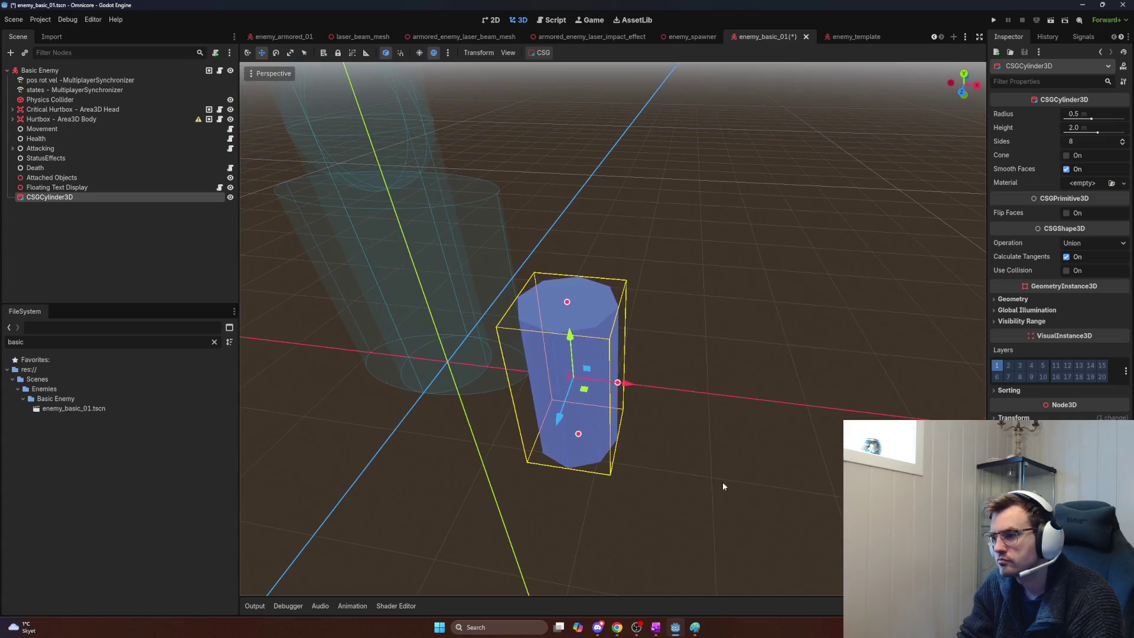
left_click_drag(622, 384, 780, 403)
key("ctrl+z")
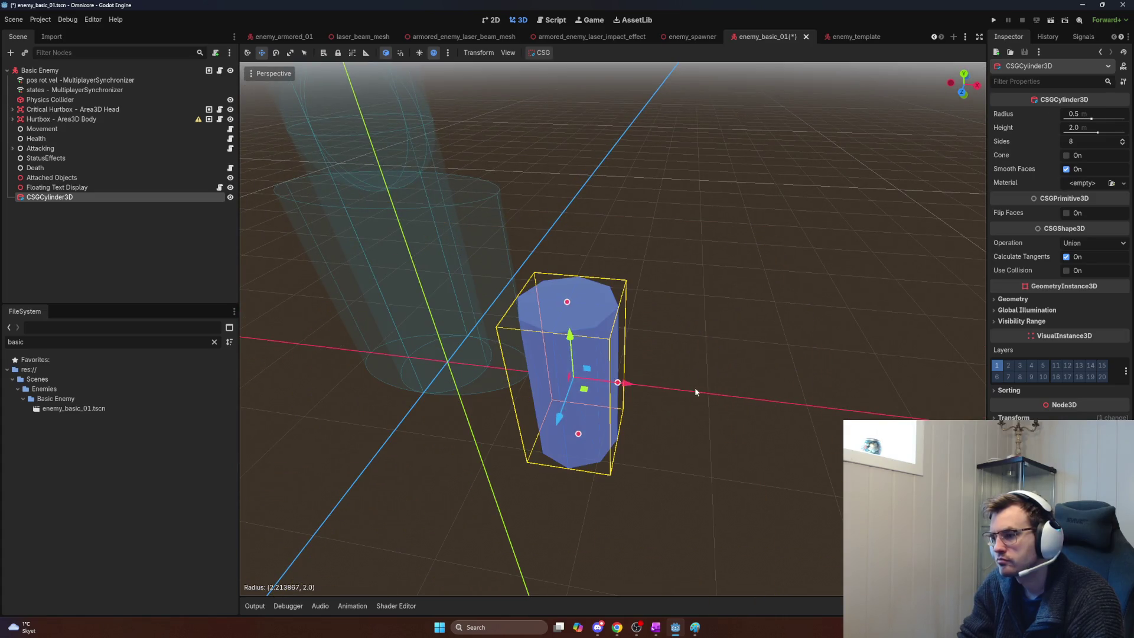
left_click_drag(625, 384, 793, 405)
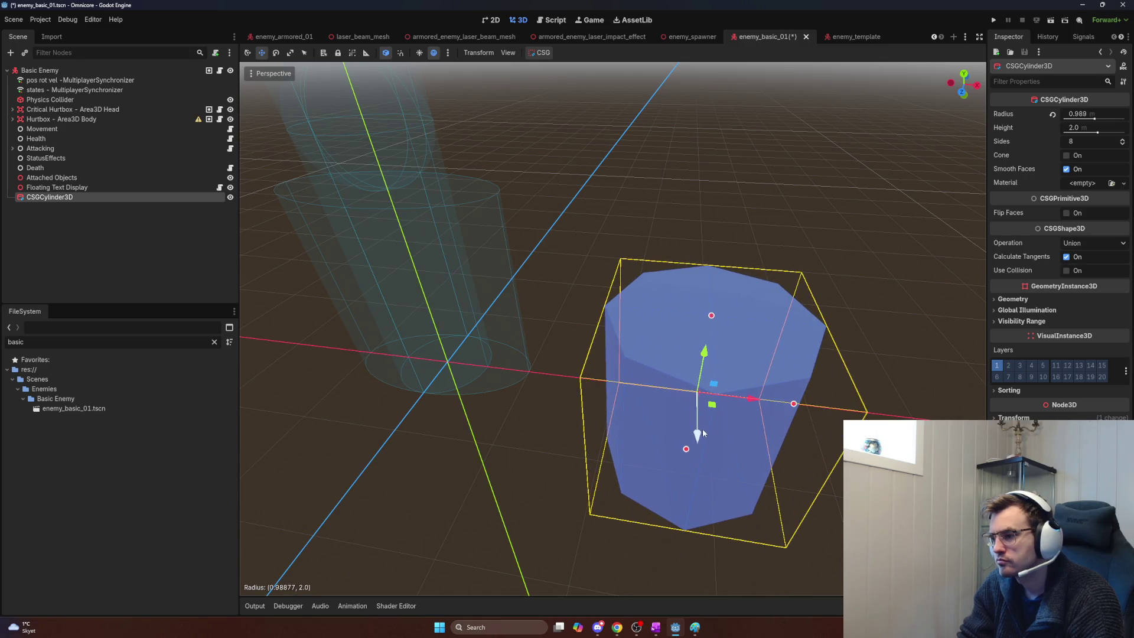
key("r")
mouse_move(698, 434)
left_mouse_down()
mouse_move(701, 412)
mouse_move(738, 413)
mouse_move(650, 396)
left_mouse_up()
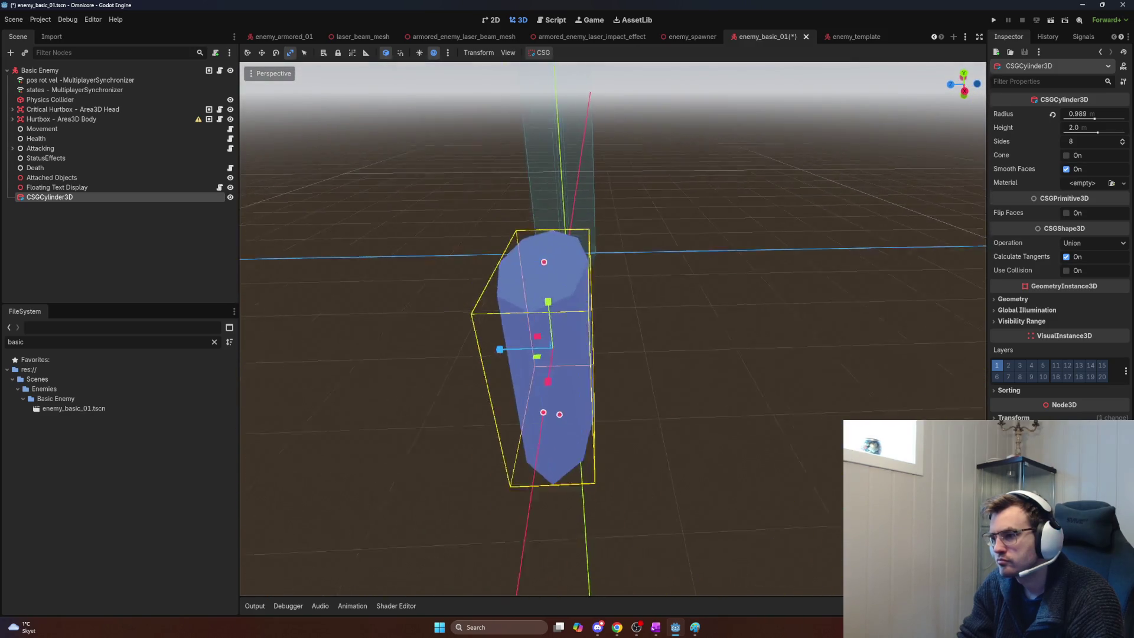
left_click_drag(780, 437, 797, 440)
key("ctrl+a")
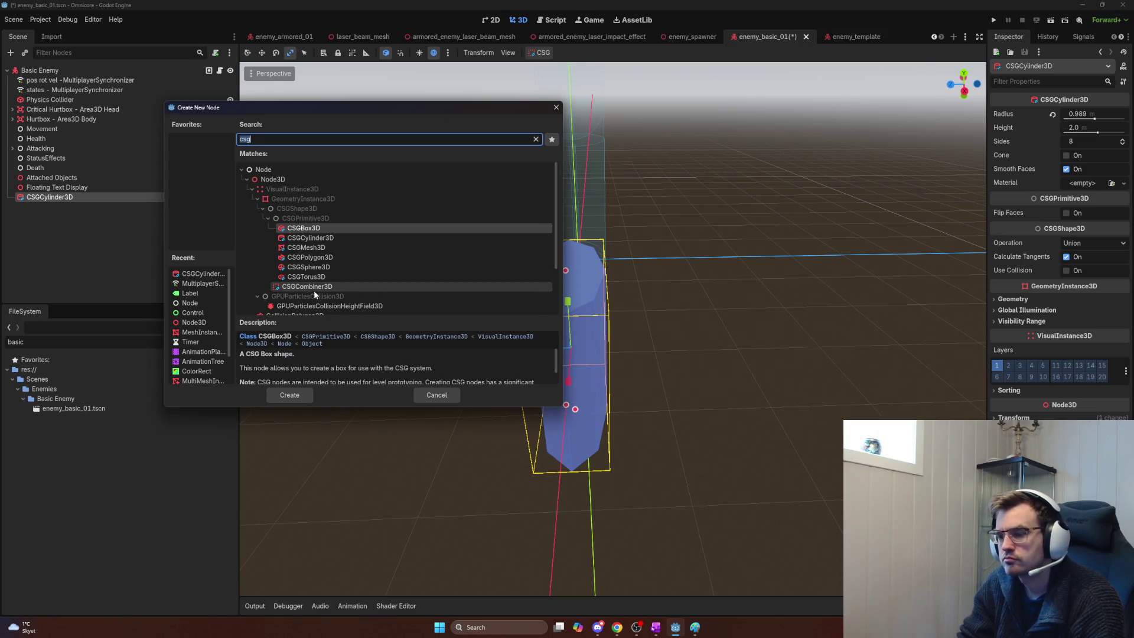
Step: Add a CSGBox3D under the cylinder, set it to Subtraction, and flatten its depth
scroll(314, 289, "down", 1)
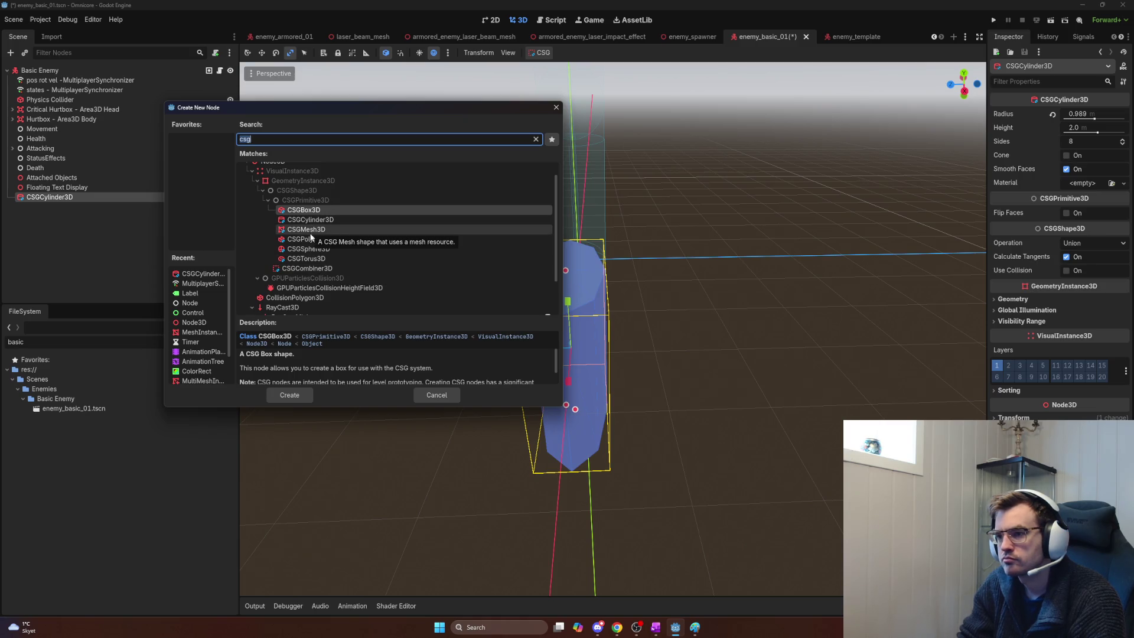
double_click(318, 211)
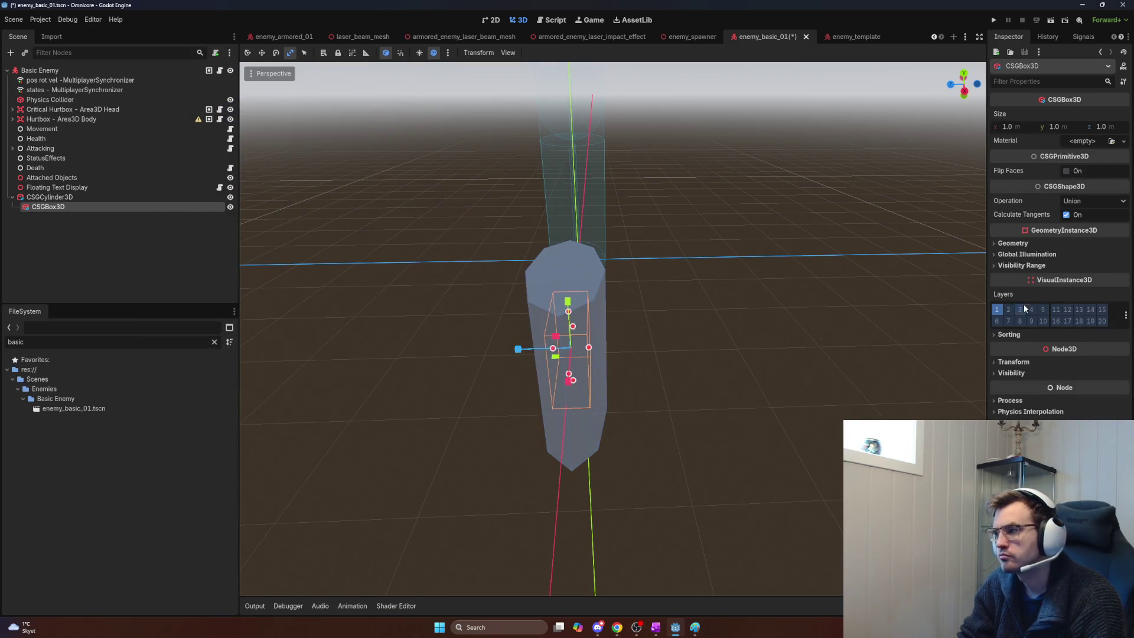
left_click(1092, 236)
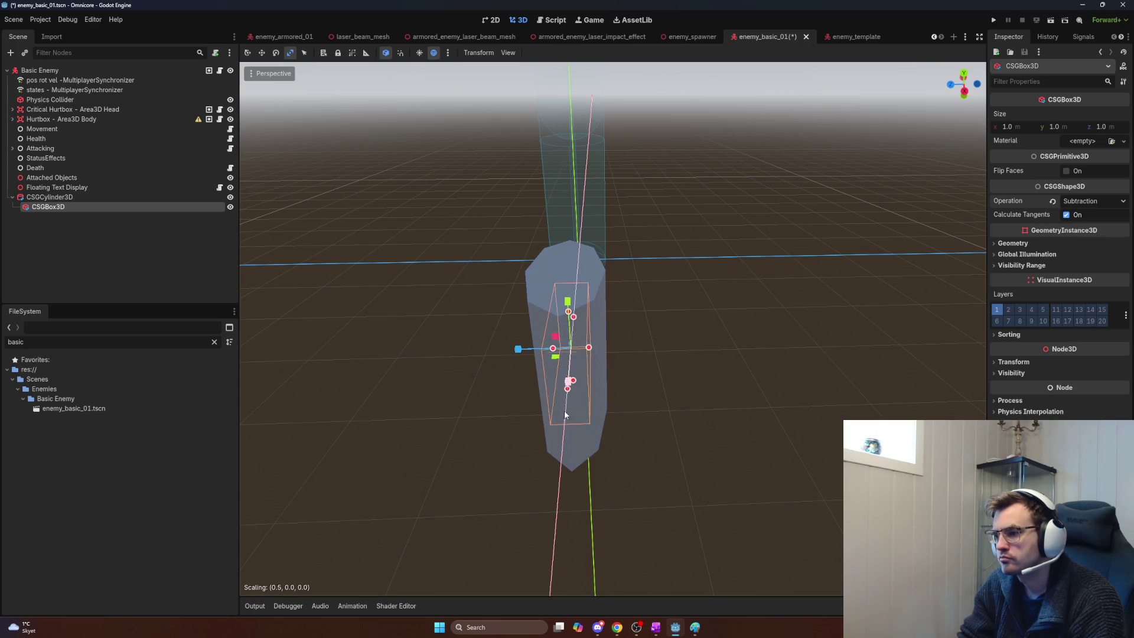
left_click_drag(517, 349, 502, 352)
Step: Stretch the cutting box's height to 2.709 m and view it from the side
key("w")
key("e")
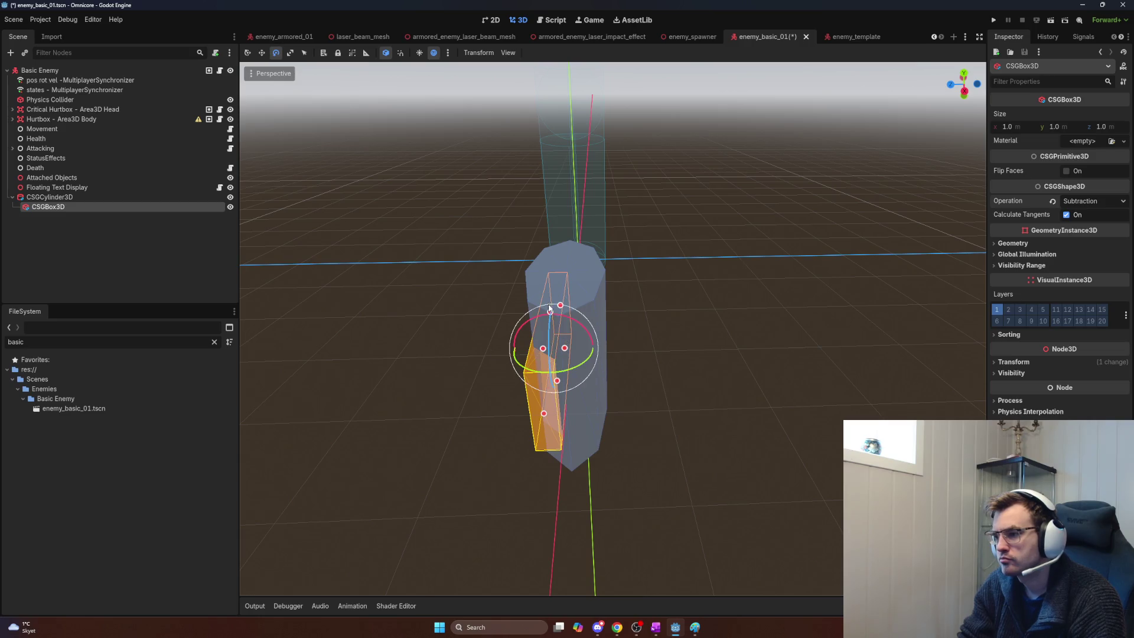
key("w")
scroll(583, 330, "up", 3)
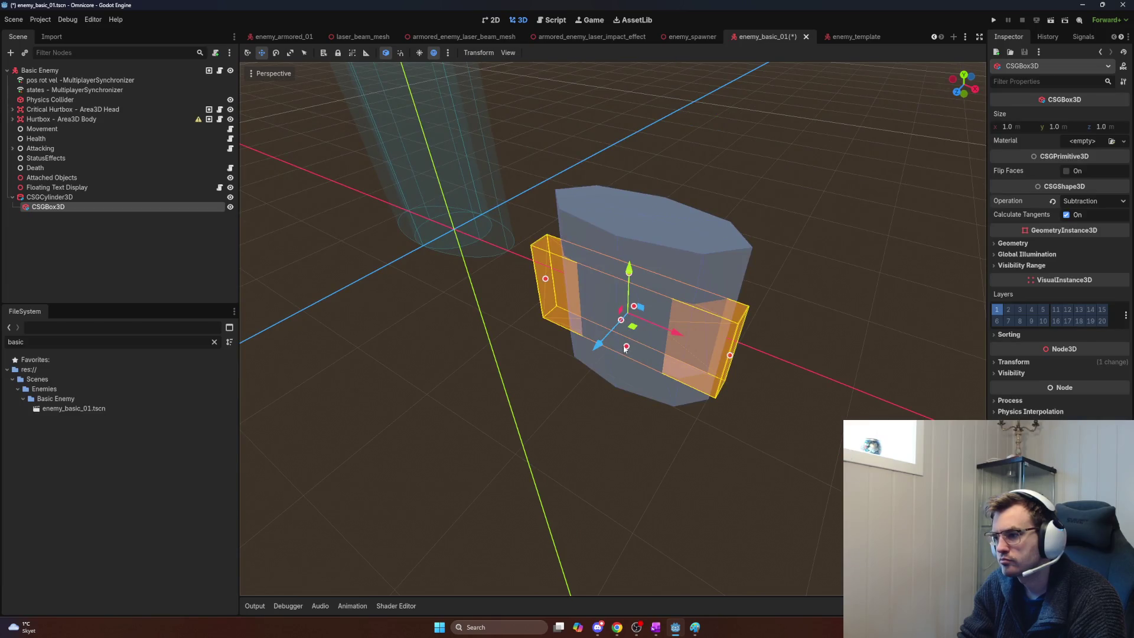
left_click_drag(624, 349, 624, 395)
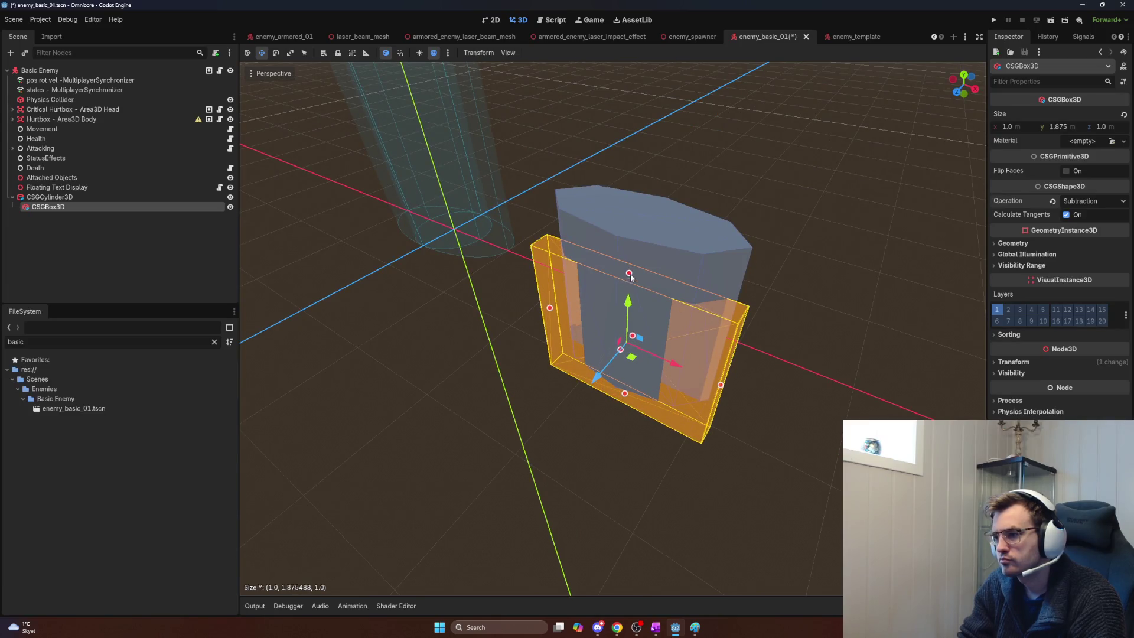
left_click_drag(628, 274, 631, 189)
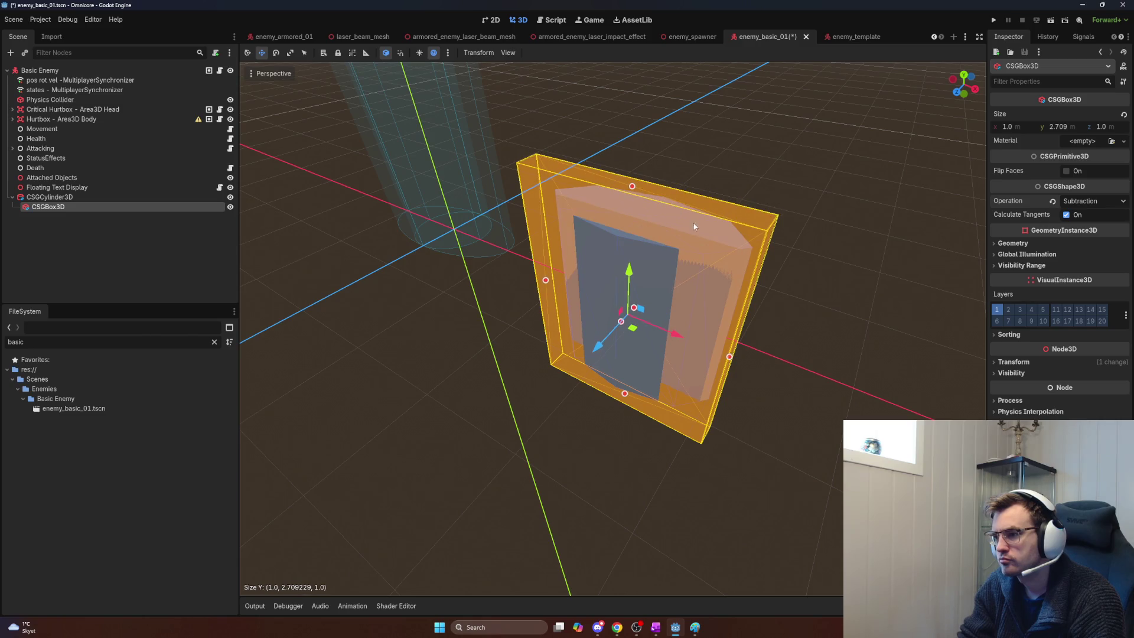
mouse_move(615, 334)
left_mouse_down()
mouse_move(862, 344)
mouse_move(725, 331)
mouse_move(537, 356)
mouse_move(546, 358)
left_mouse_up()
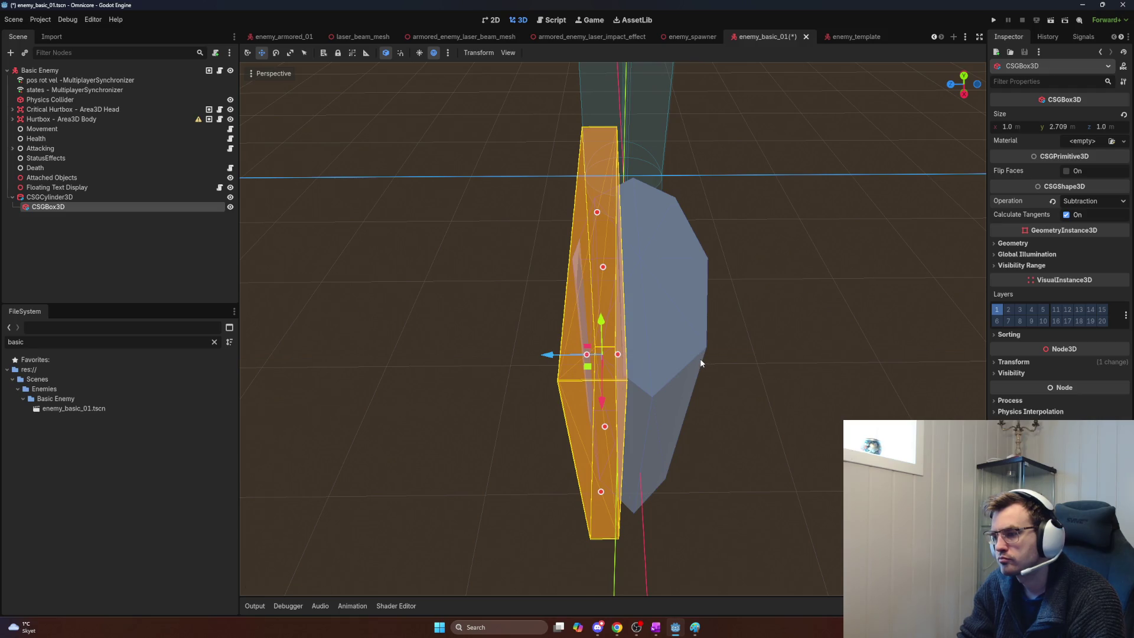
left_click(59, 197)
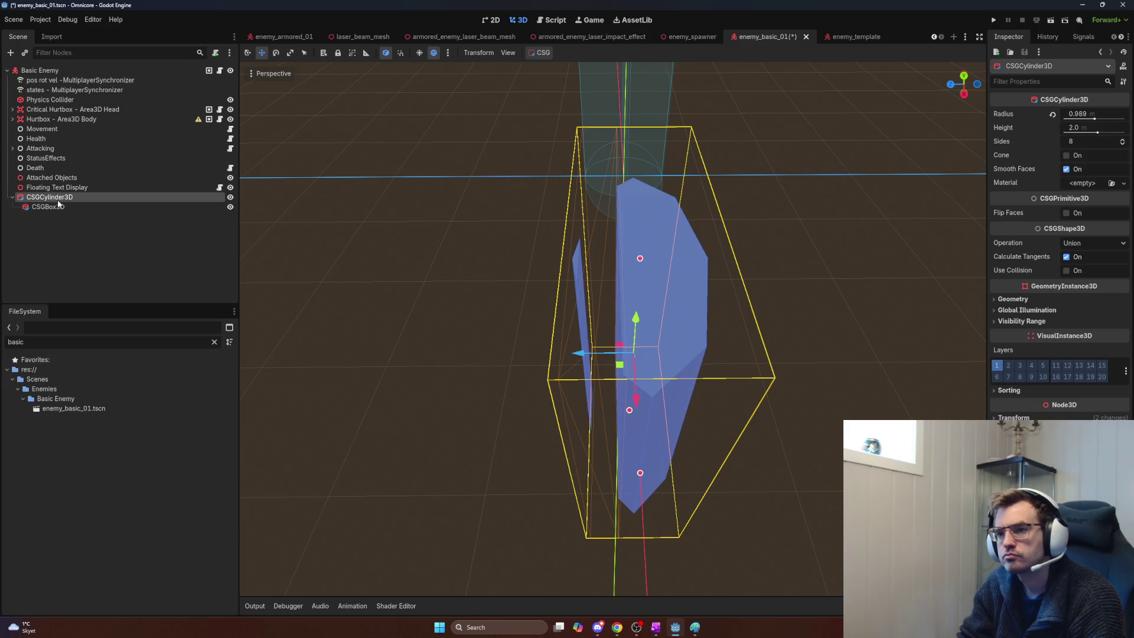
Step: Paste a copy of the cut cylinder and move it to the scene root as CSGCylinder3D2
key("ctrl+v")
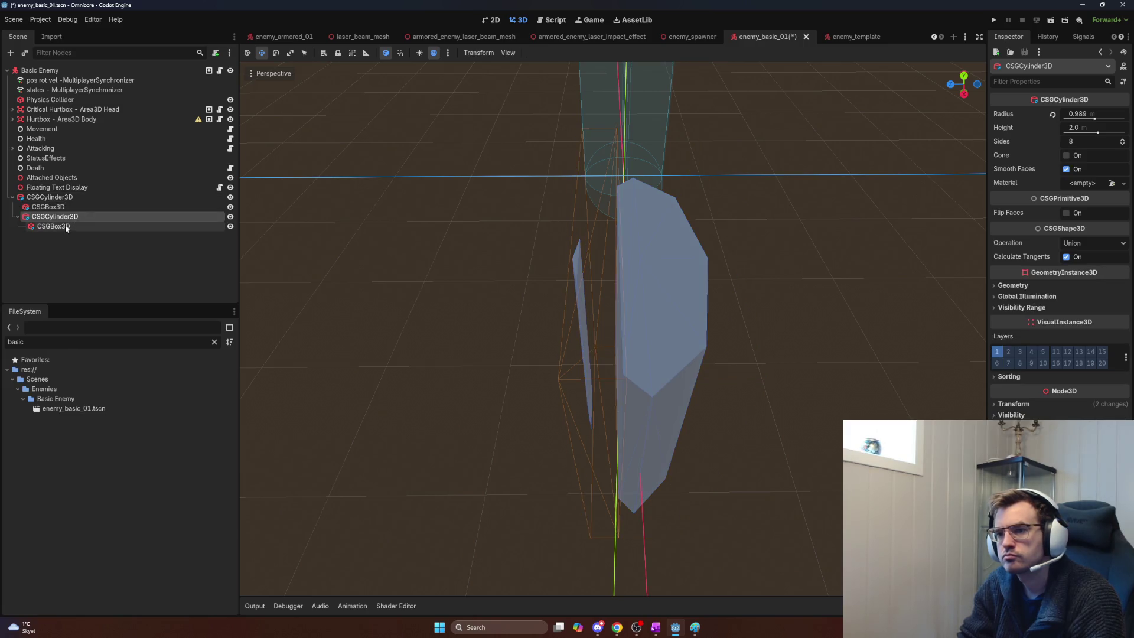
left_click_drag(56, 217, 52, 193)
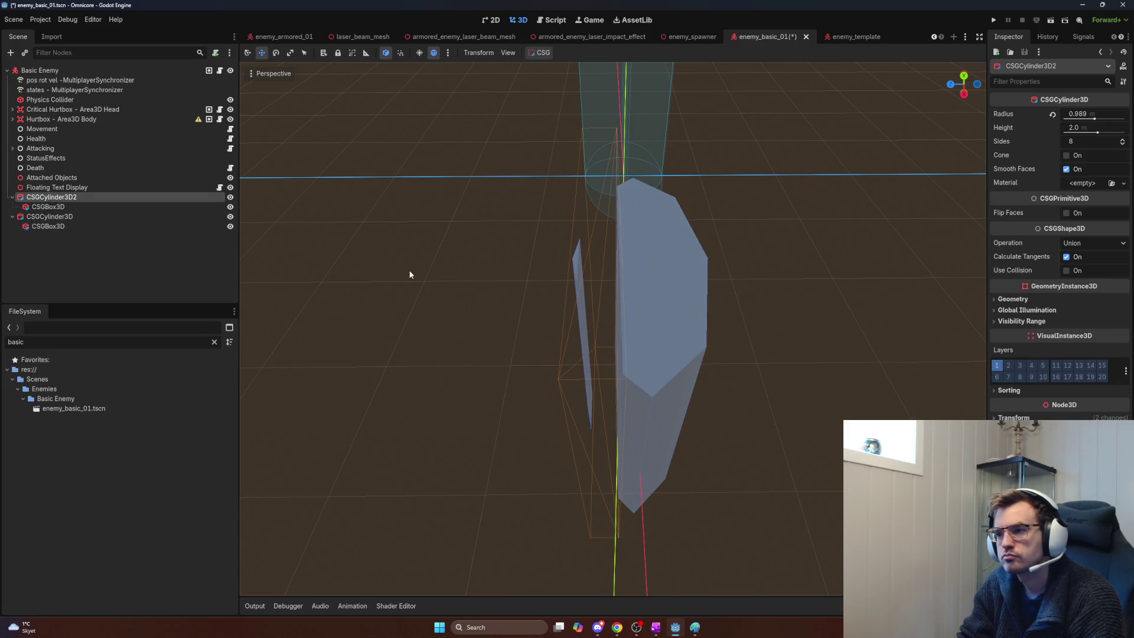
key("Delete")
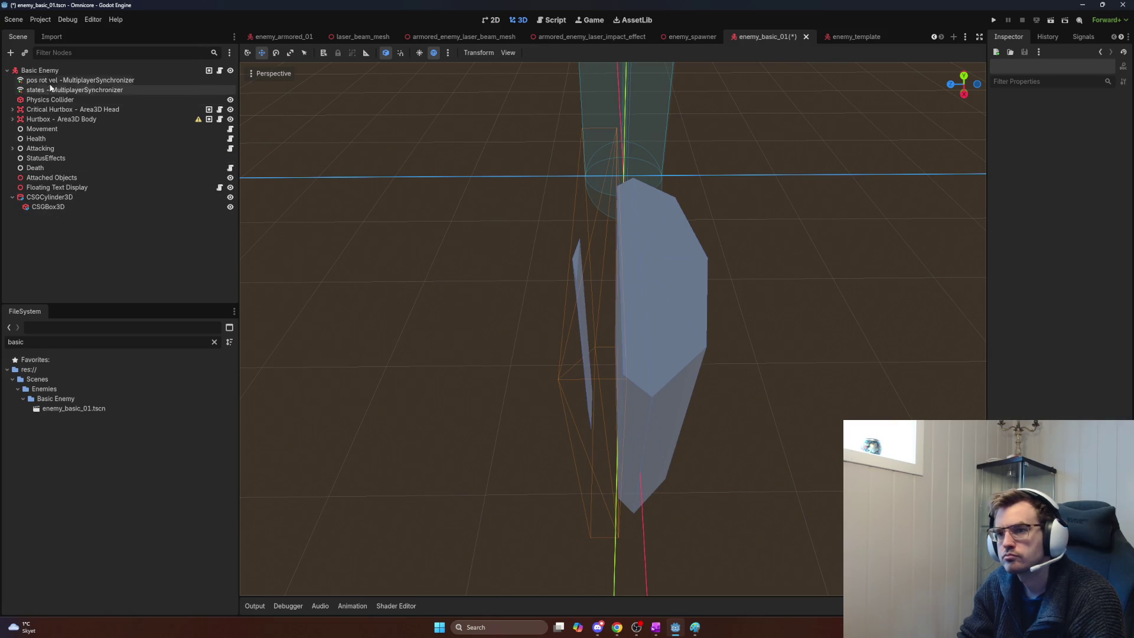
key("ctrl+z")
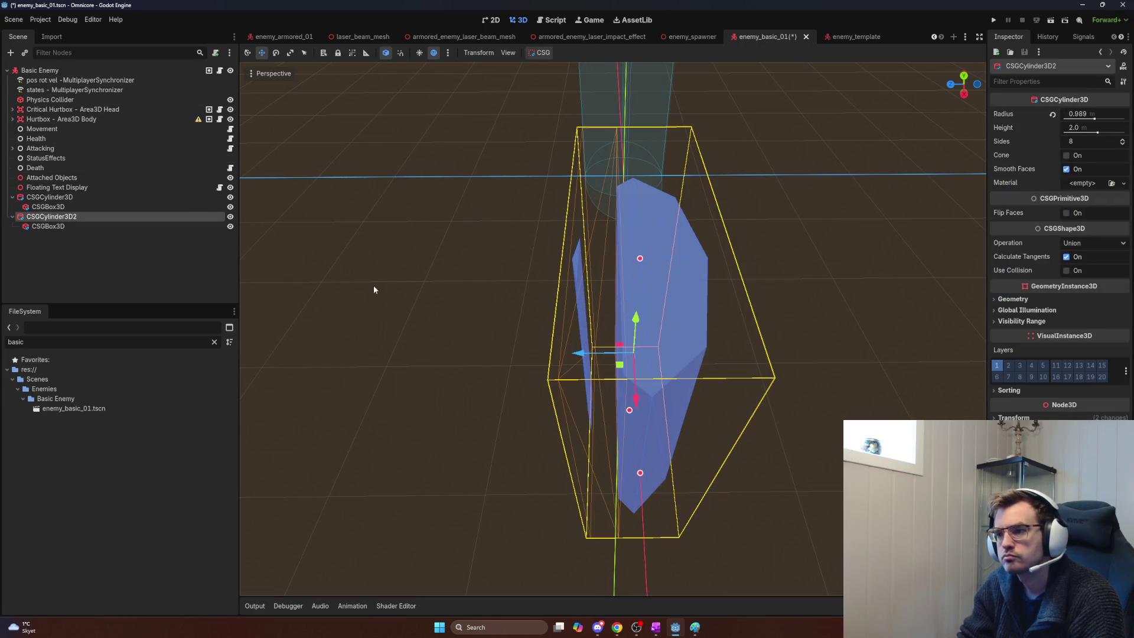
mouse_move(373, 285)
left_mouse_down()
mouse_move(478, 313)
mouse_move(456, 325)
left_mouse_up()
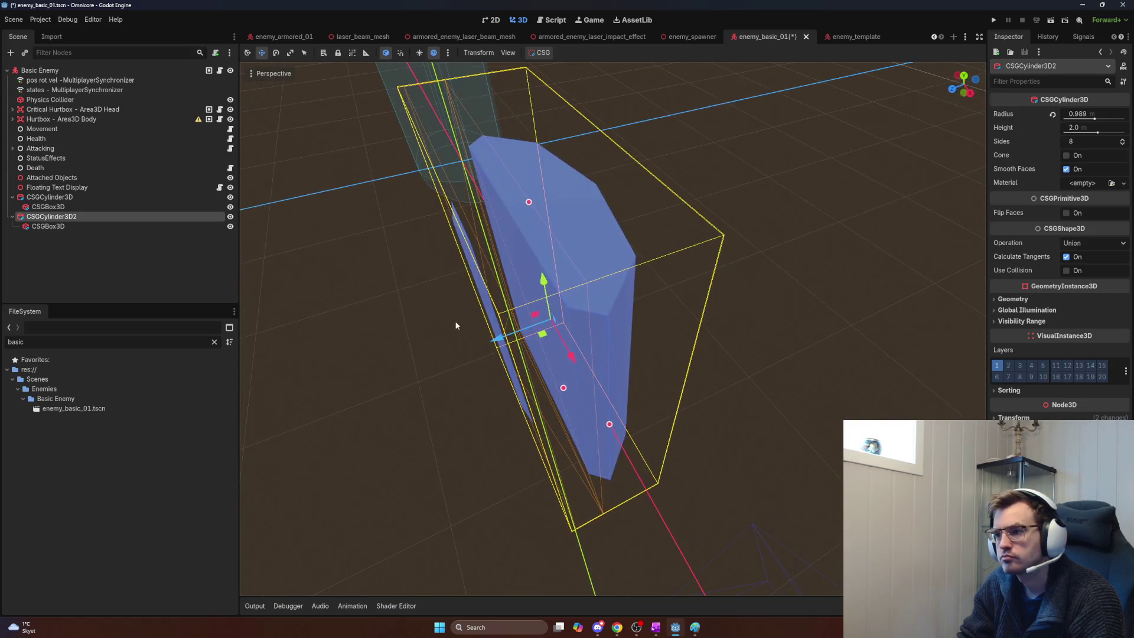
Step: Slide both cutting boxes along their depth and deepen CSGCylinder3D2's box to 2.435 m
left_click(93, 206)
left_click_drag(463, 351, 509, 304)
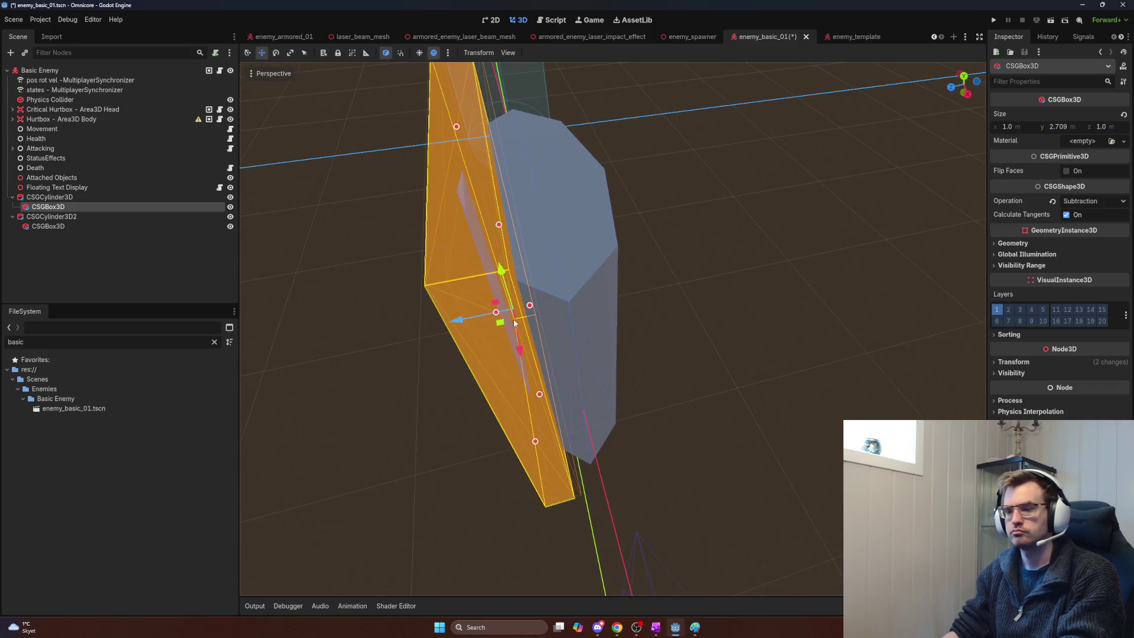
left_click(79, 215)
left_click(74, 226)
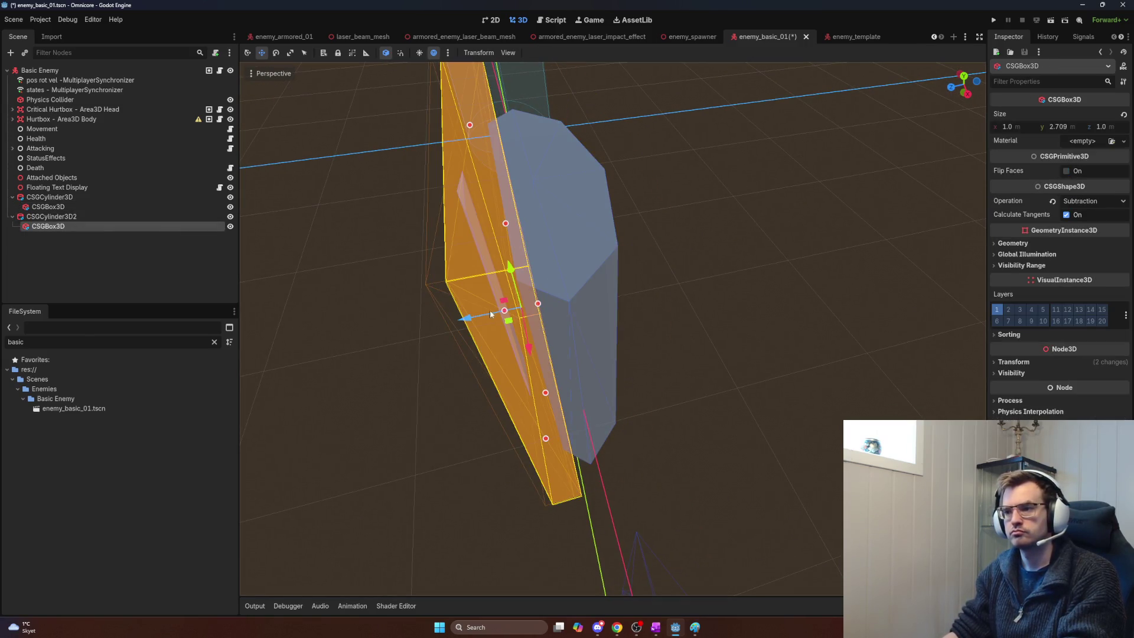
mouse_move(490, 310)
left_mouse_down()
mouse_move(526, 309)
mouse_move(495, 313)
left_mouse_up()
key("e")
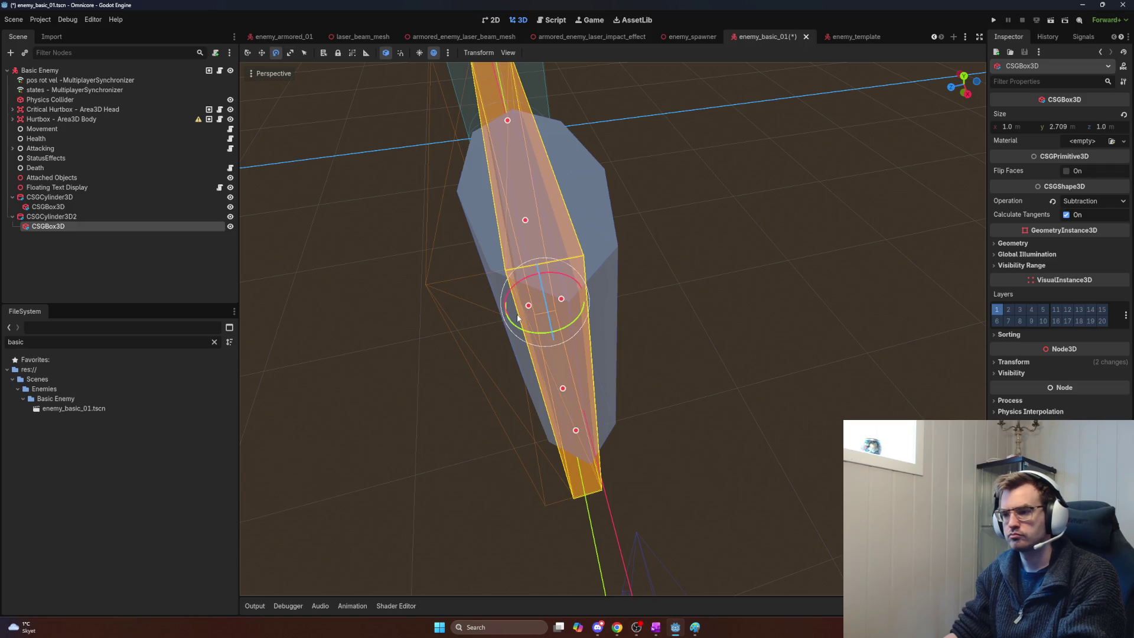
key("r")
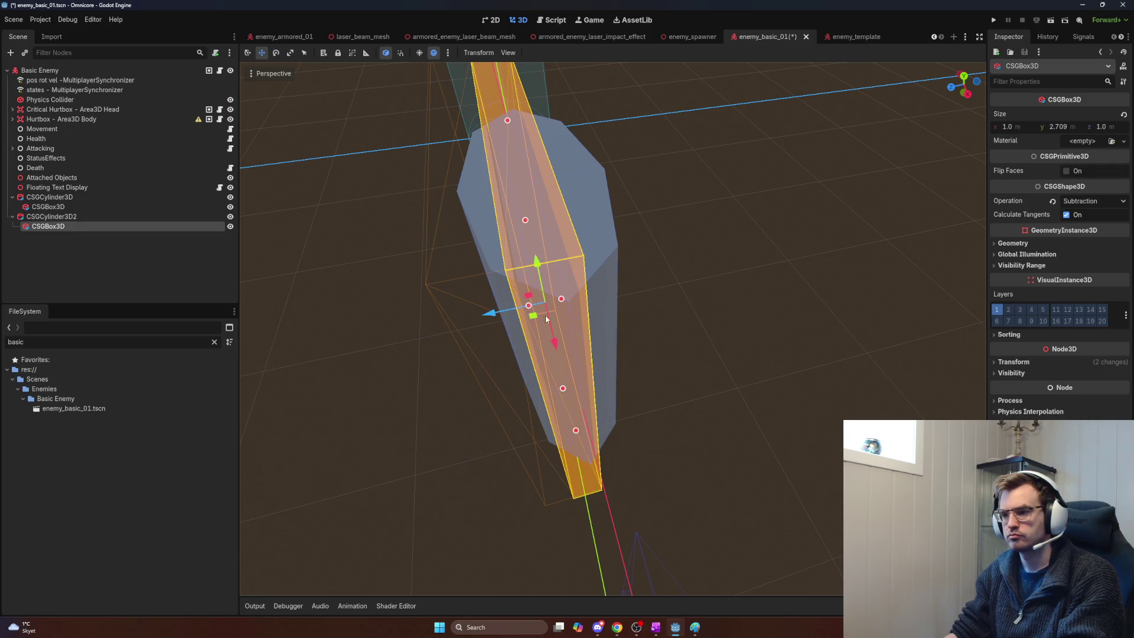
left_click_drag(561, 299, 611, 293)
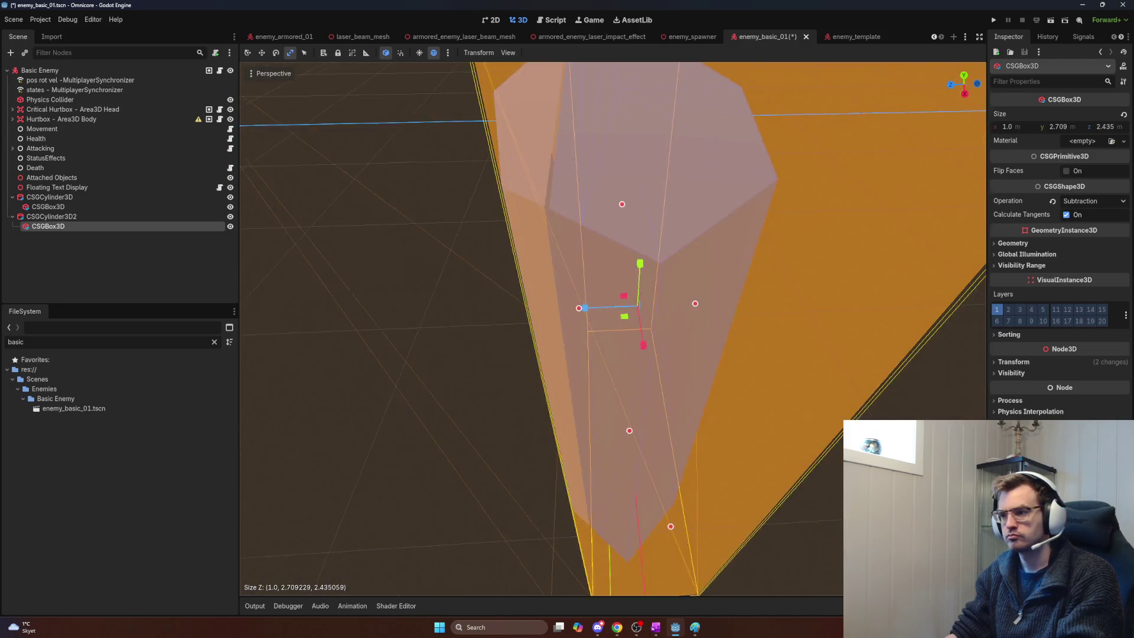
key("w")
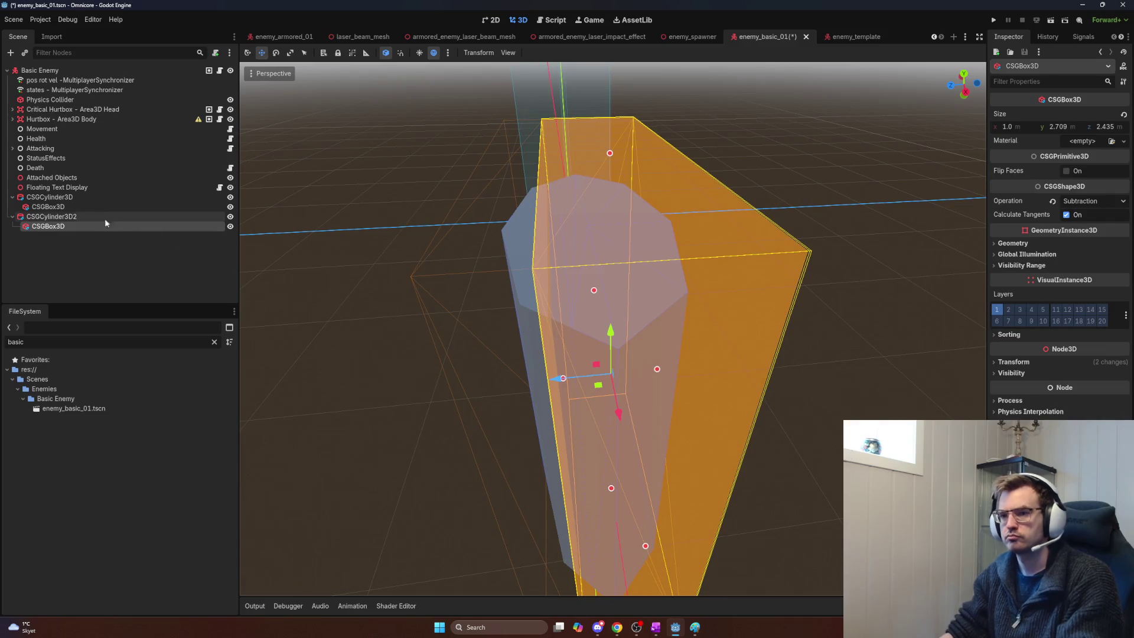
Step: Tilt CSGCylinder3D2 by about 15 degrees
left_click(68, 218)
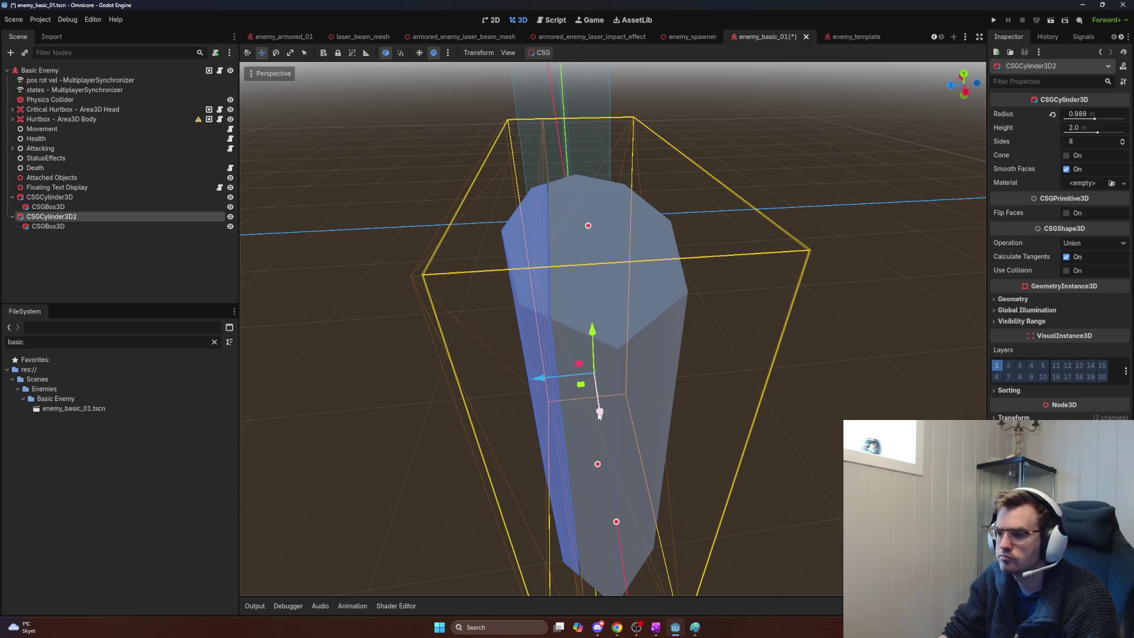
key("e")
mouse_move(562, 364)
left_mouse_down()
mouse_move(574, 360)
mouse_move(561, 354)
mouse_move(590, 370)
left_mouse_up()
Step: Try further rotations of CSGCylinder3D2, undoing the last sideways tilt
scroll(590, 370, "up", 5)
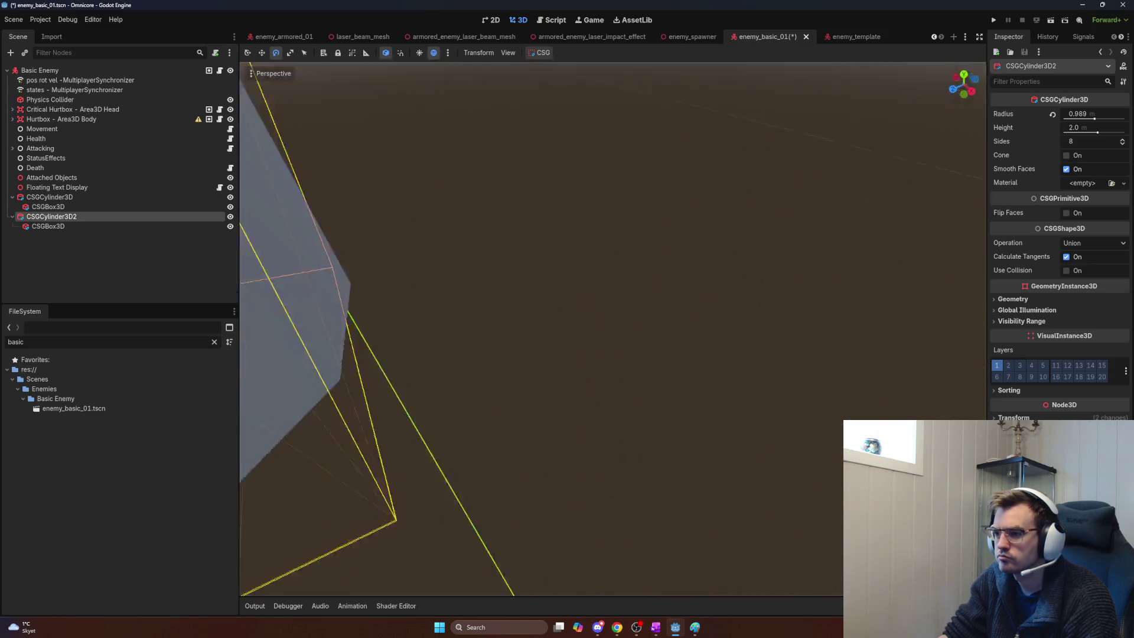
scroll(579, 318, "down", 5)
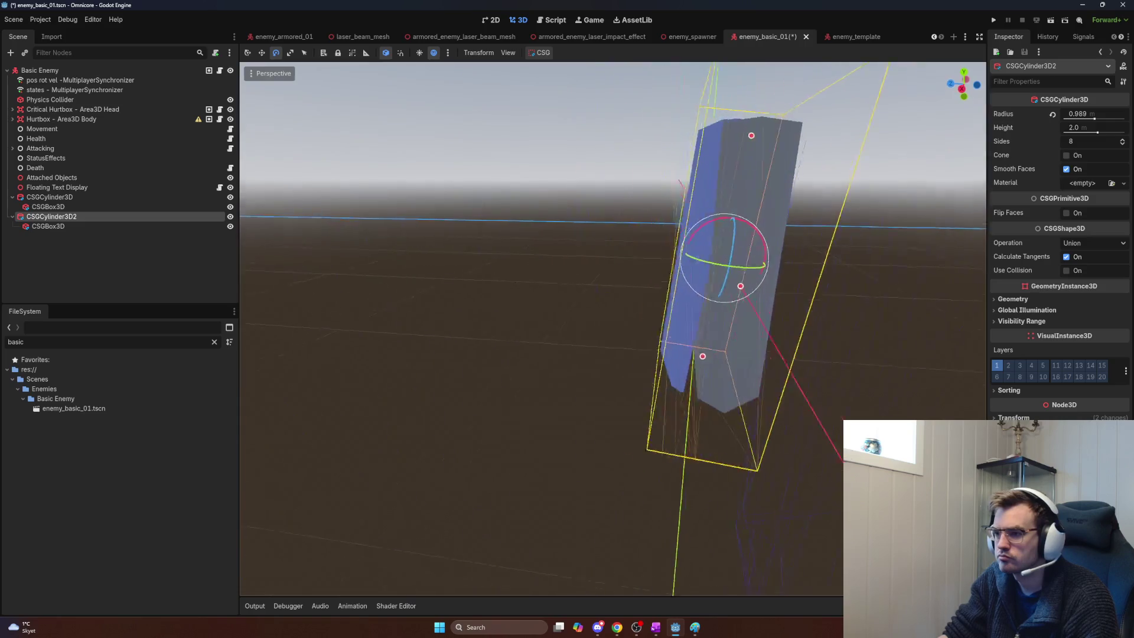
scroll(579, 317, "up", 4)
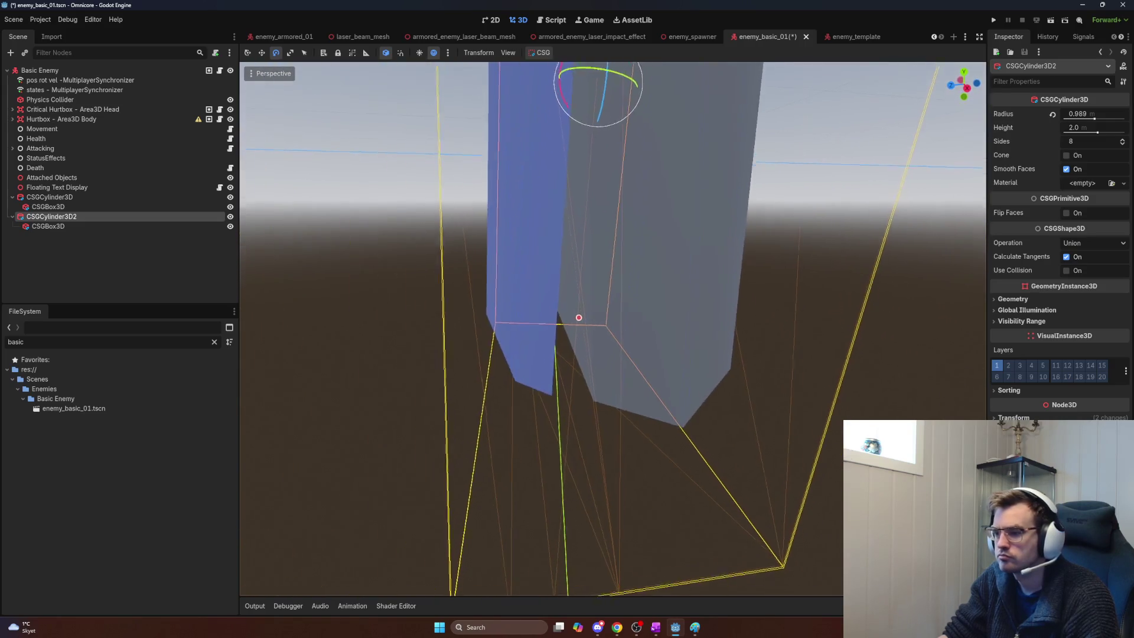
scroll(614, 328, "down", 5)
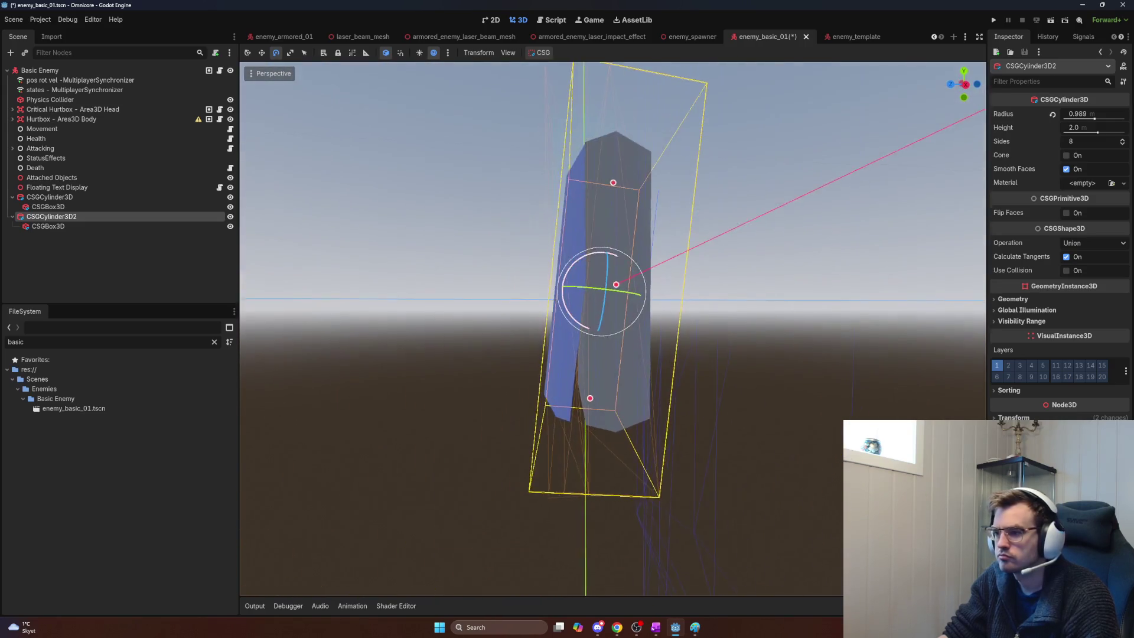
scroll(614, 329, "up", 3)
scroll(614, 328, "down", 3)
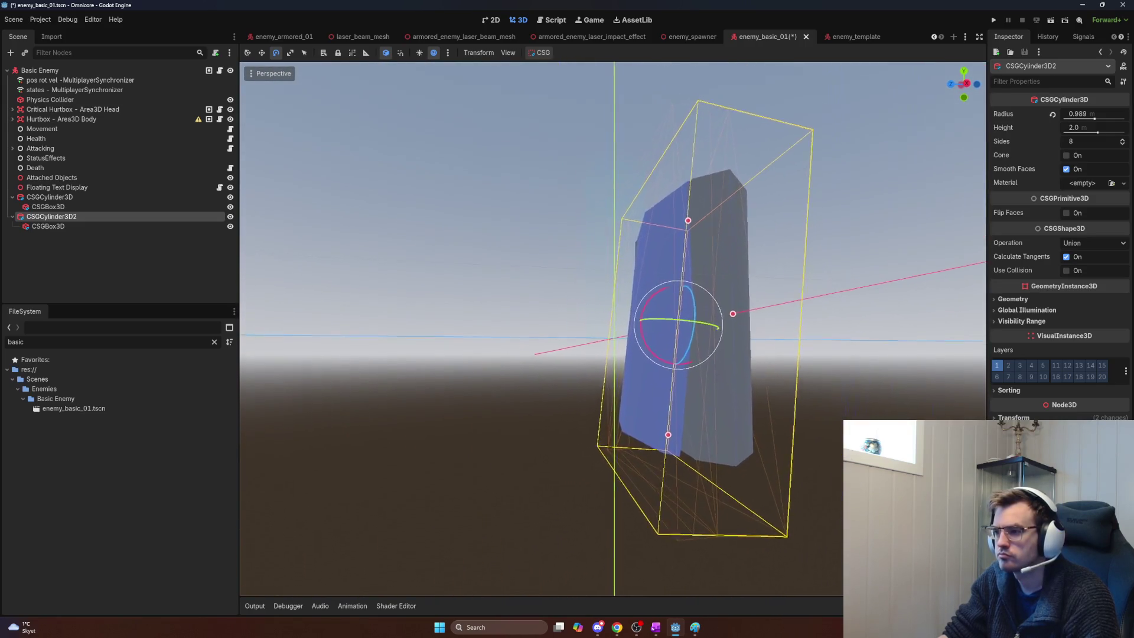
scroll(614, 328, "up", 4)
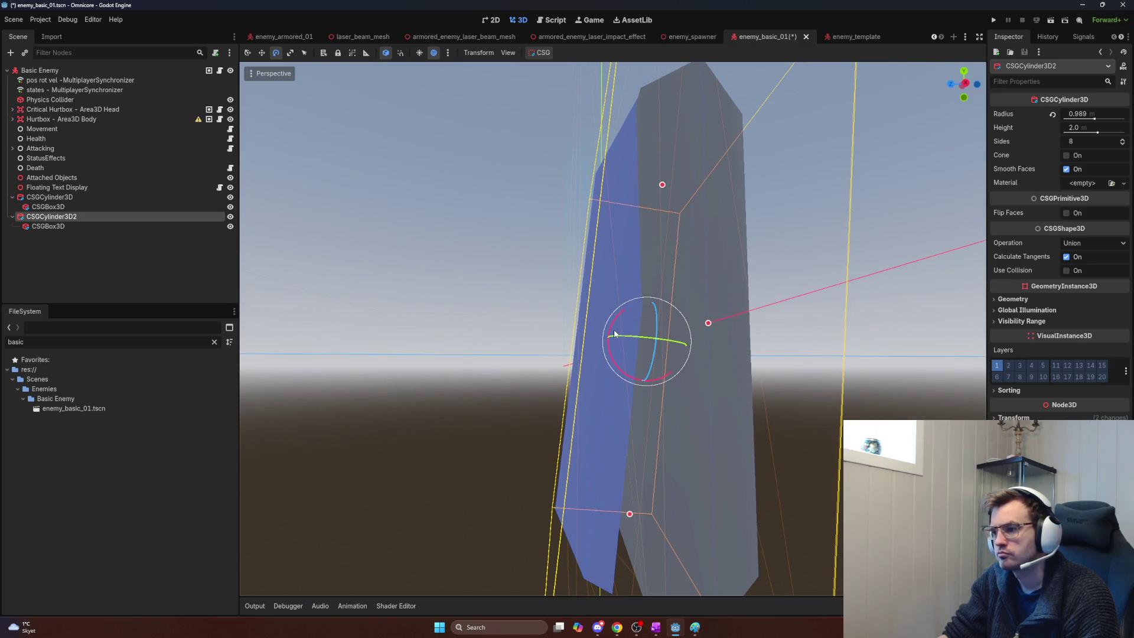
mouse_move(612, 335)
left_mouse_down()
mouse_move(533, 281)
mouse_move(544, 303)
mouse_move(520, 317)
mouse_move(644, 350)
left_mouse_up()
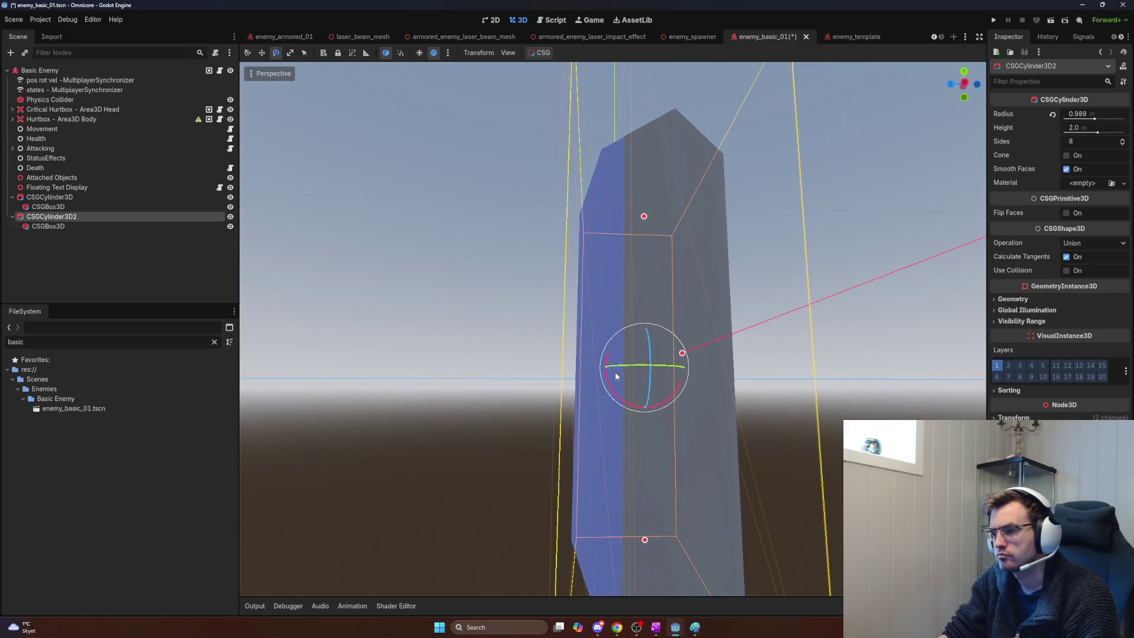
left_click_drag(611, 385, 552, 378)
key("ctrl+z")
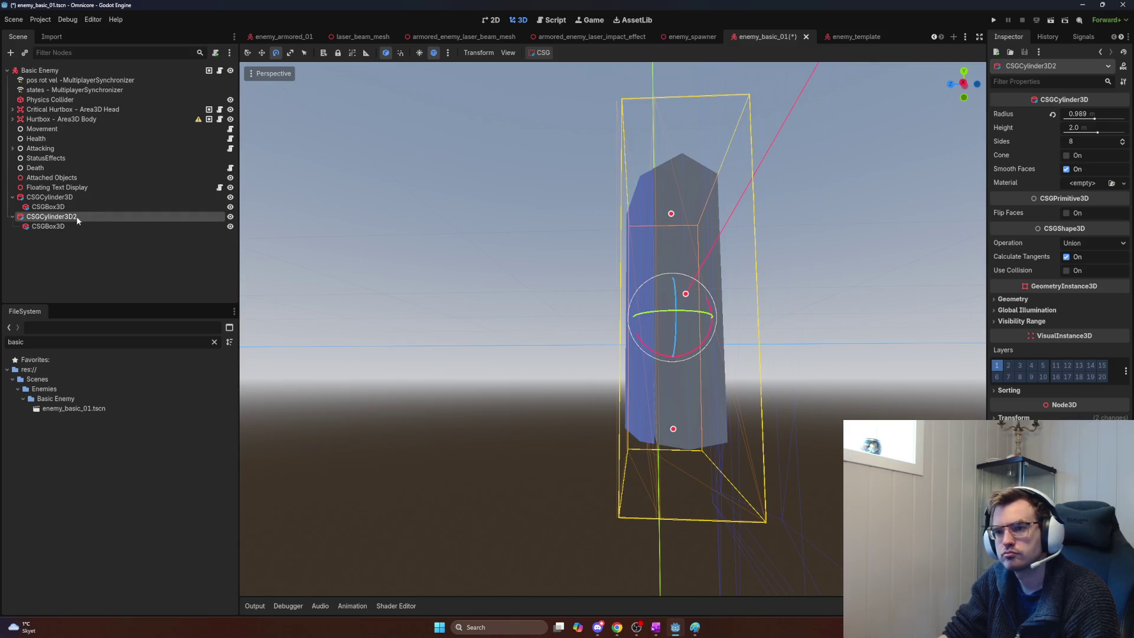
Step: Duplicate the wing-shell cylinder and name the copy 'Front of wing shell'
key("ctrl+z")
key("ctrl+d")
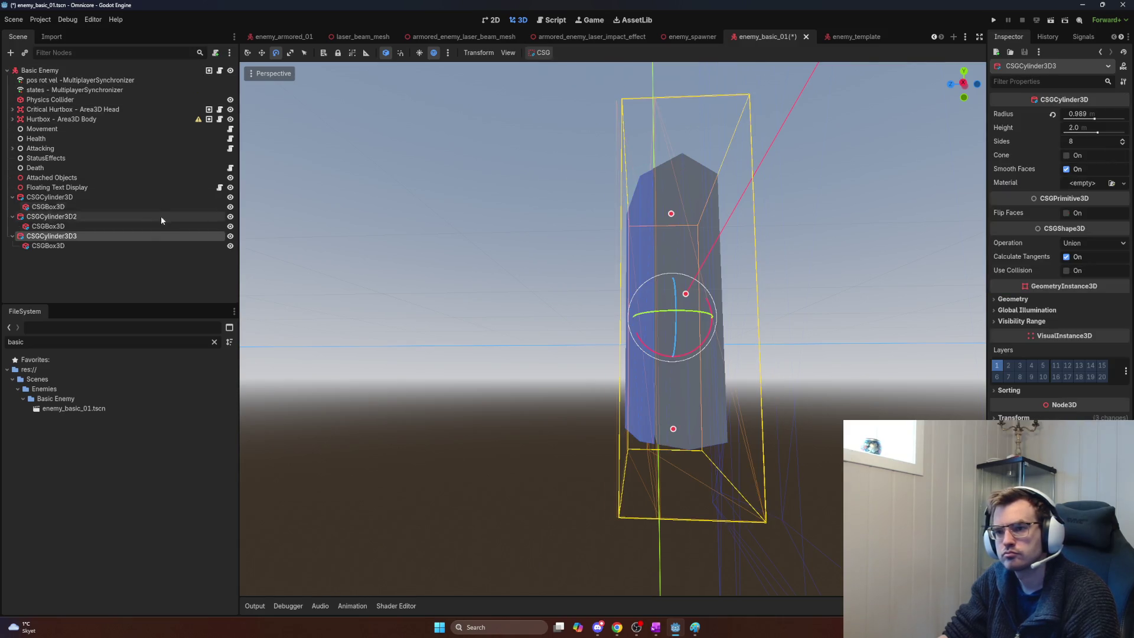
double_click(77, 237)
type("Front c")
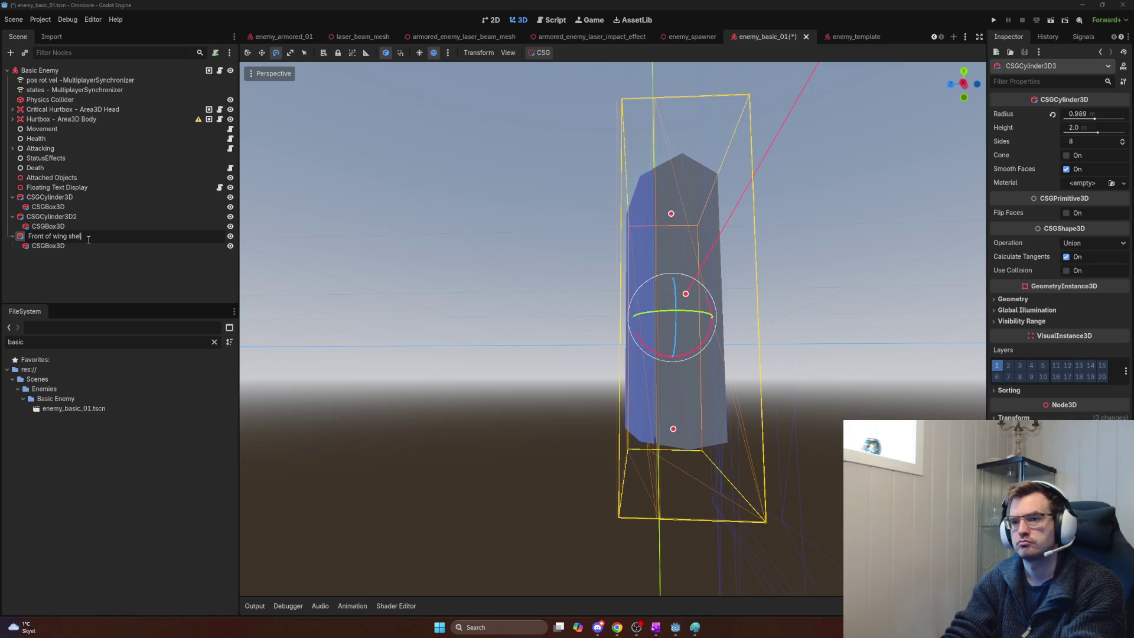
type("l")
key("Return")
Step: Rename CSGCylinder3D2 to 'Back of wing shell'
left_click(85, 216)
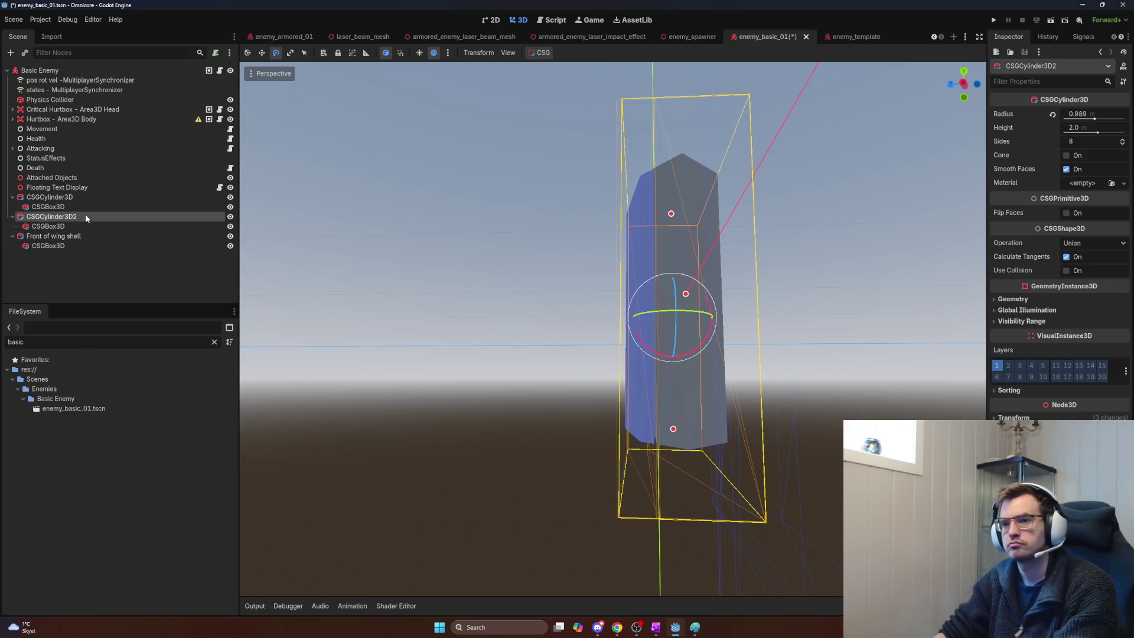
key("F2")
type("Wing ")
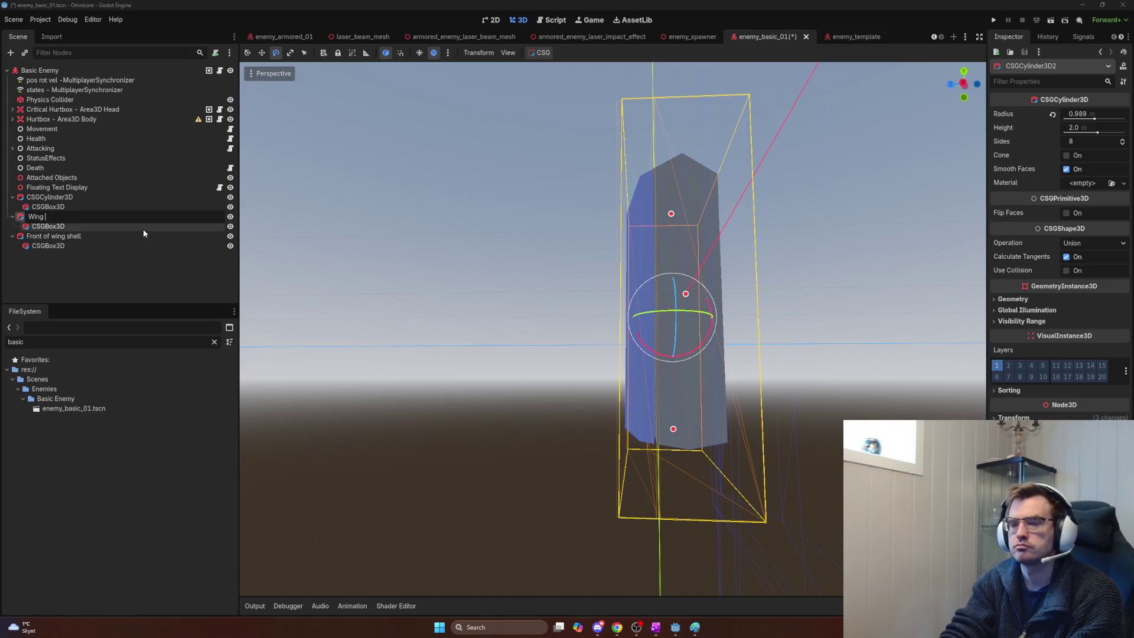
type("Shel")
key("BackSpace")
key("BackSpace")
key("BackSpace")
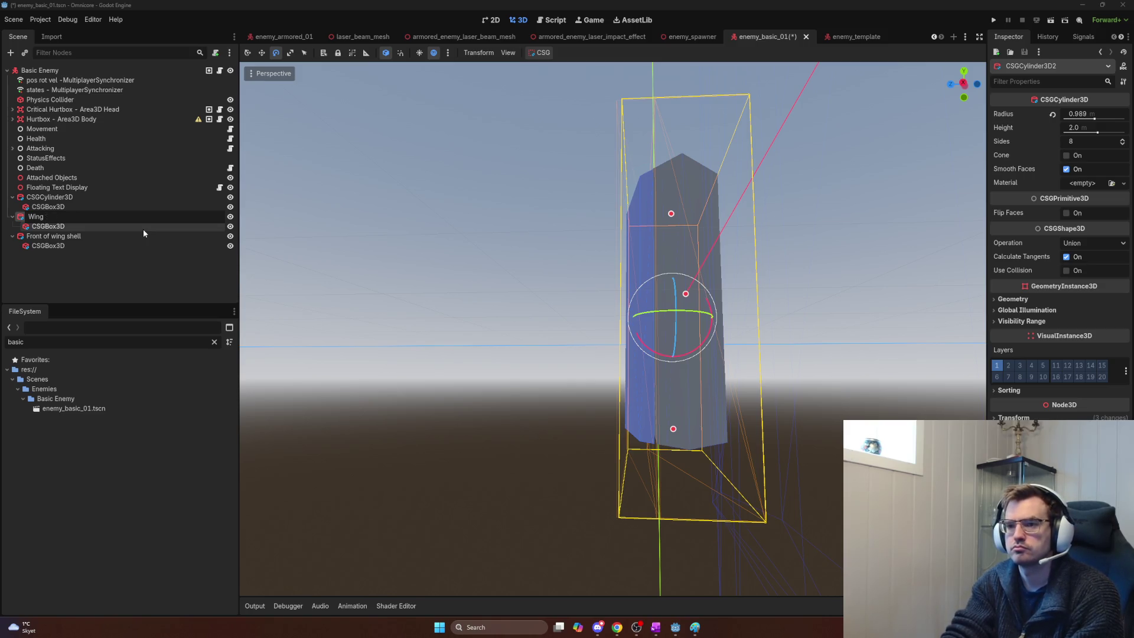
type("Back of wing shell")
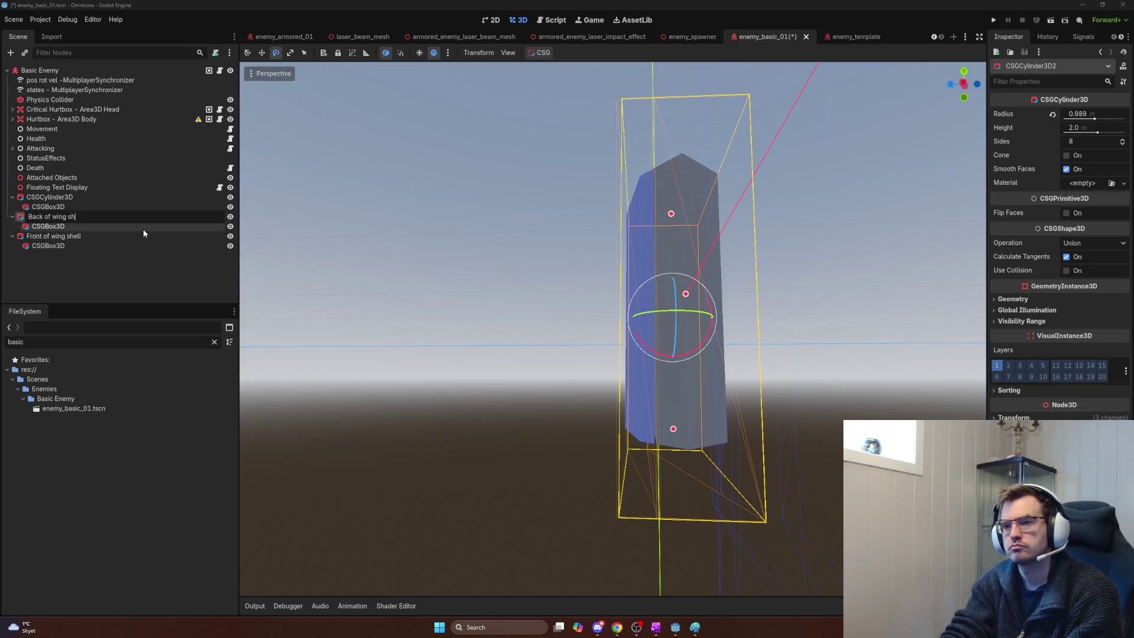
key("Return")
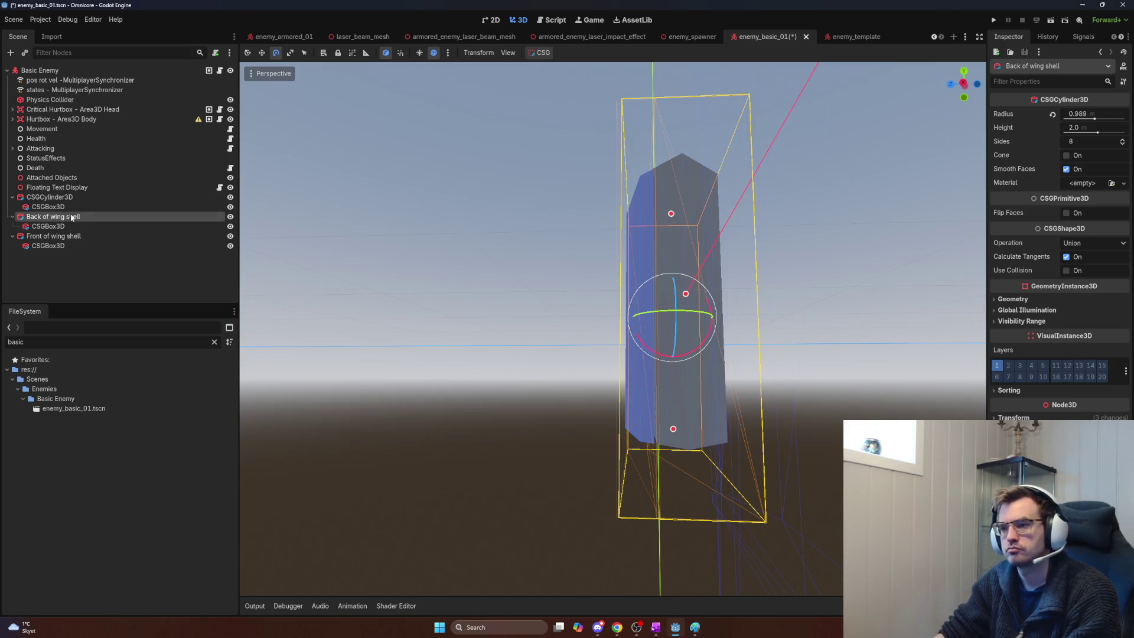
Step: Duplicate the cutting box and make the copy a direct child of Front of wing shell
left_click(110, 236)
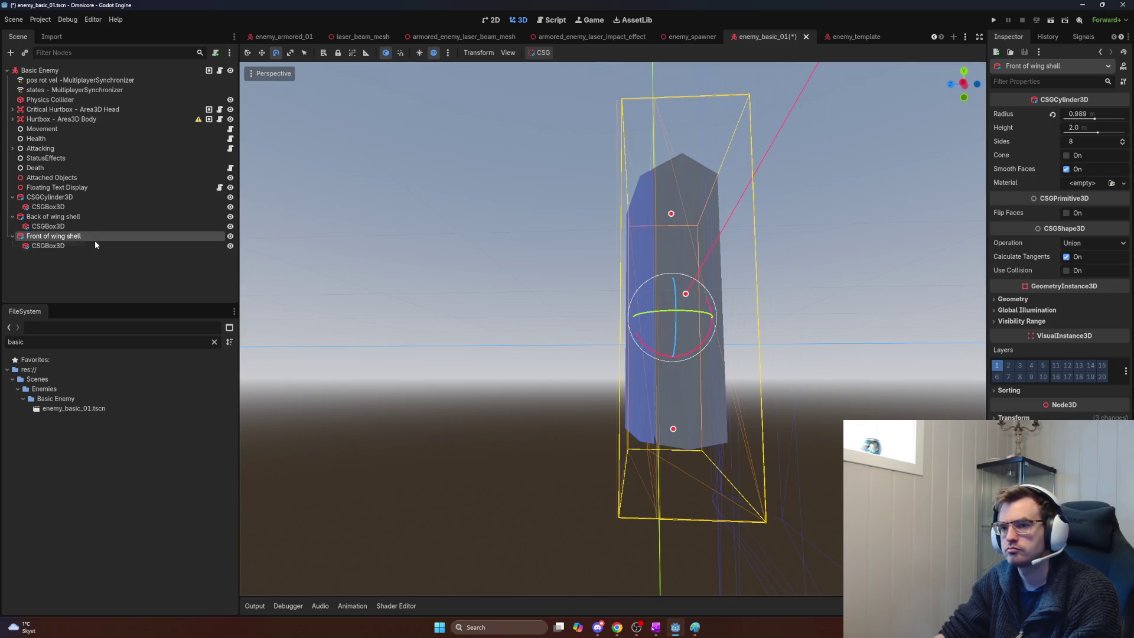
left_click(95, 244)
key("ctrl+v")
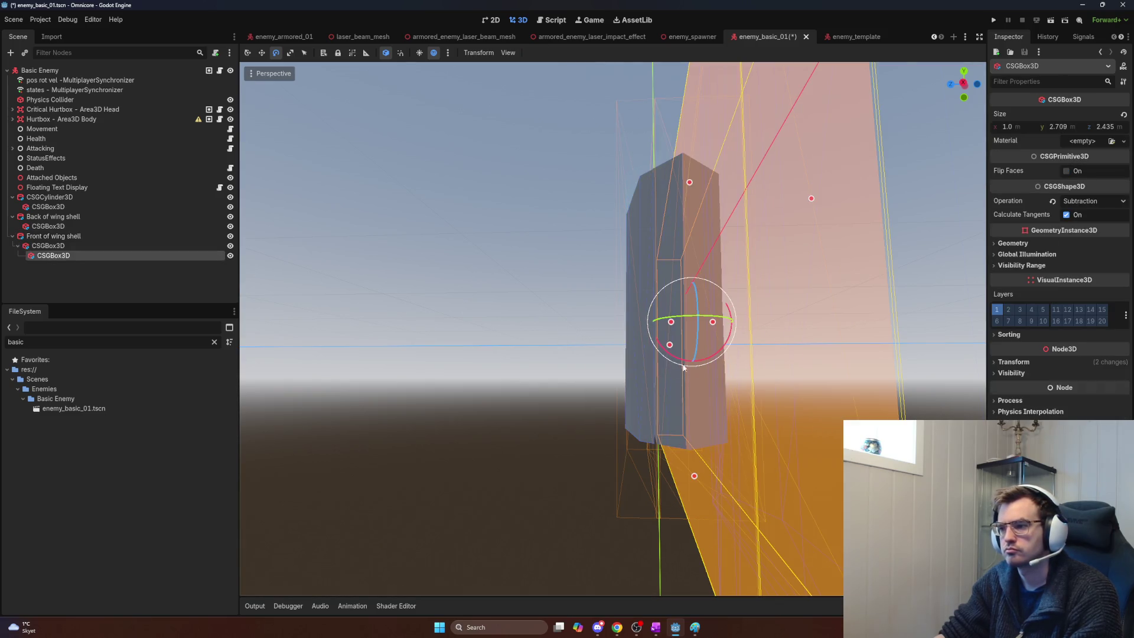
left_click_drag(62, 256, 54, 245)
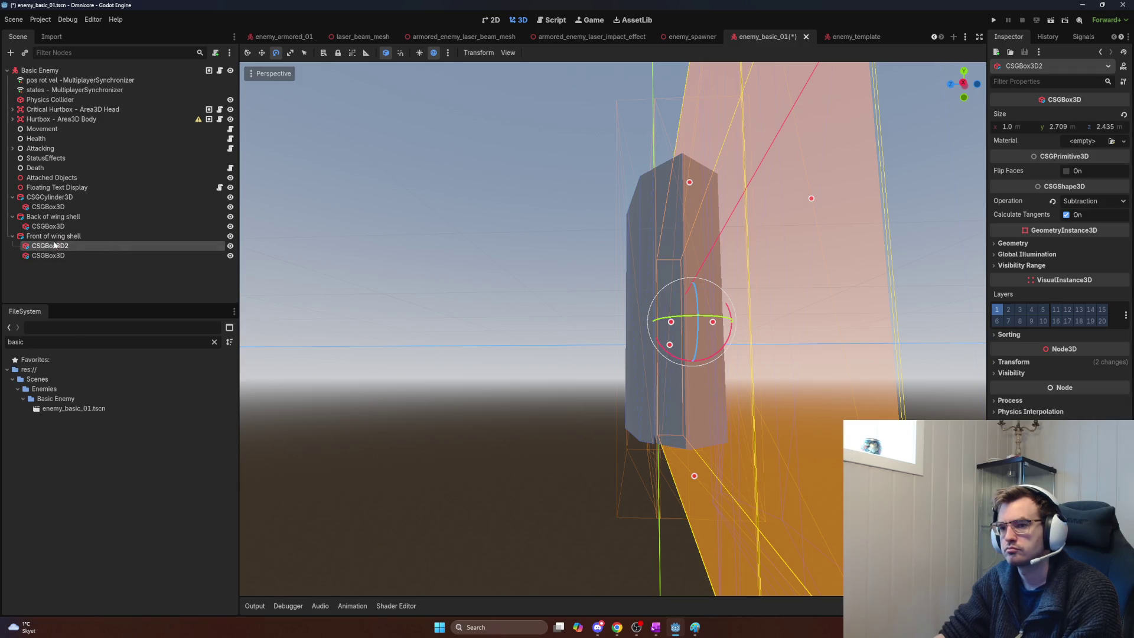
key("s")
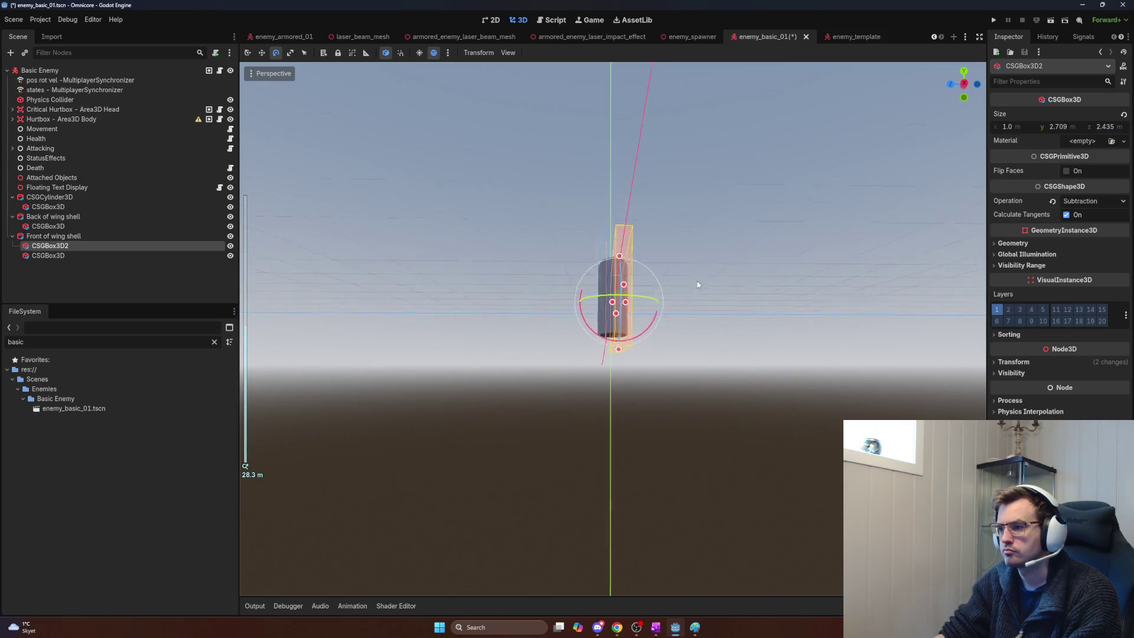
scroll(695, 288, "up", 5)
mouse_move(695, 289)
left_mouse_down()
mouse_move(711, 275)
mouse_move(626, 289)
left_mouse_up()
Step: Narrow the copied box, then size the original CSGBox3D to about 0.962 × 1.86 × 3.502 m
left_click_drag(377, 310, 374, 311)
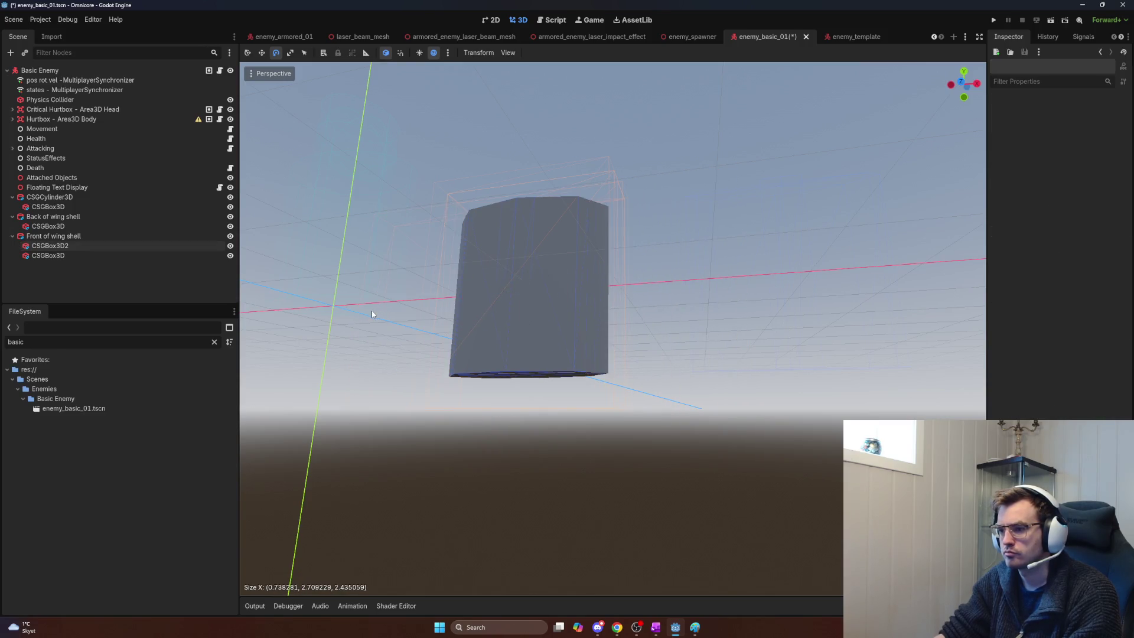
left_click(77, 255)
left_click_drag(455, 306, 460, 304)
left_click_drag(627, 306, 532, 302)
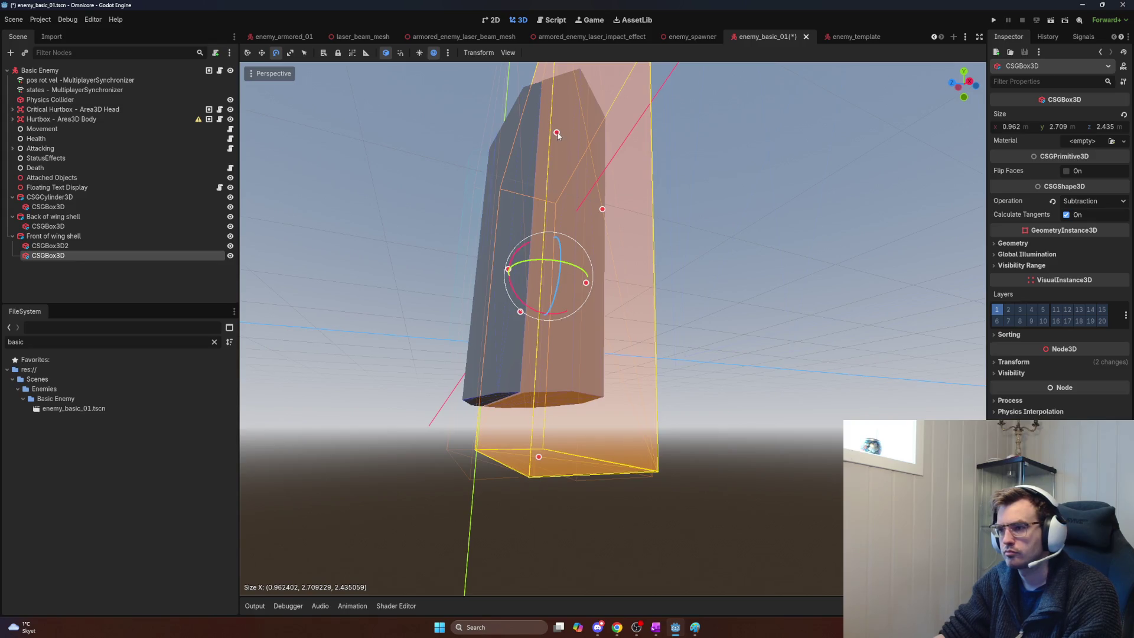
mouse_move(556, 133)
left_mouse_down()
mouse_move(565, 194)
mouse_move(544, 228)
left_mouse_up()
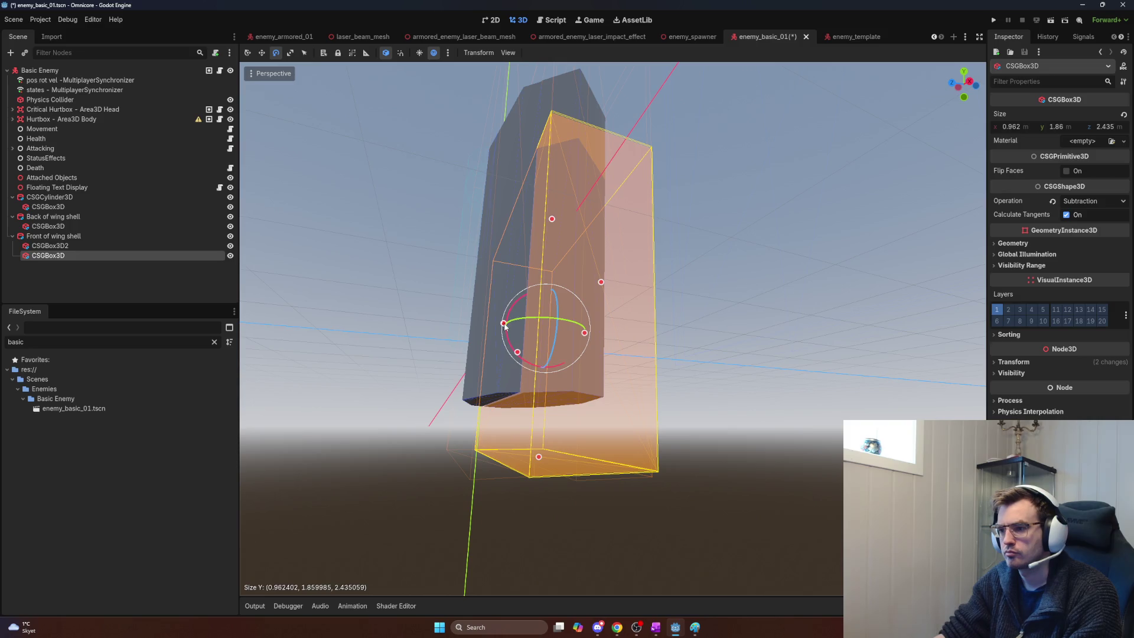
left_click_drag(505, 325, 481, 321)
scroll(481, 322, "up", 5)
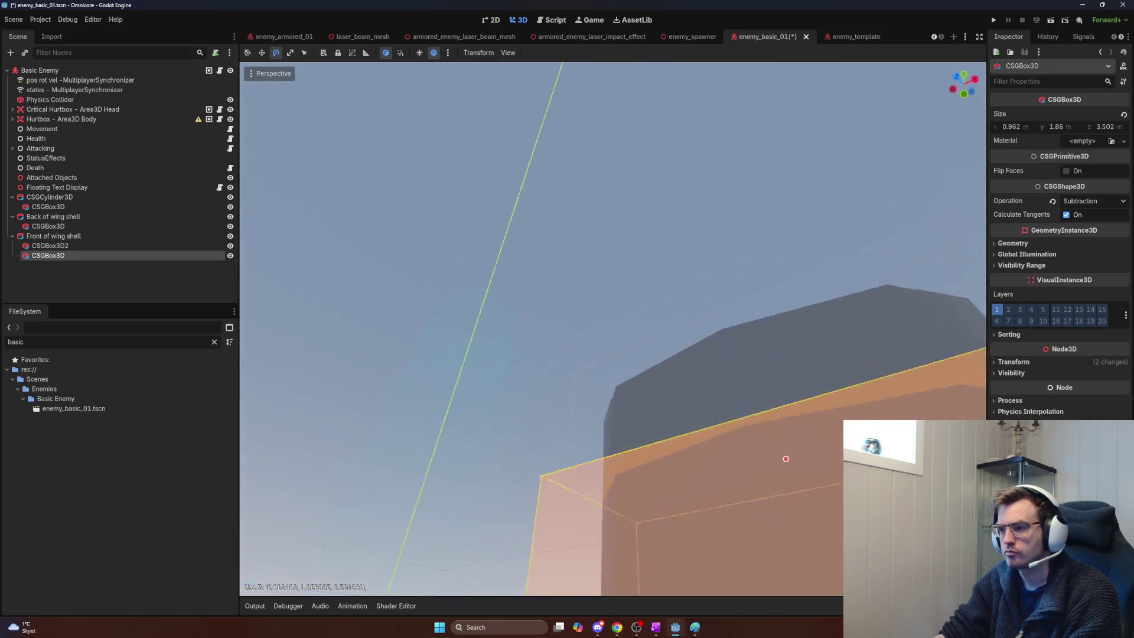
scroll(592, 319, "down", 5)
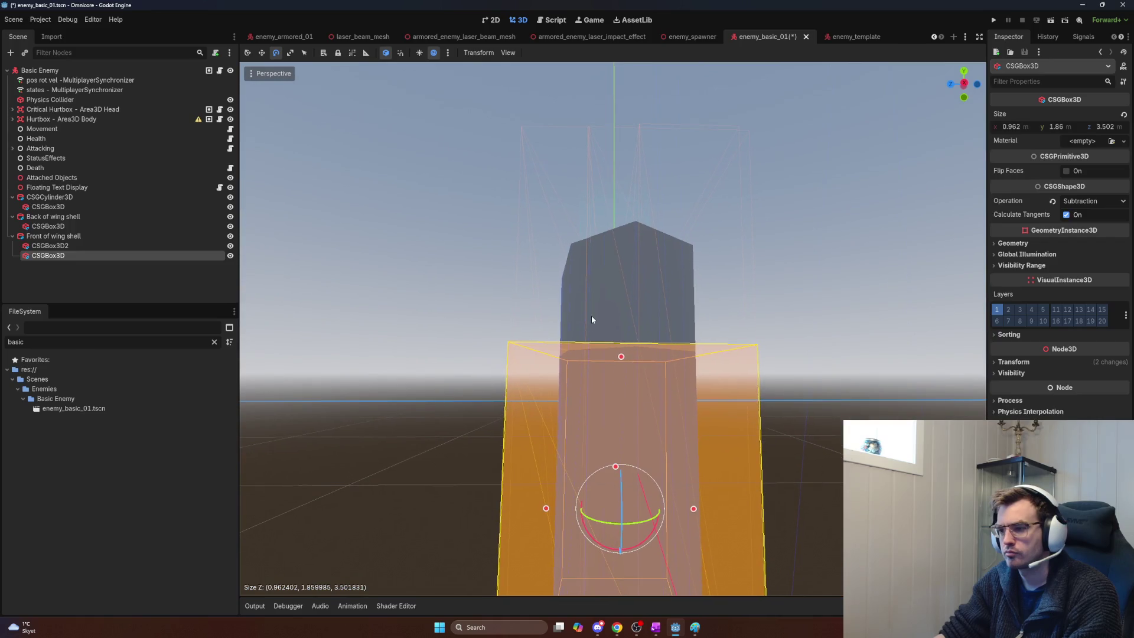
left_click(66, 236)
left_click_drag(288, 282, 441, 327)
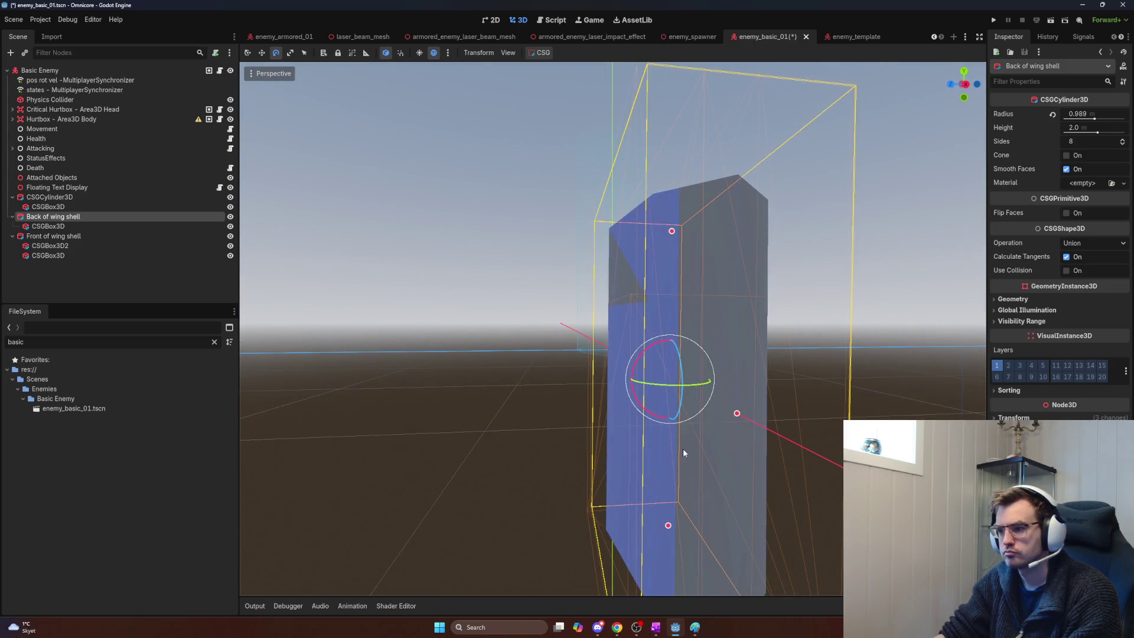
Step: Rotate Back of wing shell about 35° and make its duplicated box a direct child
mouse_move(639, 360)
left_mouse_down()
mouse_move(672, 365)
mouse_move(652, 346)
mouse_move(601, 335)
left_mouse_up()
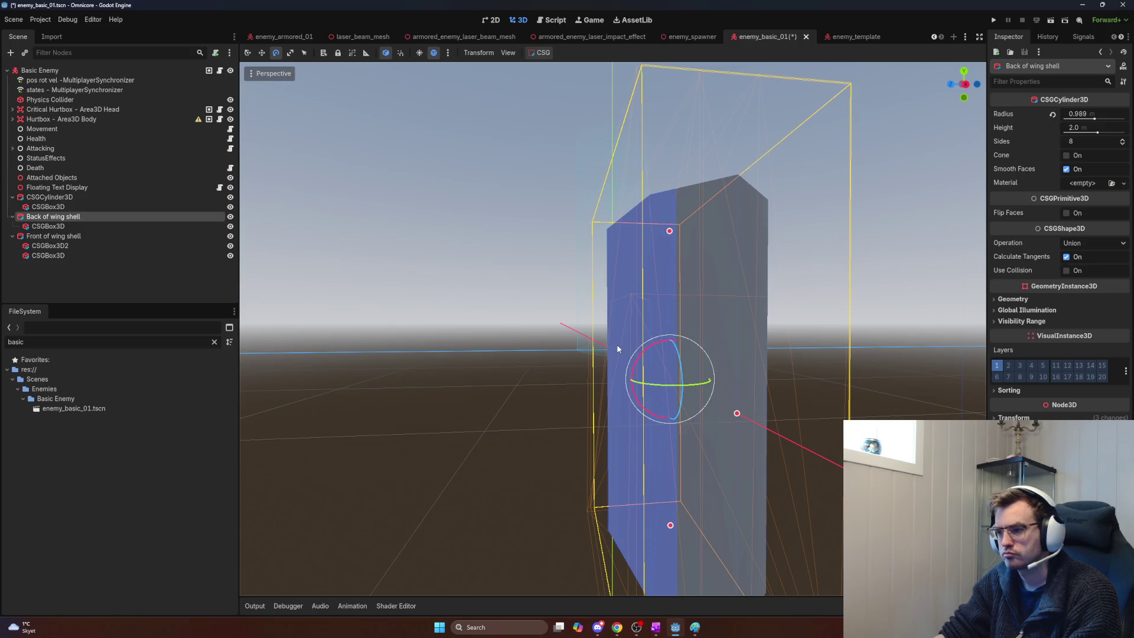
left_click(97, 228)
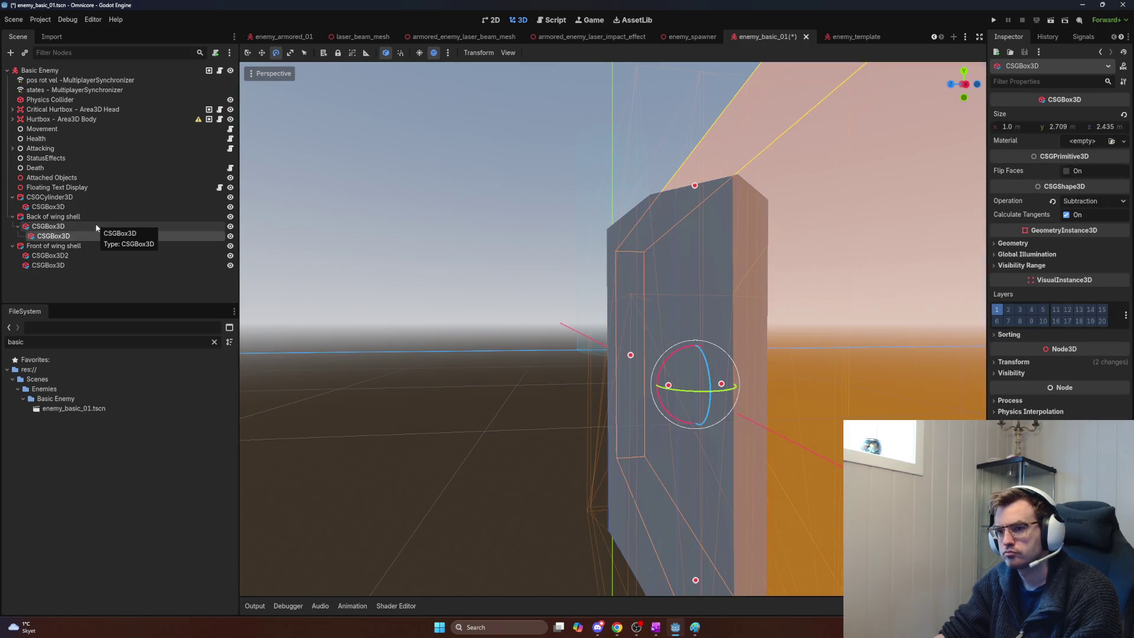
left_click_drag(66, 235, 59, 222)
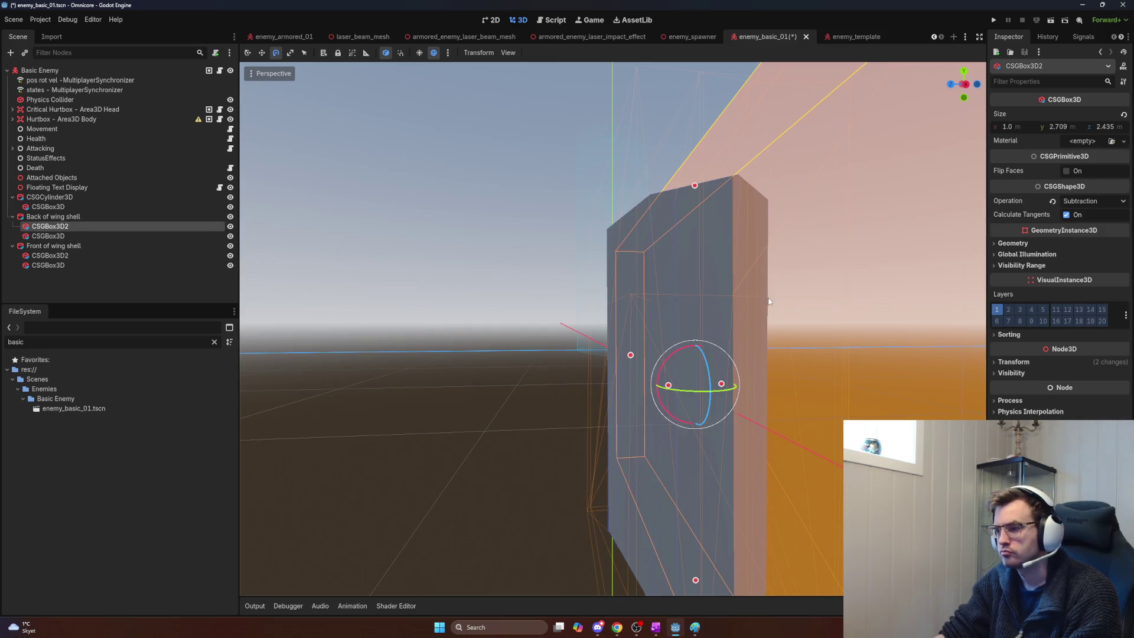
scroll(768, 304, "down", 5)
scroll(716, 338, "up", 5)
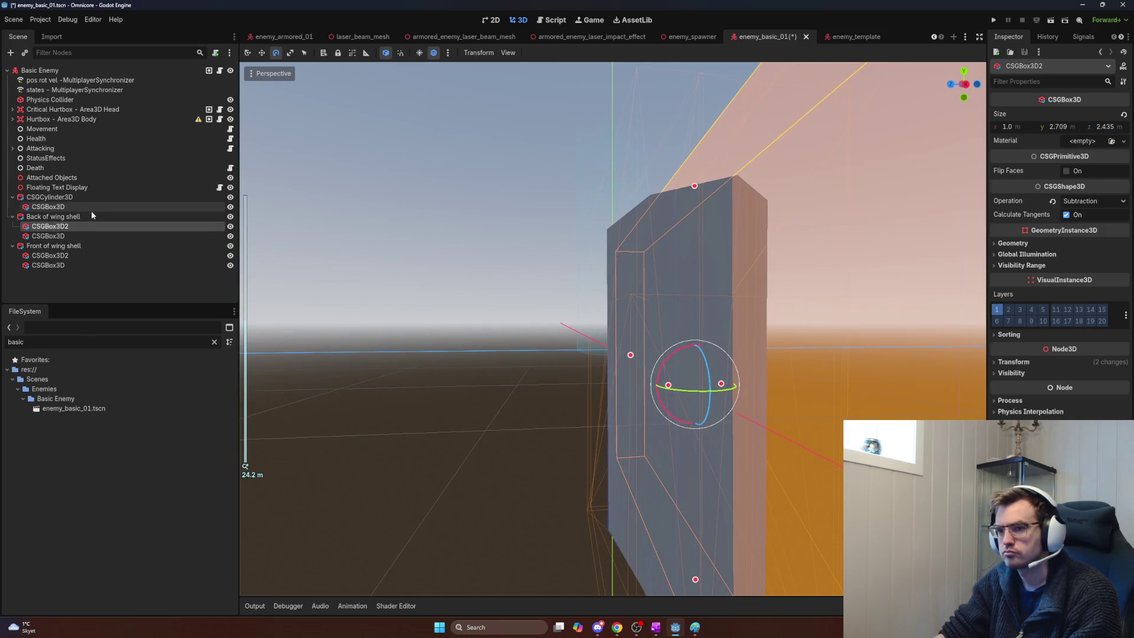
scroll(652, 406, "down", 2)
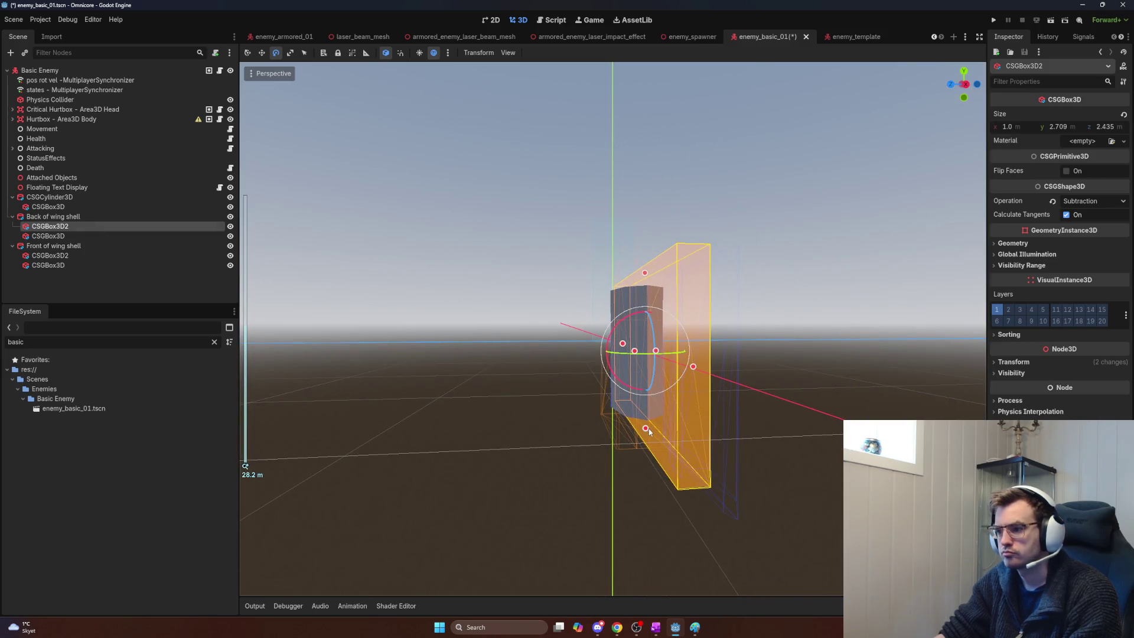
Step: Squash CSGBox3D2 vertically and check its position and rotation values
left_click_drag(648, 432, 646, 363)
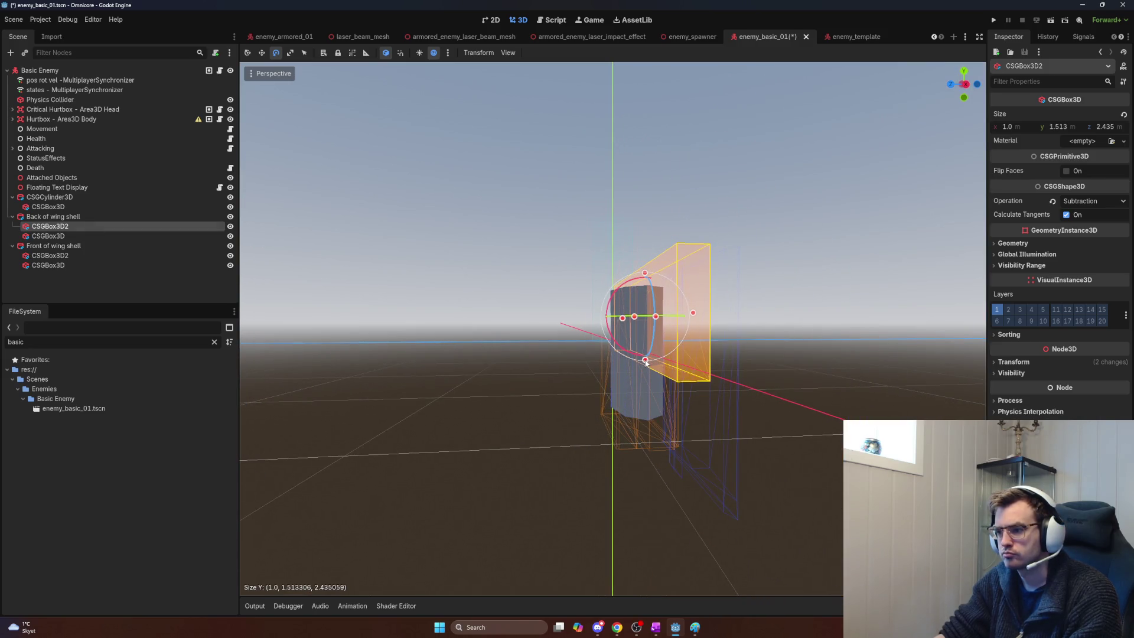
scroll(646, 362, "up", 6)
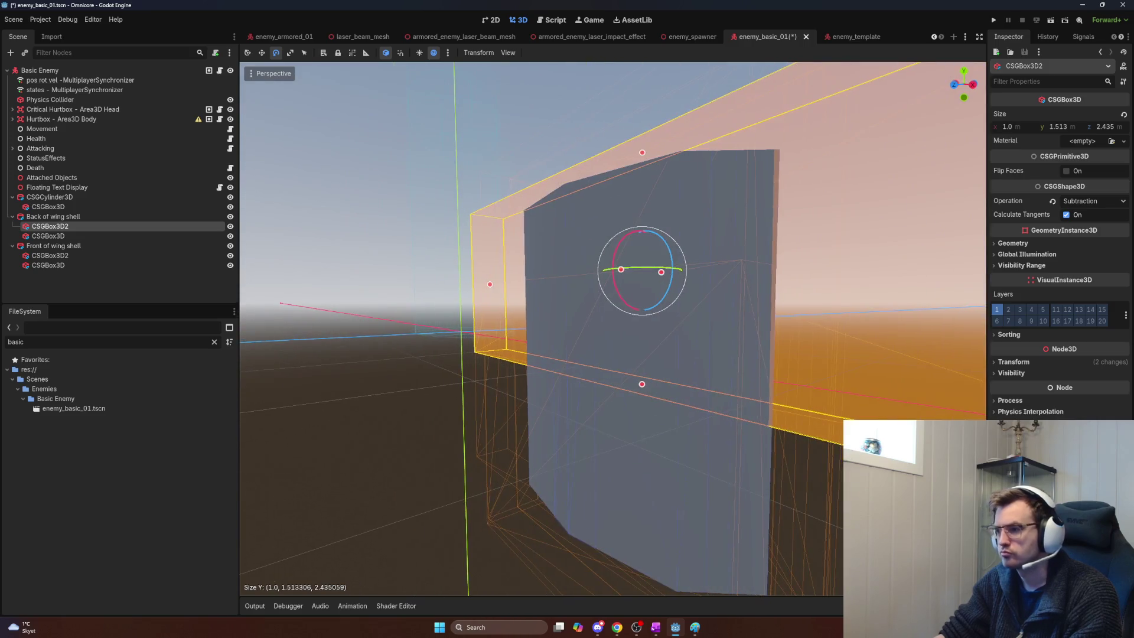
key("ctrl+z")
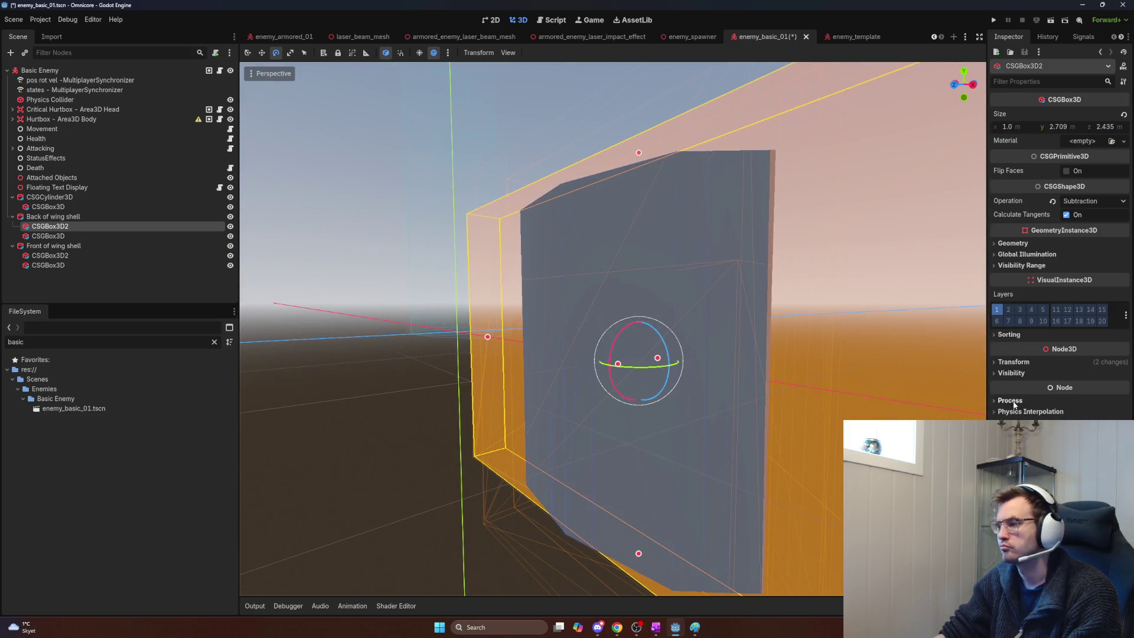
left_click(1011, 362)
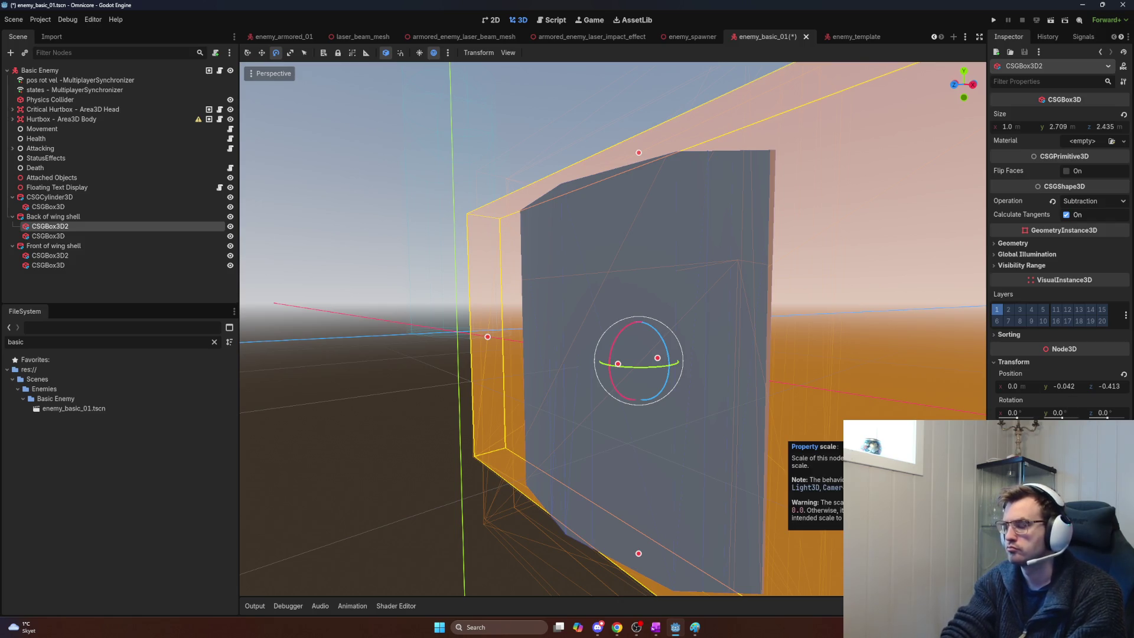
key("ctrl+shift+z")
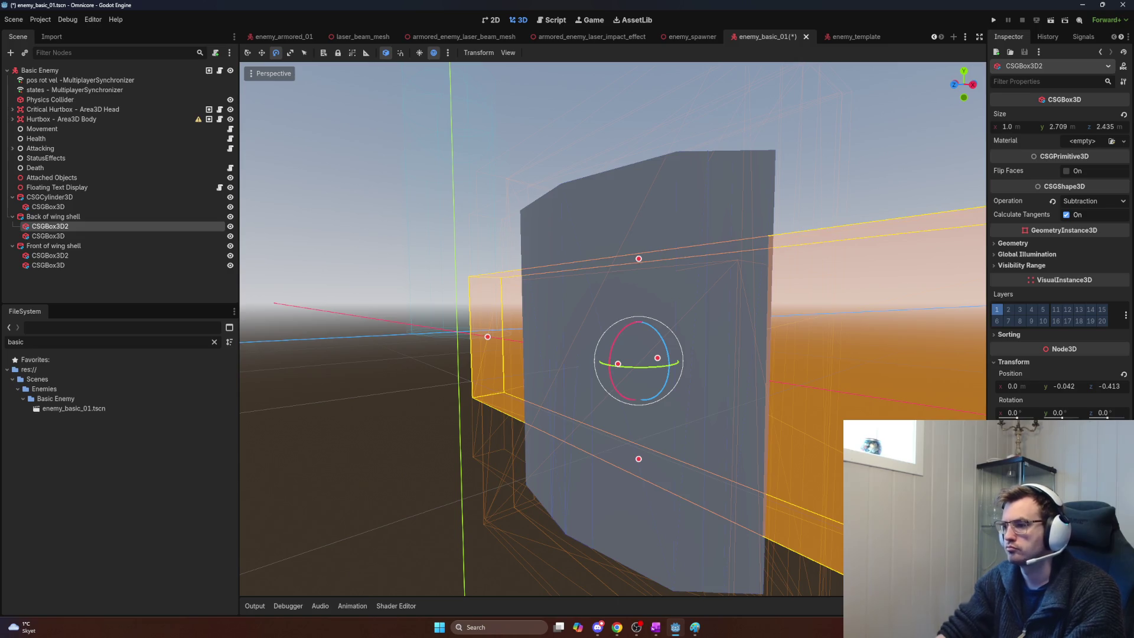
Step: Move CSGBox3D2 up and forward to position y 0.546, z 0.669
key("w")
left_click_drag(630, 313, 628, 222)
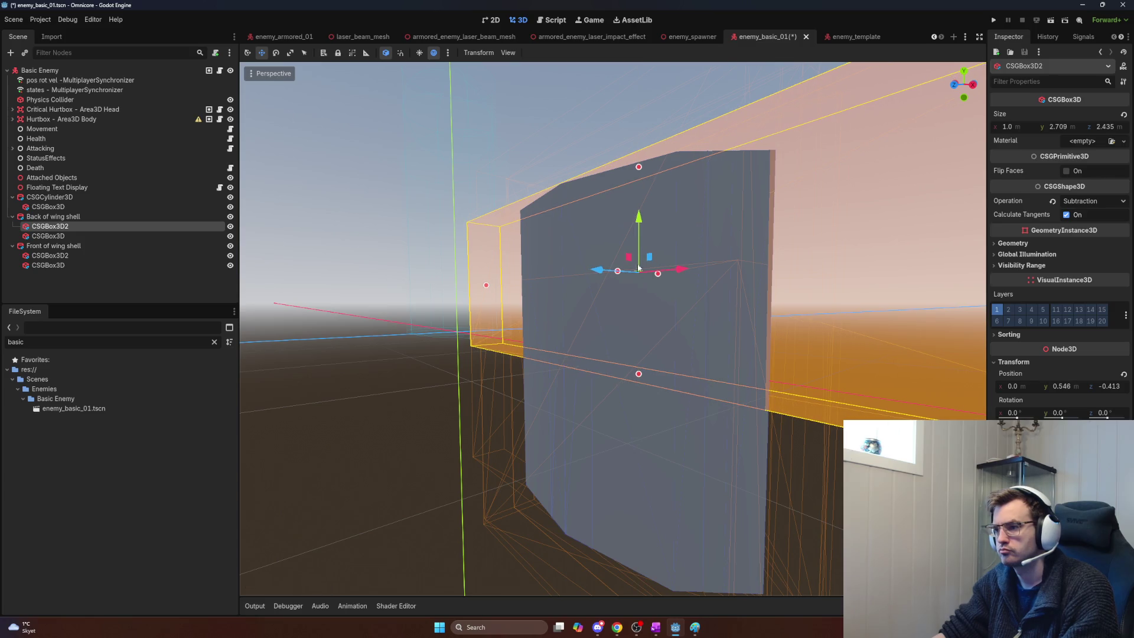
mouse_move(637, 269)
left_mouse_down()
mouse_move(533, 268)
mouse_move(711, 298)
mouse_move(688, 312)
mouse_move(700, 361)
left_mouse_up()
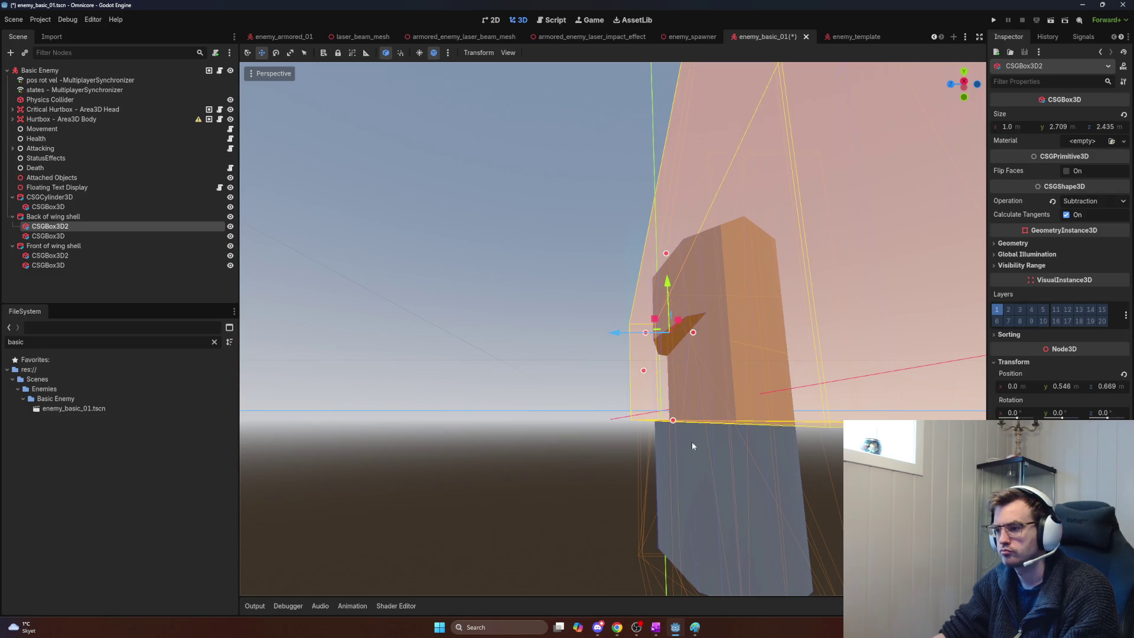
left_click(686, 474)
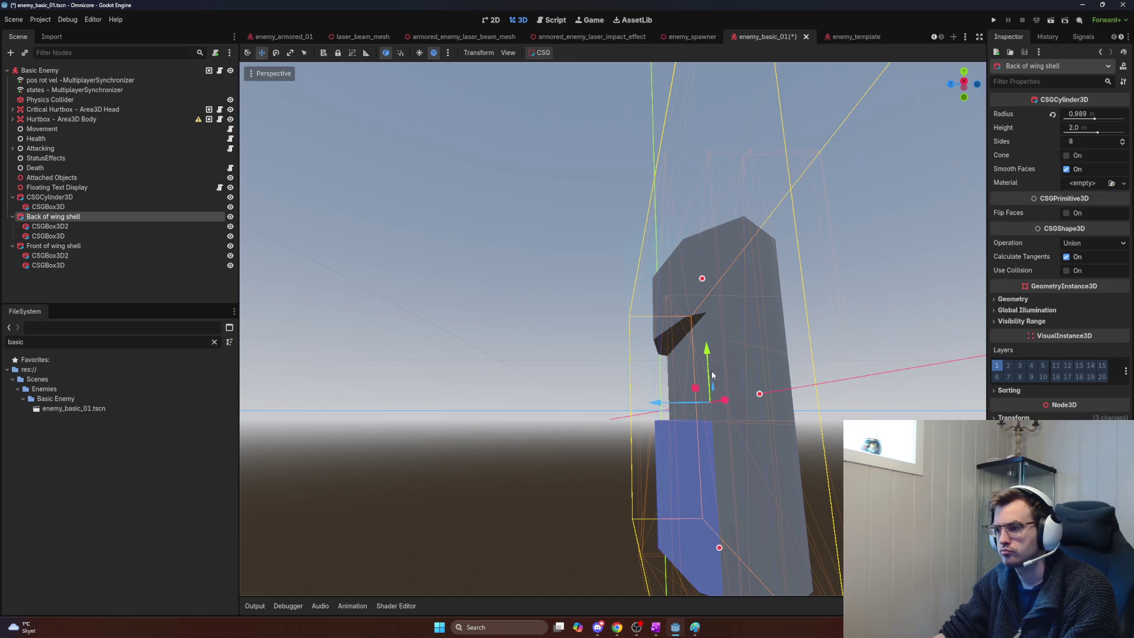
Step: Raise Back of wing shell along the Y axis
mouse_move(708, 355)
left_mouse_down()
mouse_move(696, 292)
mouse_move(692, 310)
mouse_move(706, 332)
mouse_move(706, 261)
left_mouse_up()
key("e")
key("r")
key("w")
Step: Tilt Back of wing shell about 42 degrees and inspect its transform values
left_click_drag(773, 390, 733, 348)
key("e")
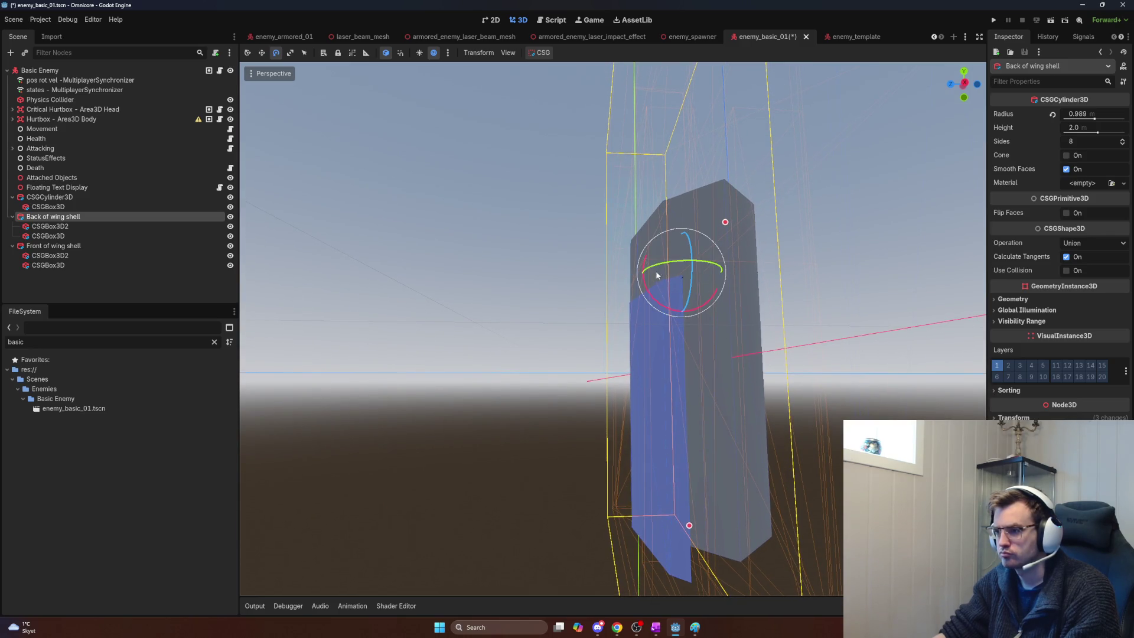
mouse_move(653, 300)
left_mouse_down()
mouse_move(591, 272)
mouse_move(749, 317)
mouse_move(641, 307)
mouse_move(697, 314)
mouse_move(602, 318)
mouse_move(685, 316)
mouse_move(629, 309)
mouse_move(661, 277)
mouse_move(632, 275)
mouse_move(665, 342)
left_mouse_up()
scroll(642, 276, "up", 5)
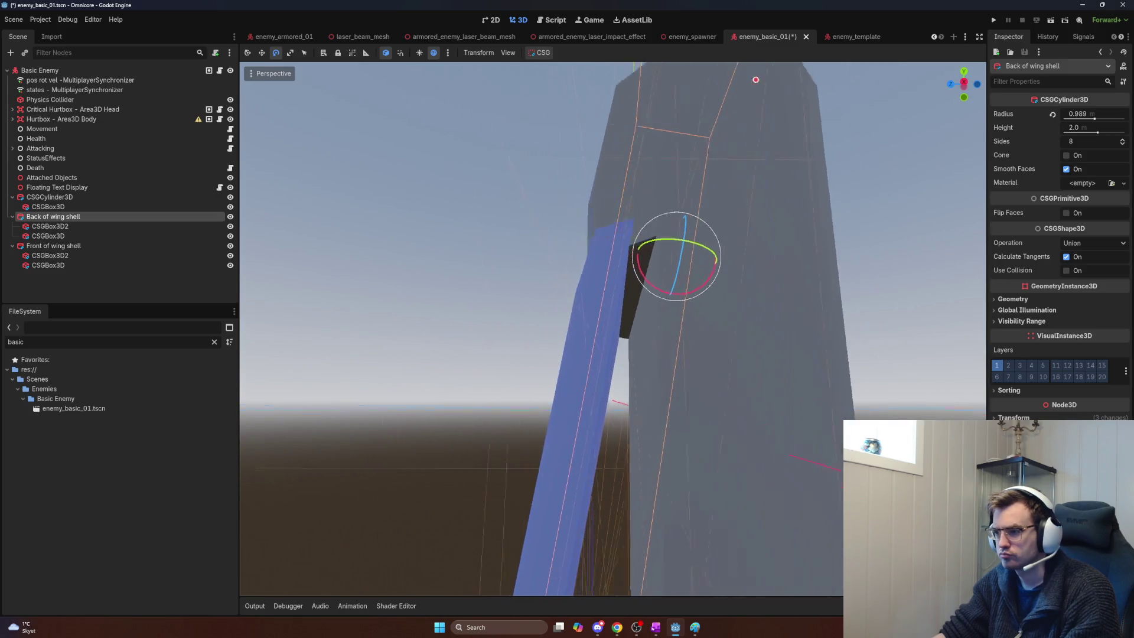
scroll(639, 292, "down", 3)
scroll(642, 305, "down", 3)
scroll(642, 305, "up", 4)
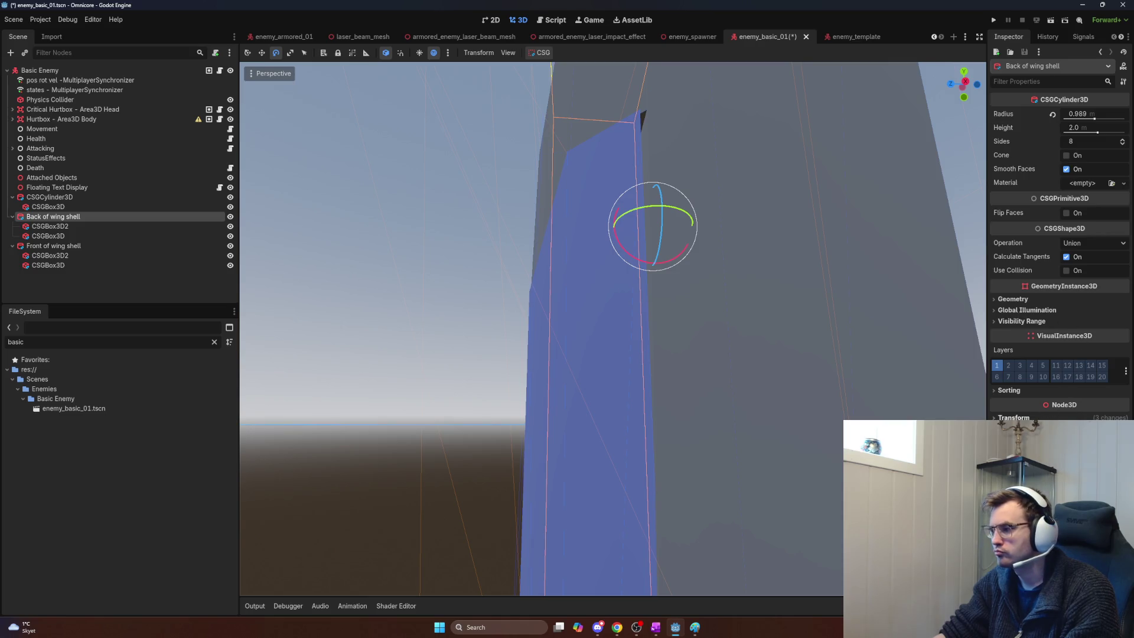
left_click(1013, 417)
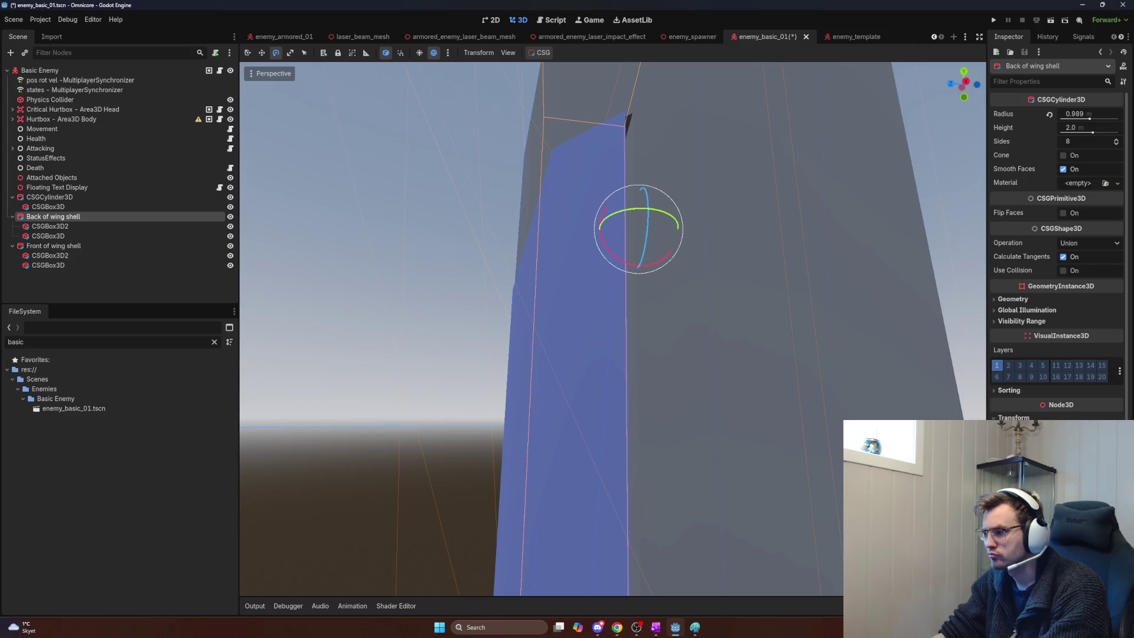
Step: Nudge the wing shell along Z, raise it slightly, and rescale it
key("q")
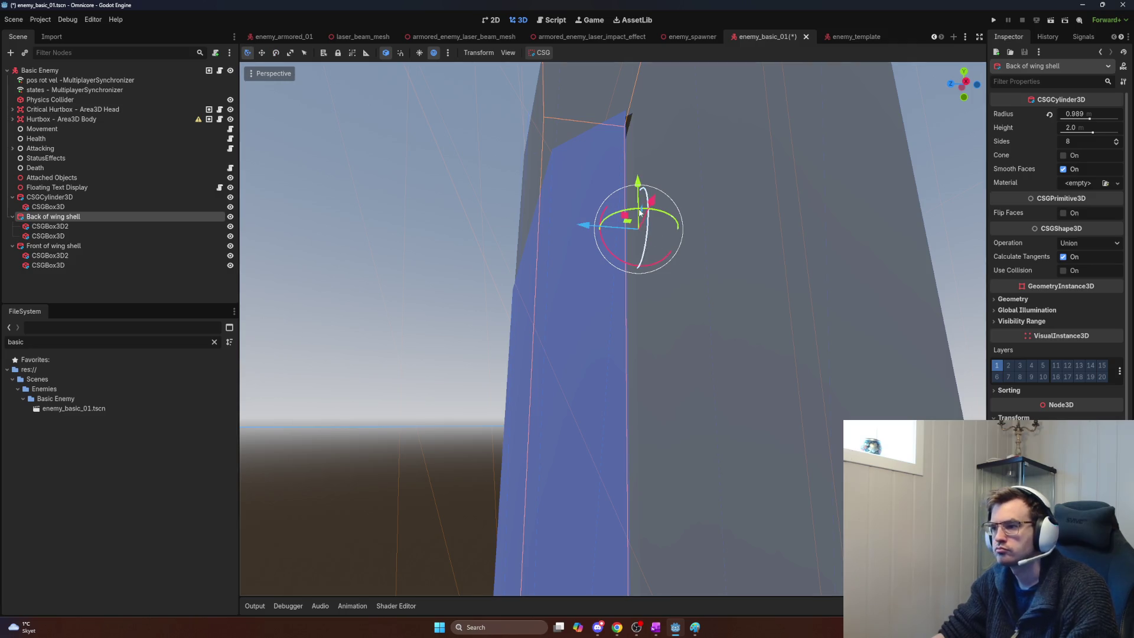
left_click_drag(606, 228, 598, 225)
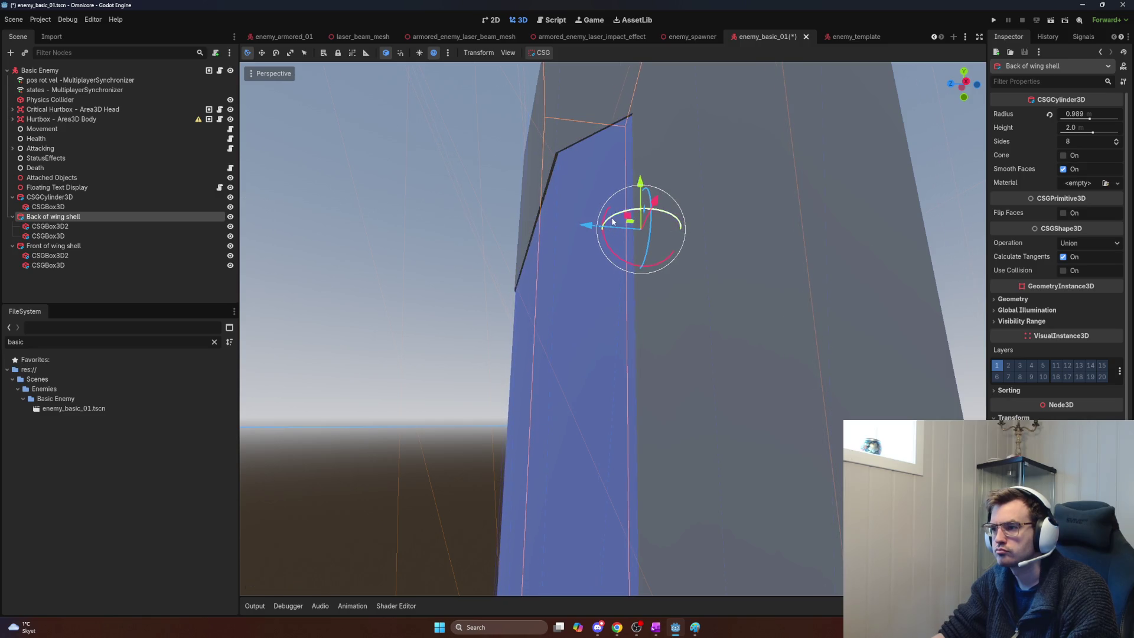
left_click_drag(639, 187, 627, 188)
left_click_drag(587, 221, 580, 222)
key("r")
mouse_move(576, 222)
left_mouse_down()
mouse_move(641, 231)
mouse_move(628, 228)
left_mouse_up()
key("w")
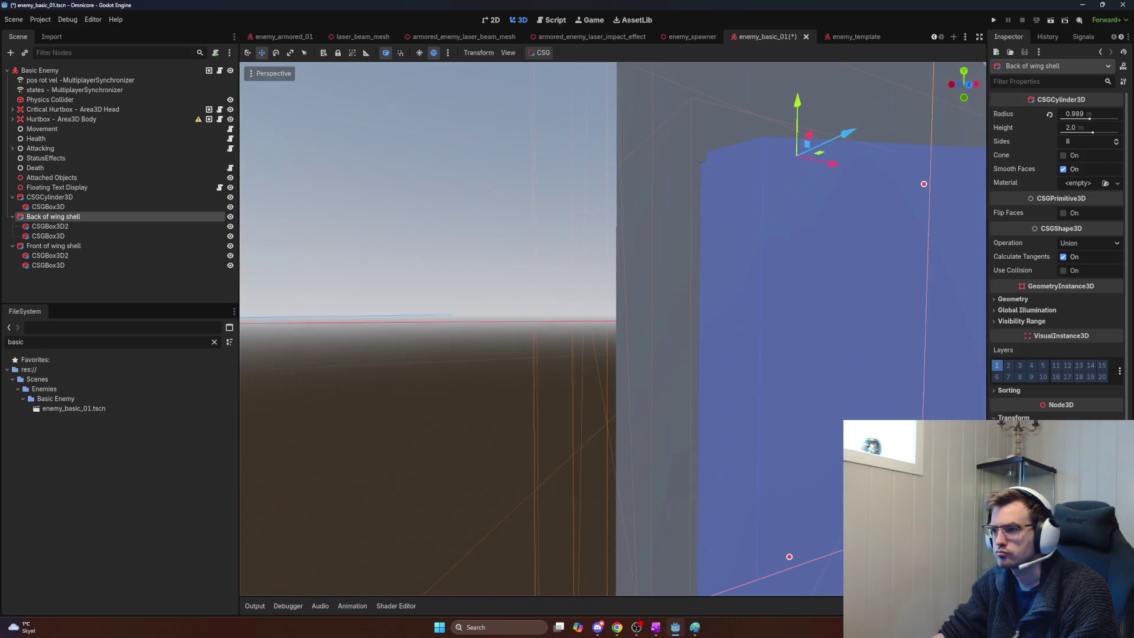
Step: Tilt the blue wing shell to the left from a side-on view
key("e")
key("r")
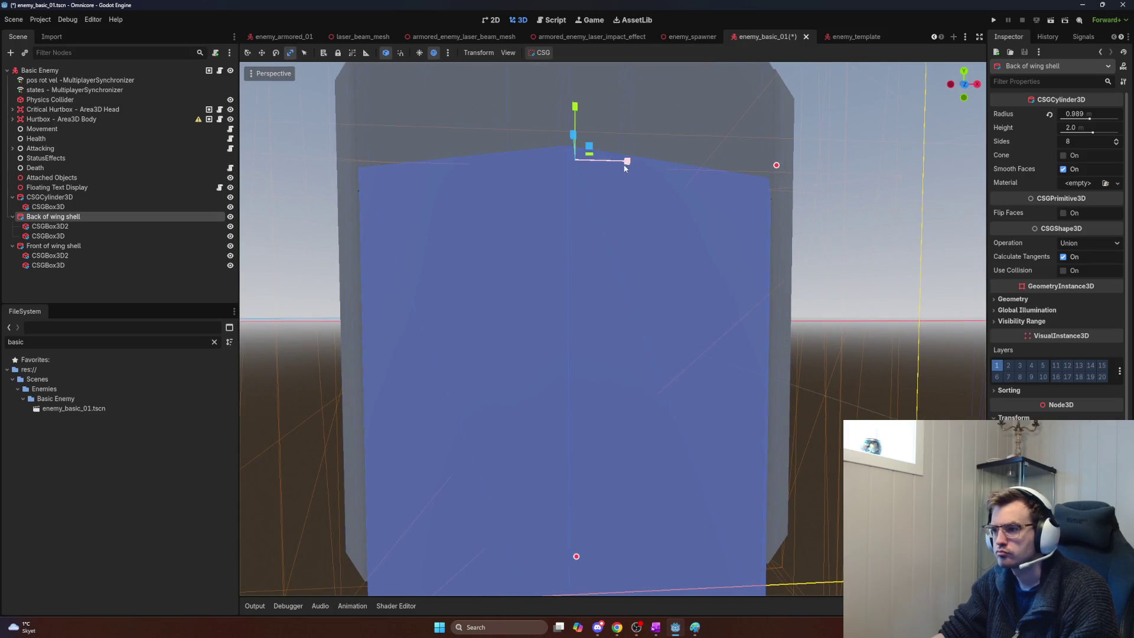
key("a")
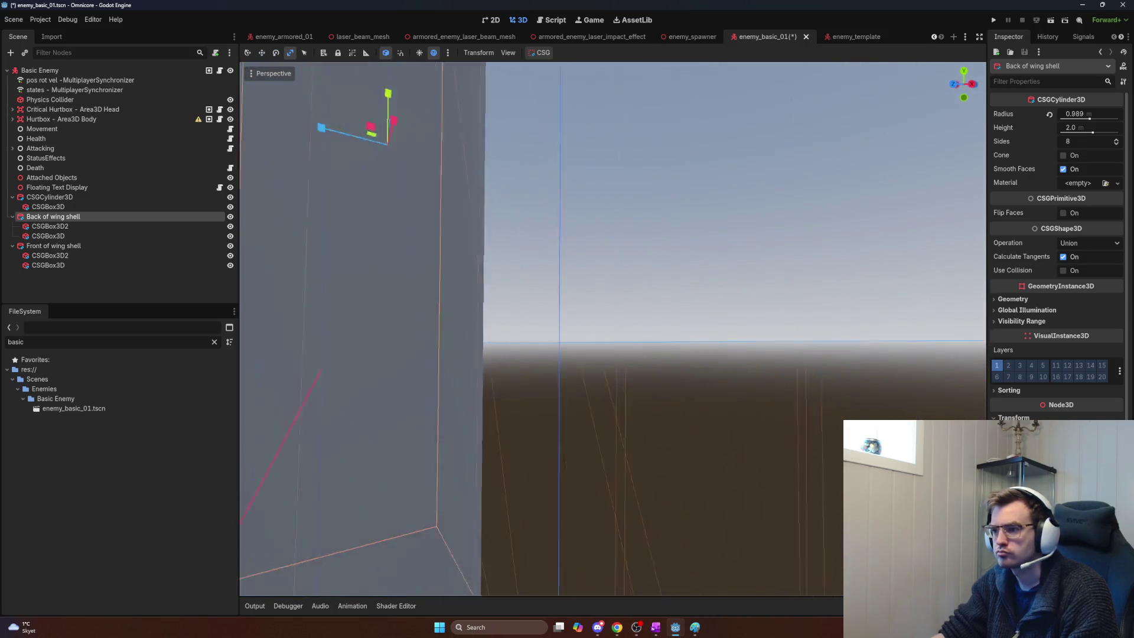
key("d")
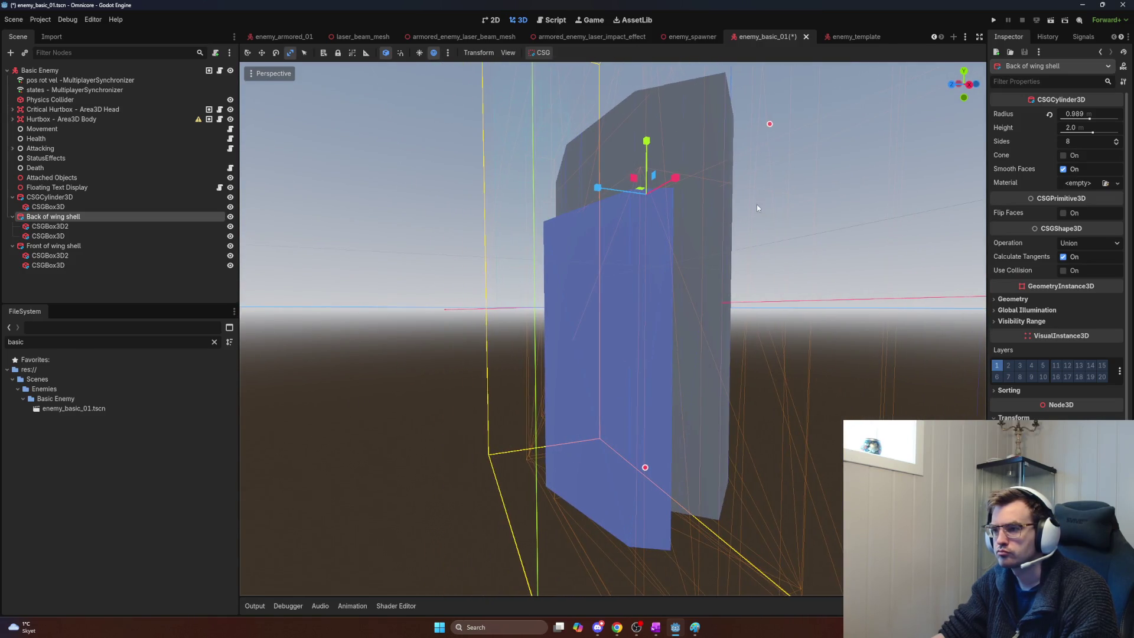
key("e")
left_click_drag(617, 198, 652, 195)
Step: Undo and redo the wing shell's tilt to compare it with the upright pose
key("a")
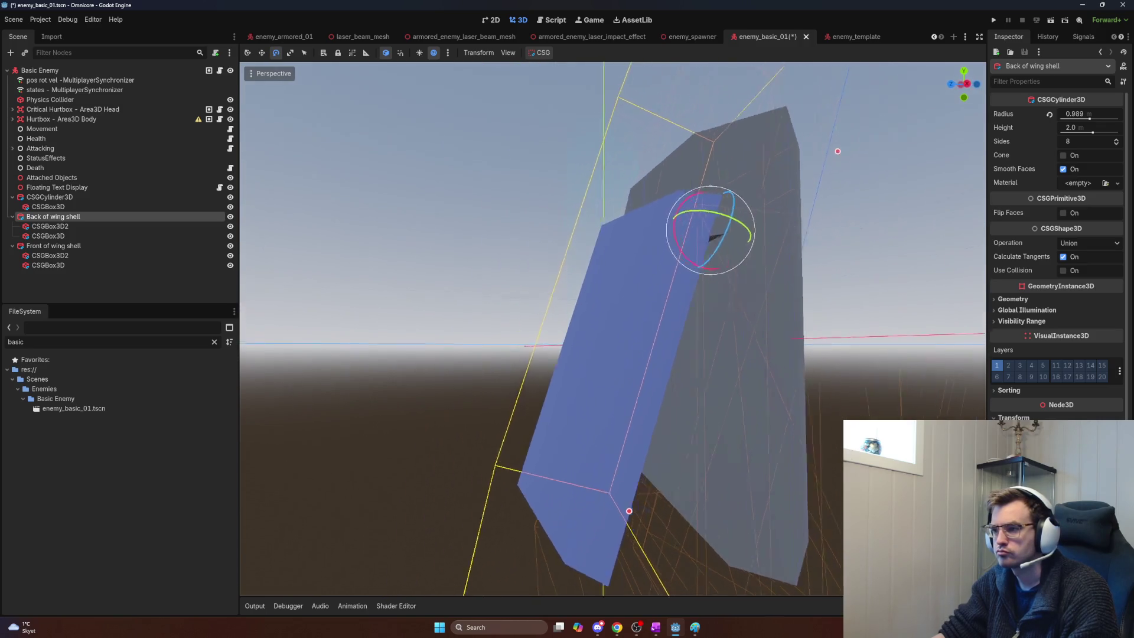
key("s")
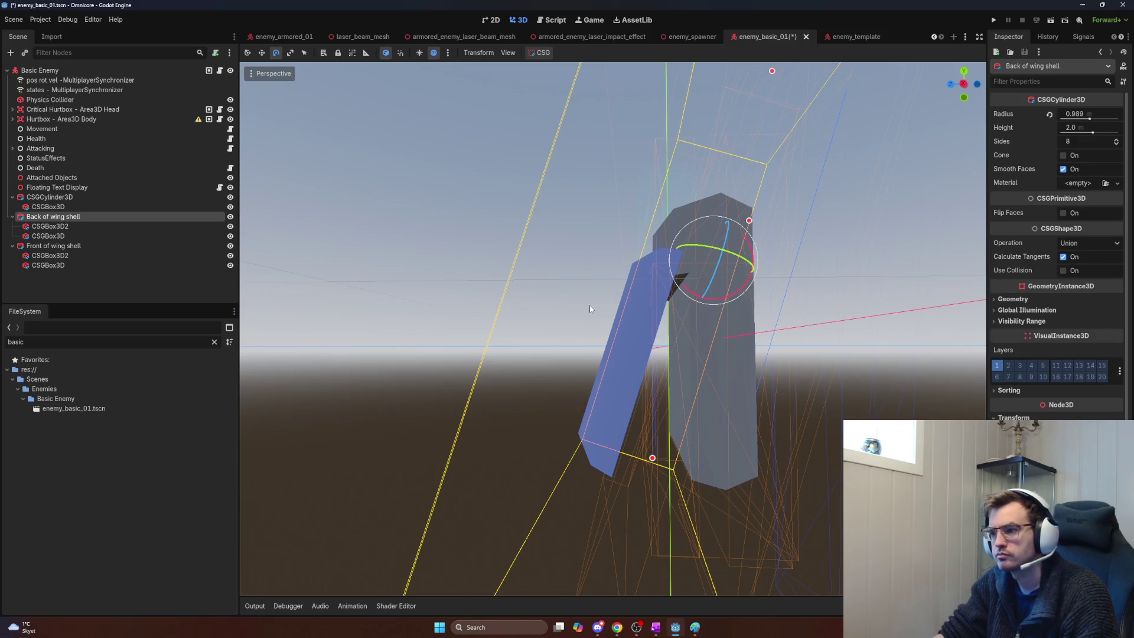
key("ctrl+z")
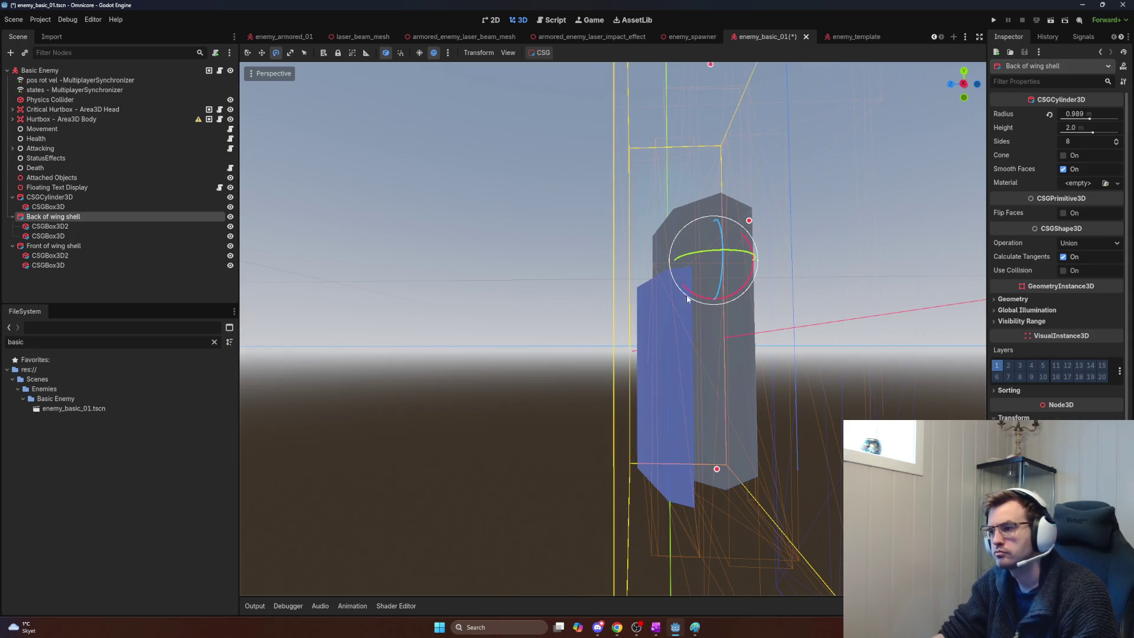
key("ctrl+shift+z")
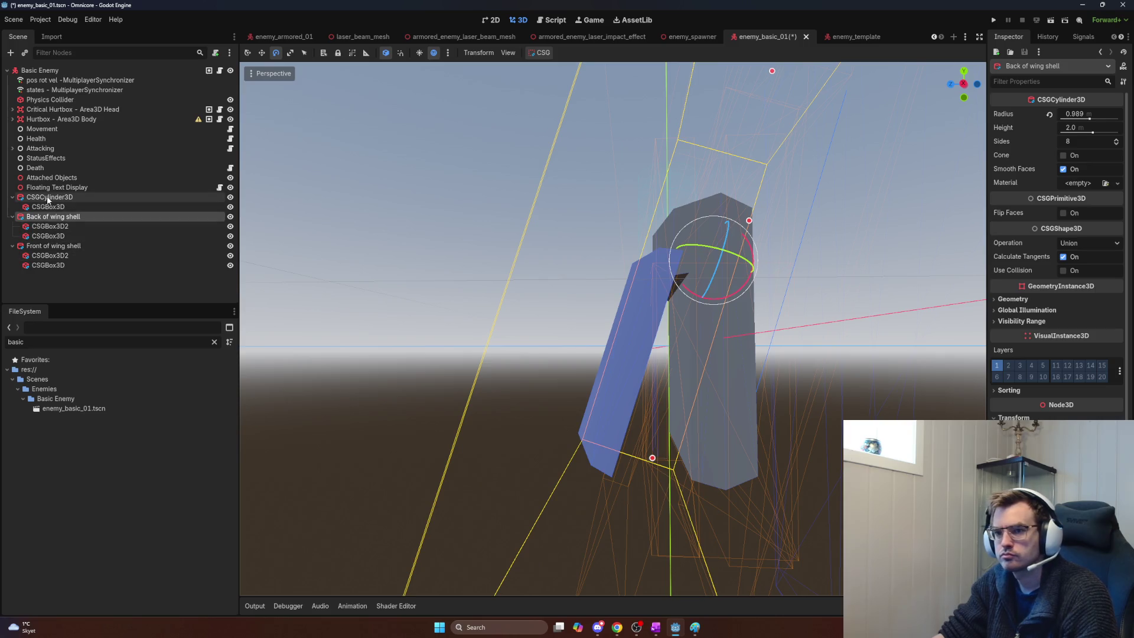
left_click(47, 196)
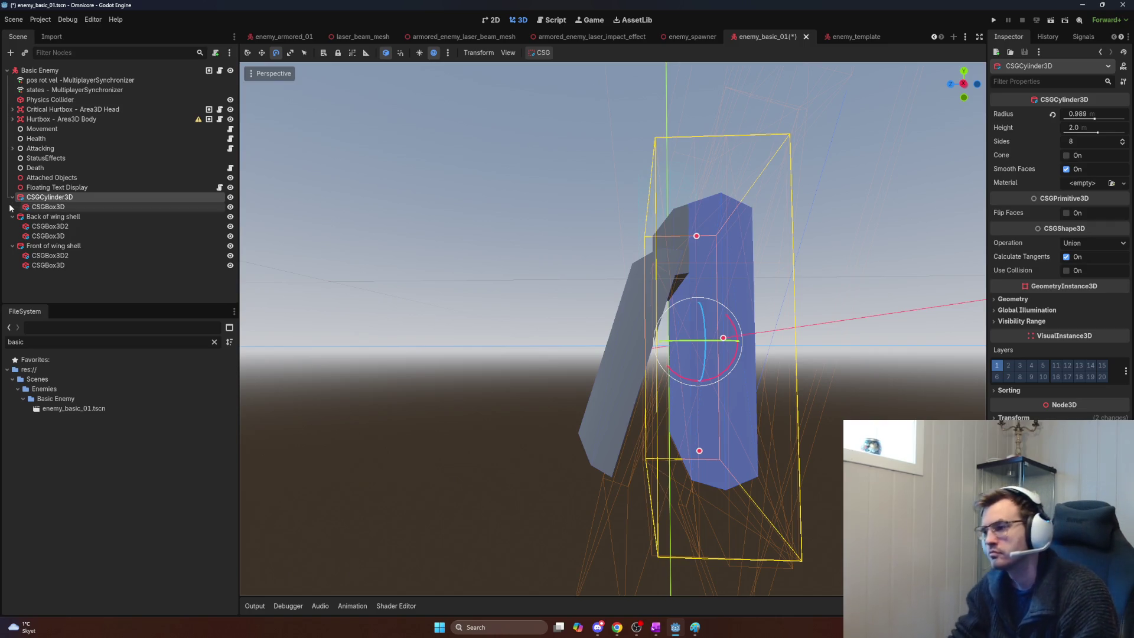
left_click_drag(582, 463, 392, 347)
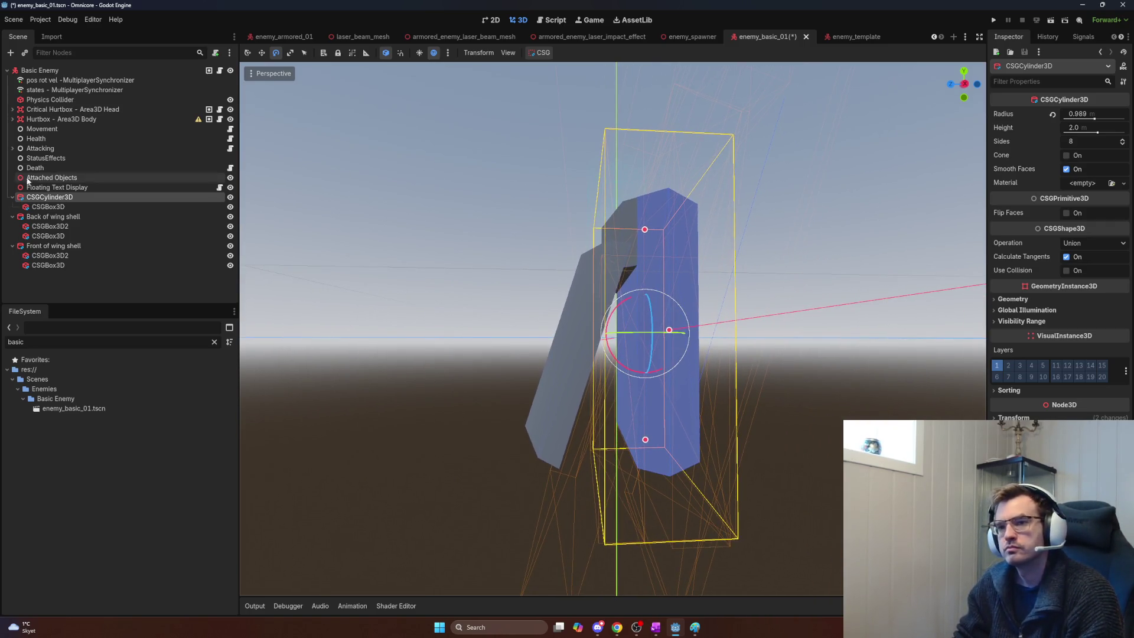
left_click(423, 370)
scroll(422, 370, "up", 5)
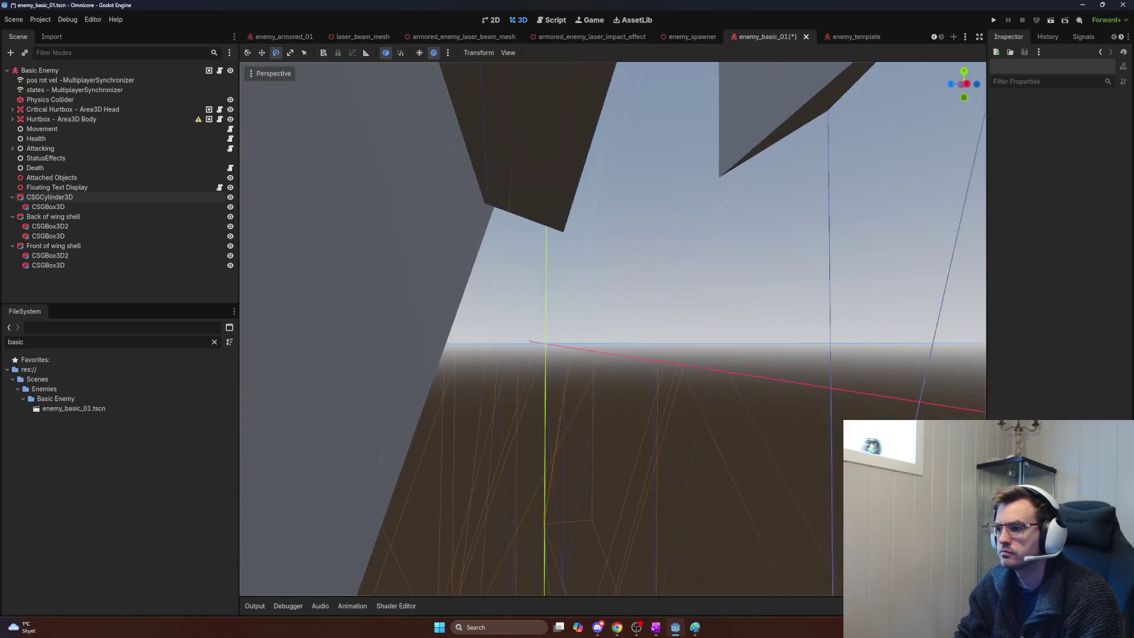
scroll(613, 329, "down", 4)
scroll(612, 330, "up", 4)
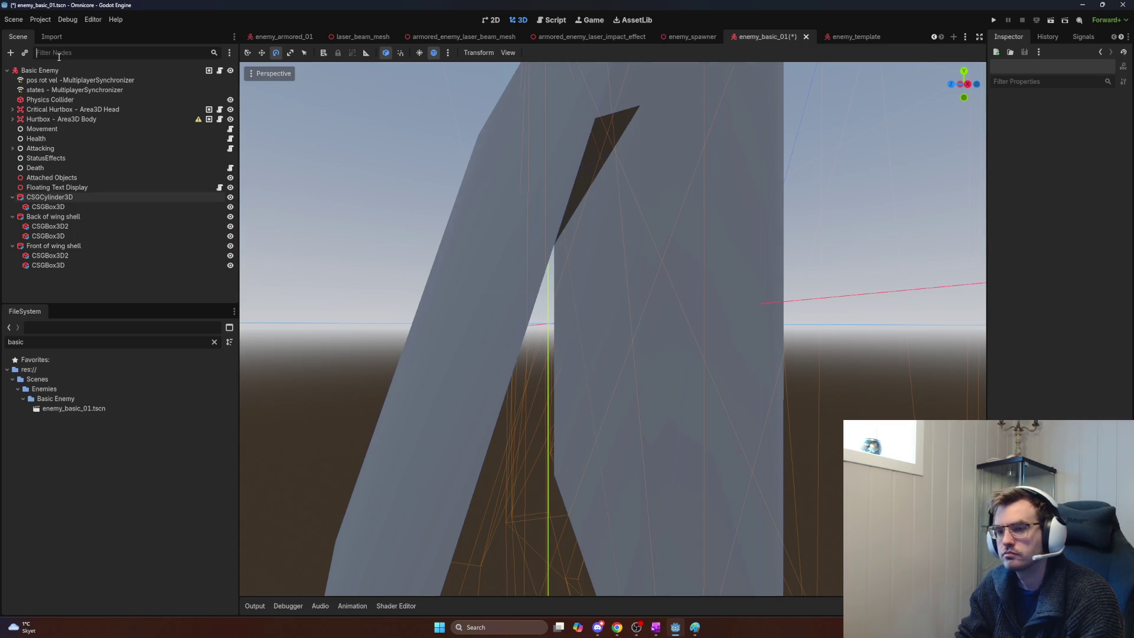
left_click(53, 198)
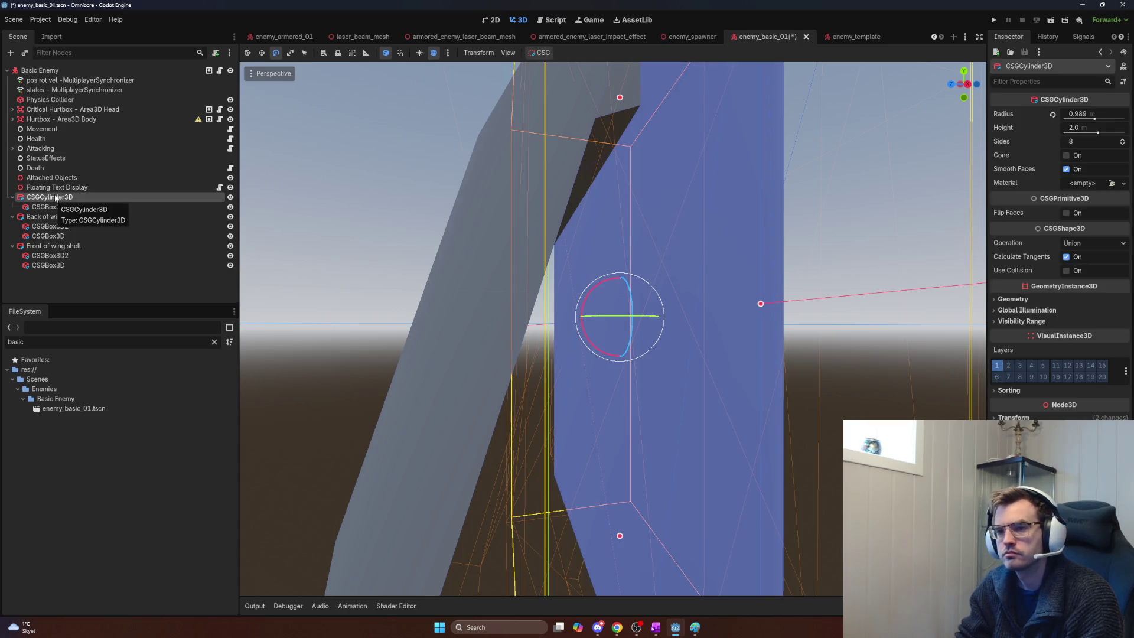
left_click(67, 54)
type("cyl")
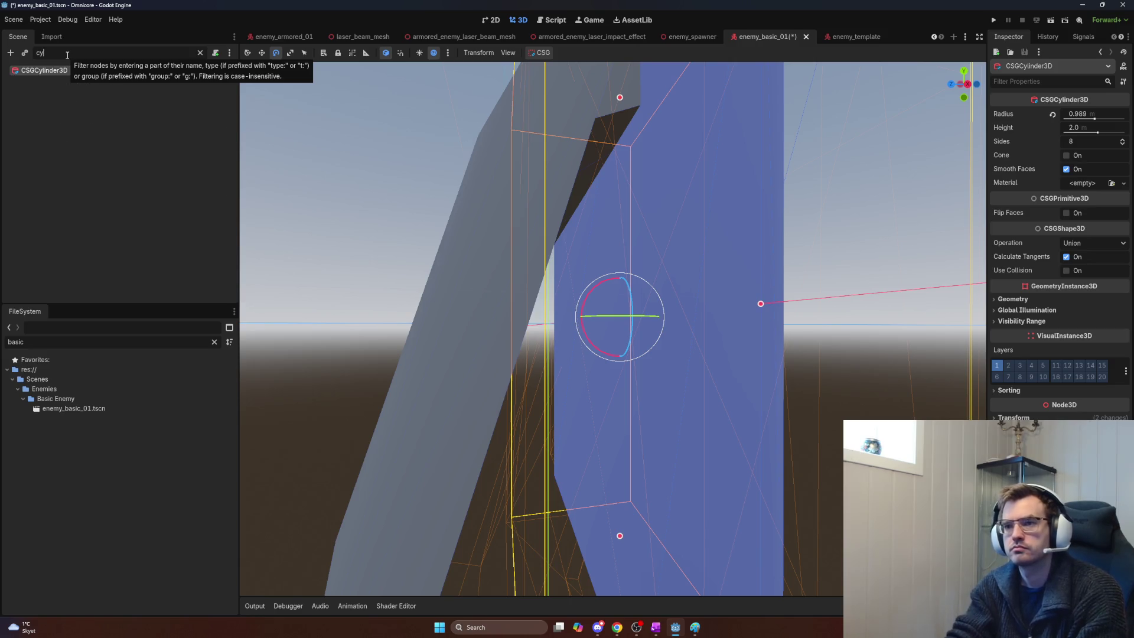
key("BackSpace")
key("BackSpace")
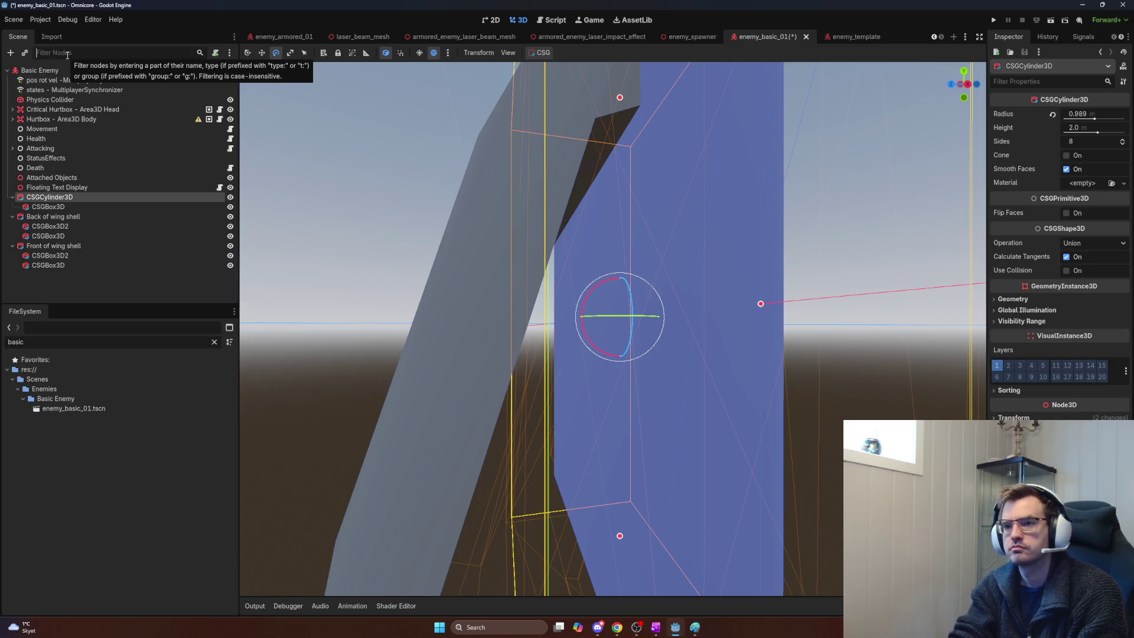
left_click(72, 66)
key("ctrl+a")
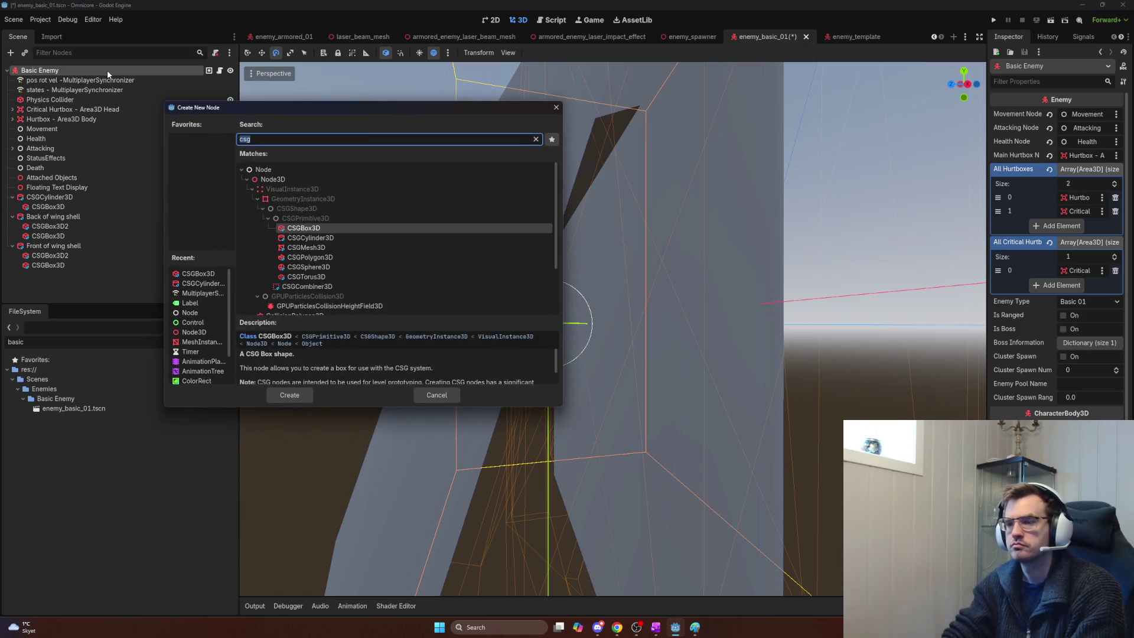
type("ylinderm")
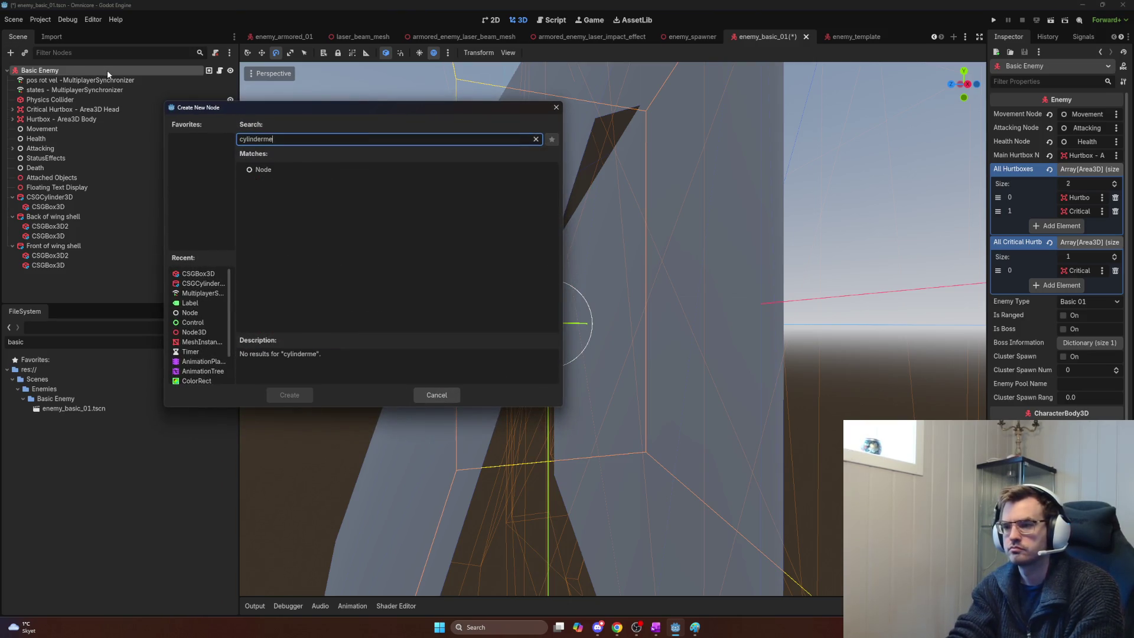
key("BackSpace")
key("ctrl+a")
key("BackSpace")
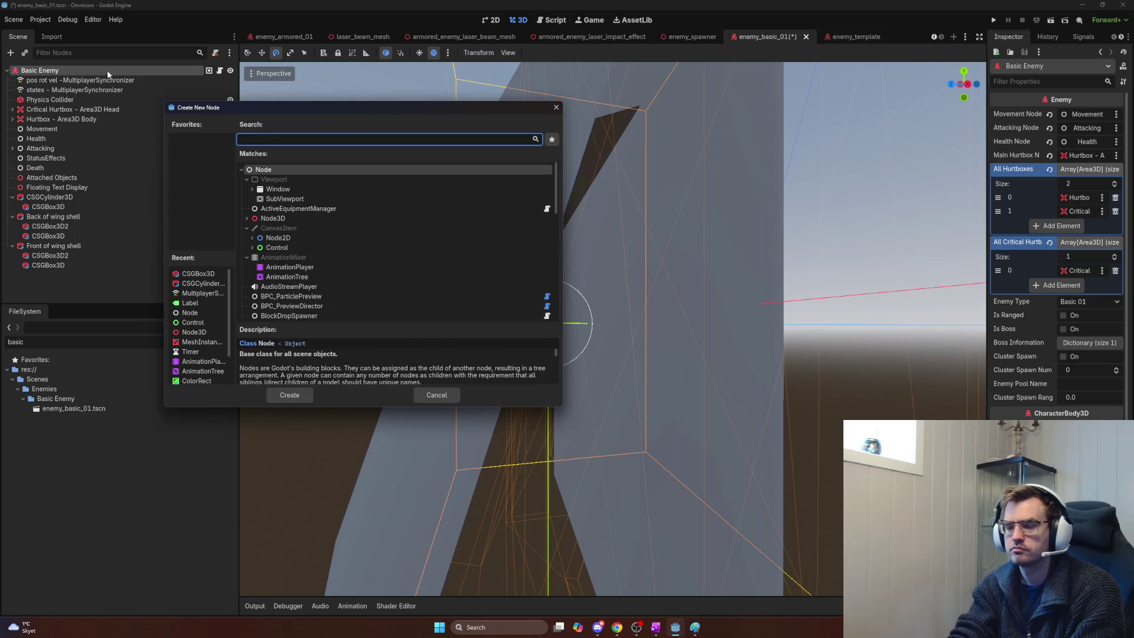
type("meshinstace")
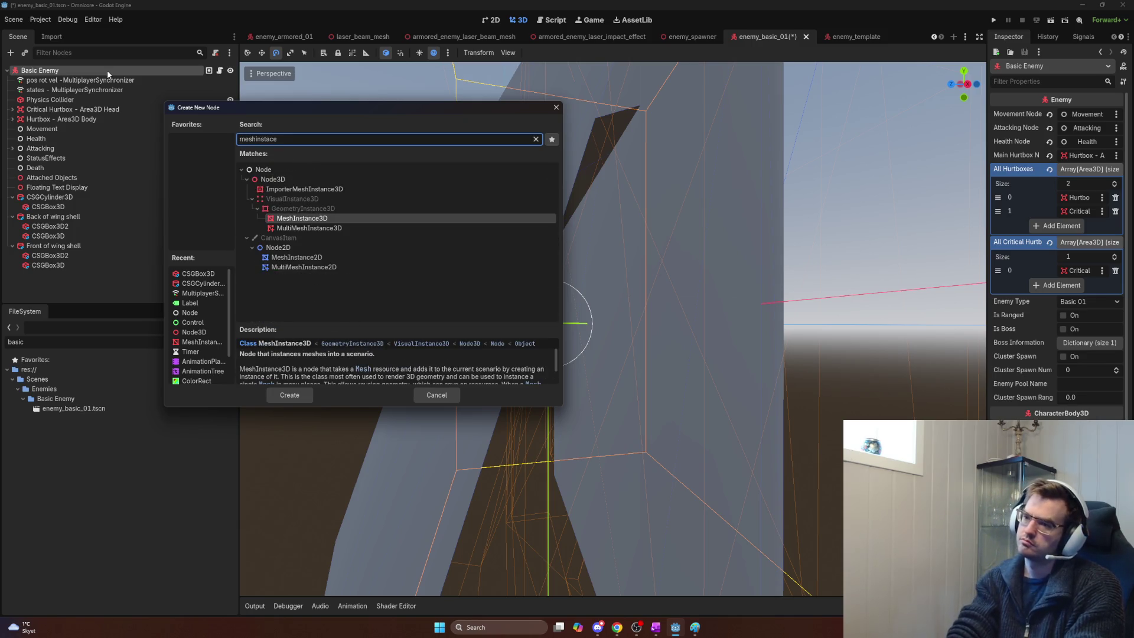
key("Return")
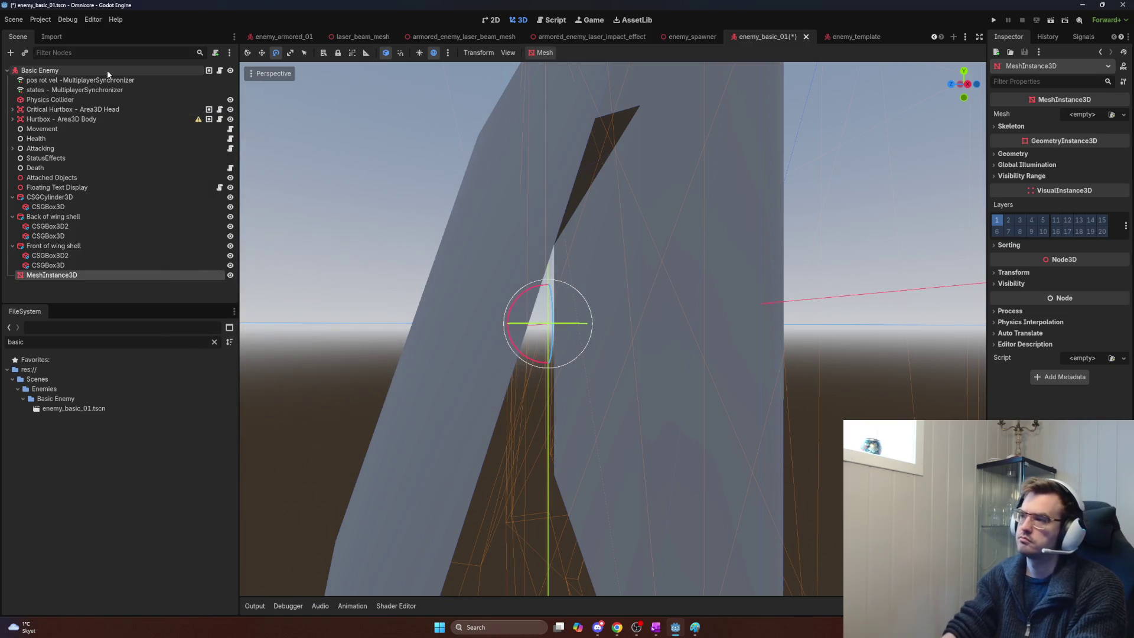
left_click(1097, 112)
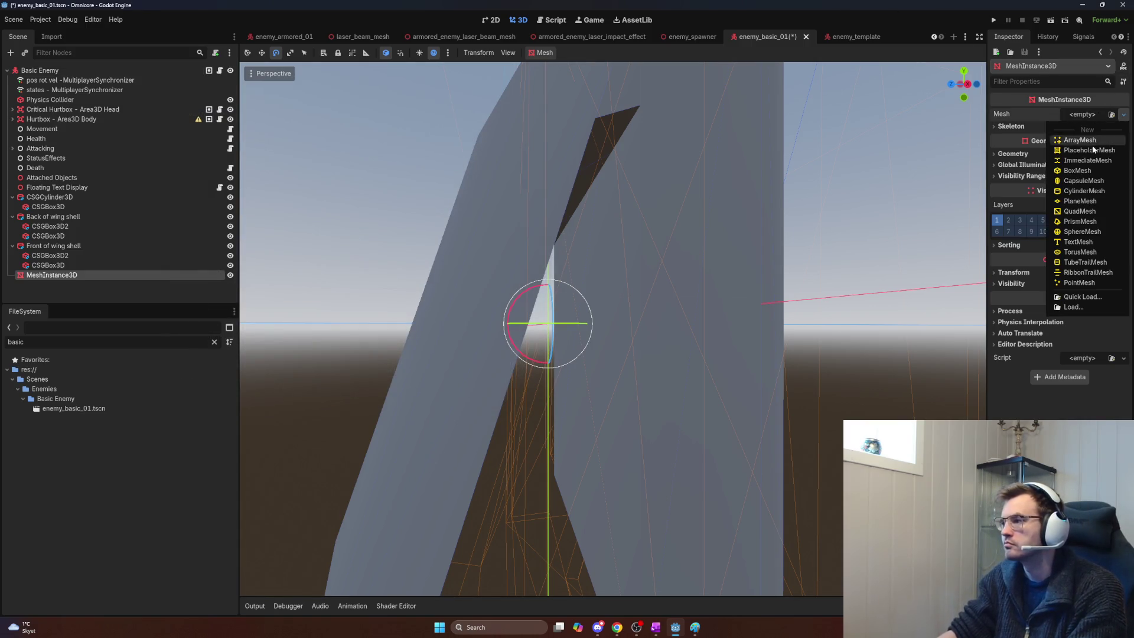
left_click(1084, 191)
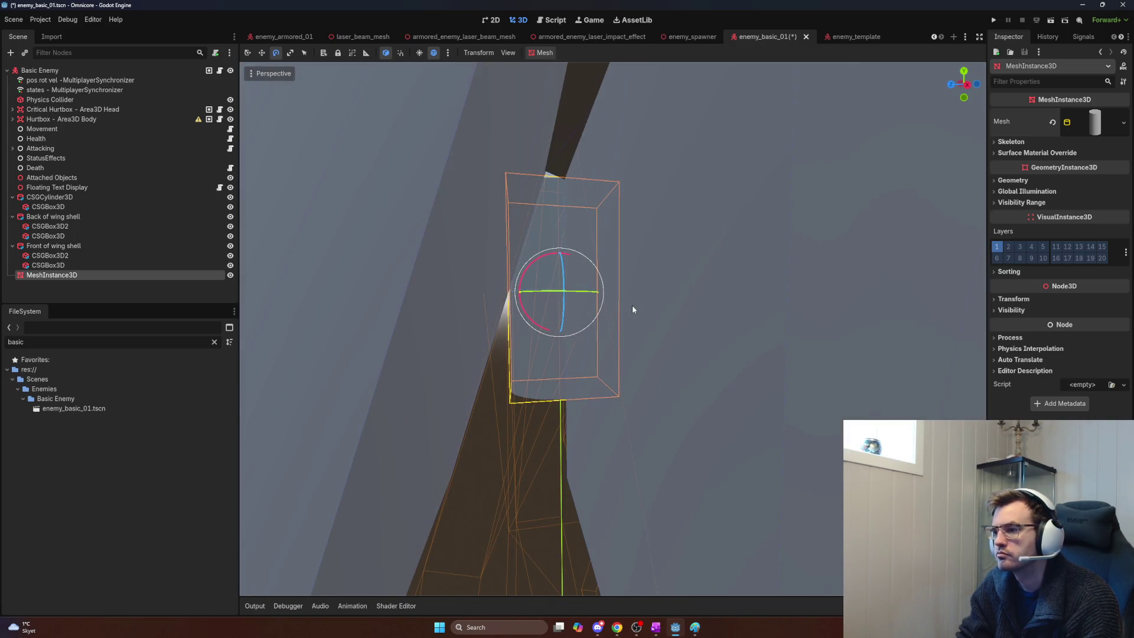
key("ctrl+z")
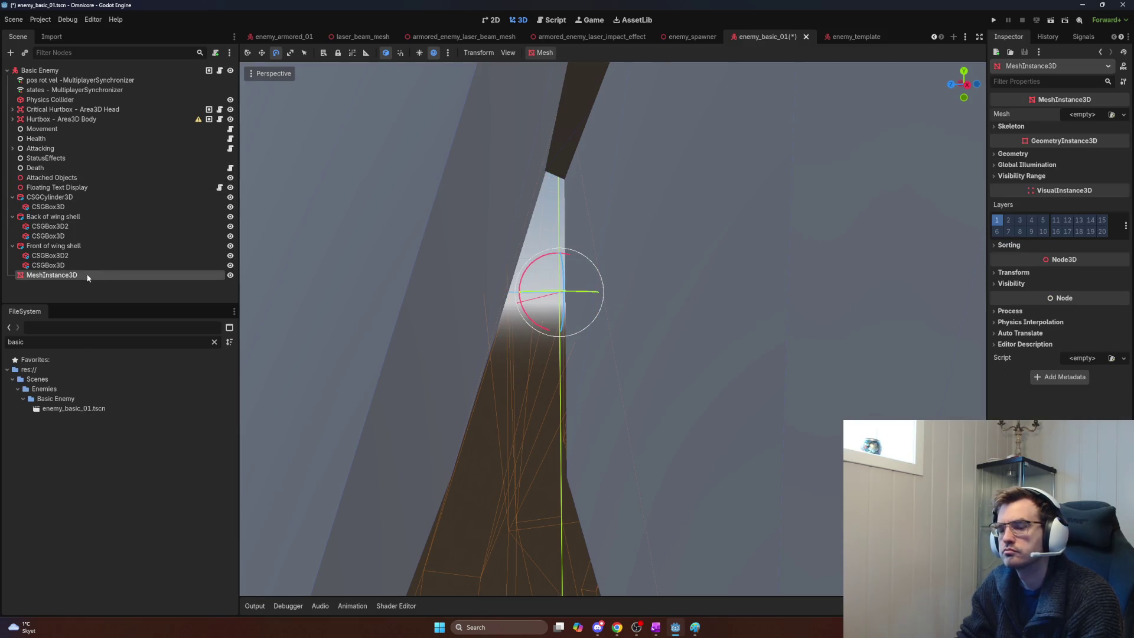
key("Delete")
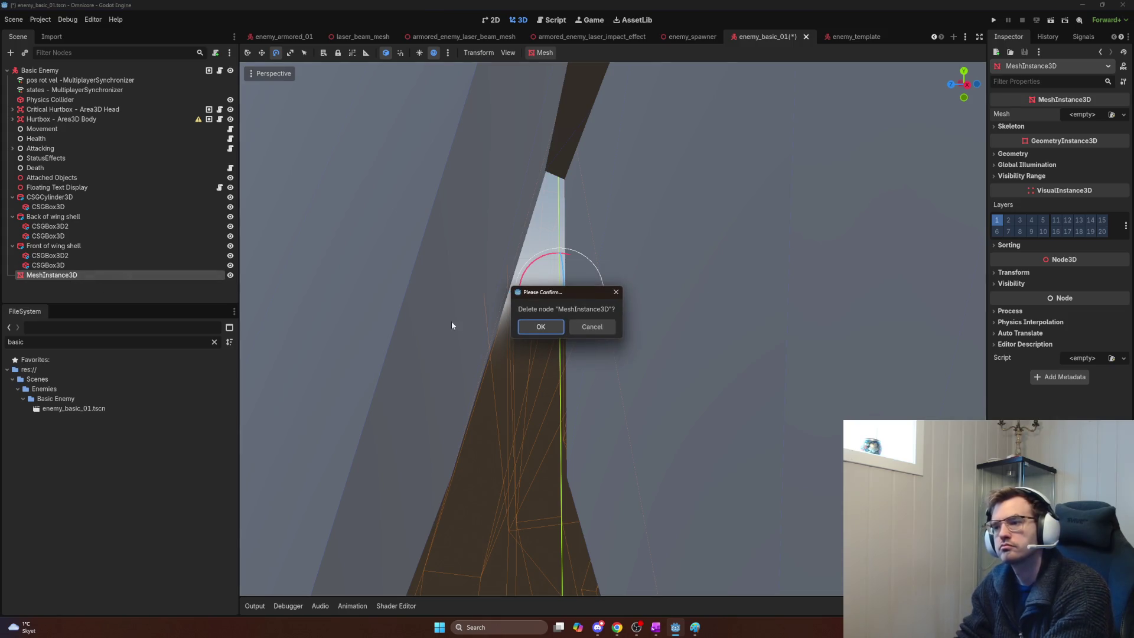
left_click(532, 329)
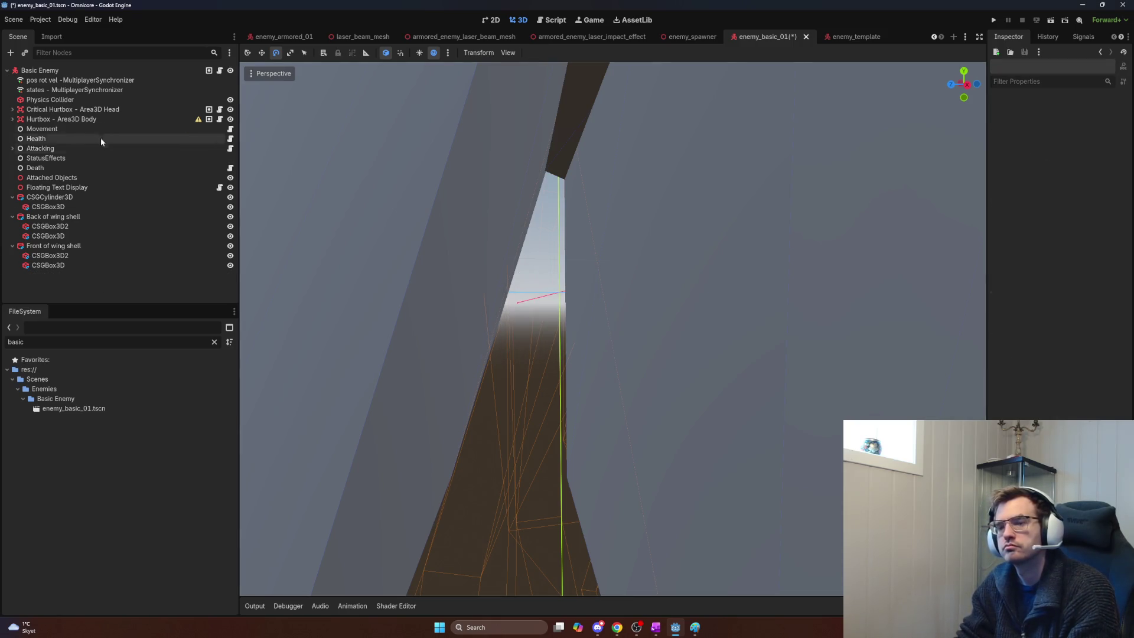
type("mult")
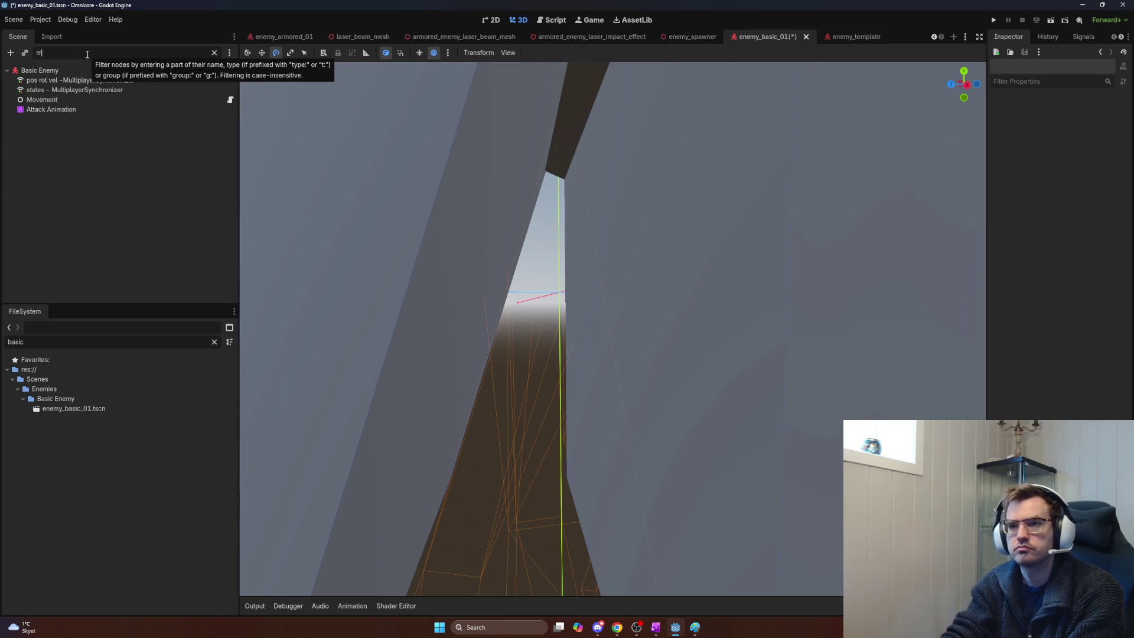
key("BackSpace")
key("BackSpace")
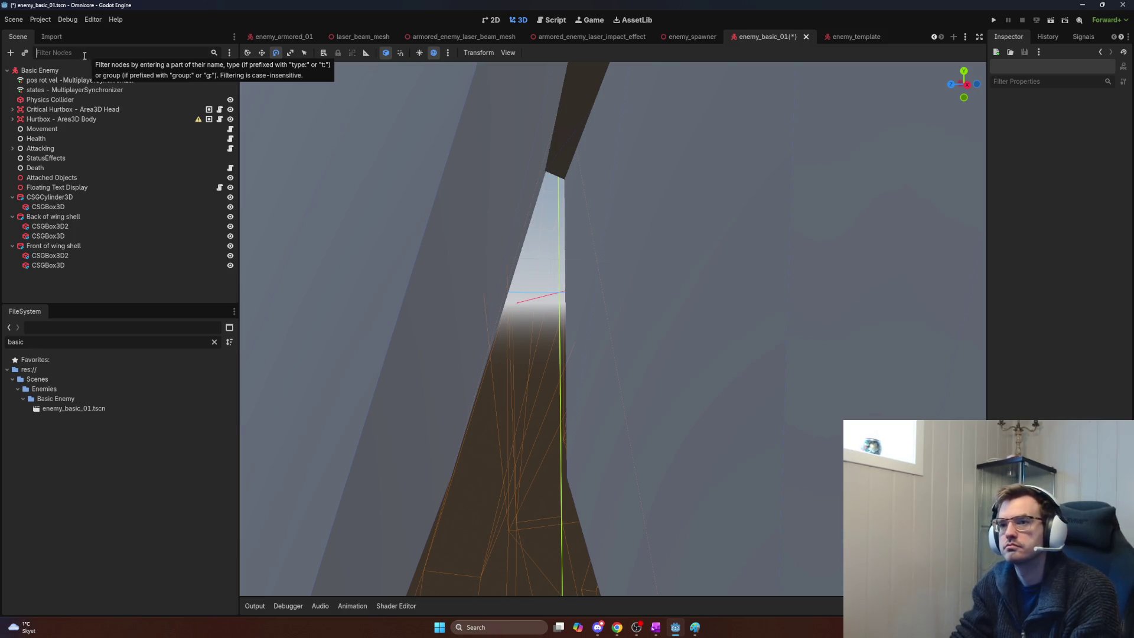
Step: Add a MultiMeshInstance3D child to the Basic Enemy root node
left_click(70, 68)
key("ctrl+a")
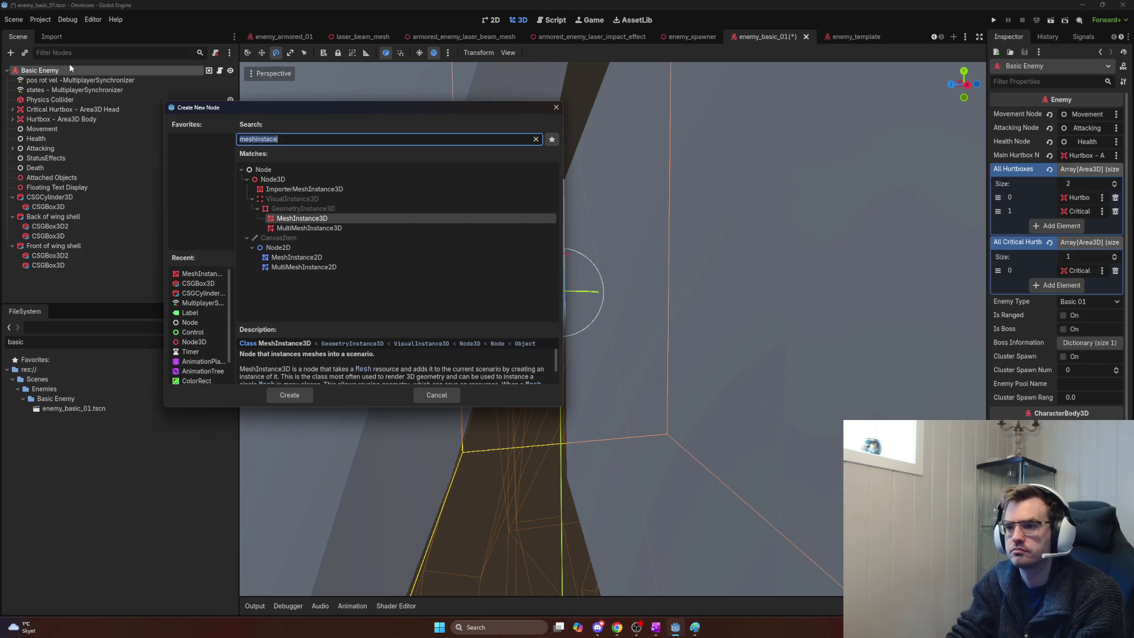
key("Down")
key("Return")
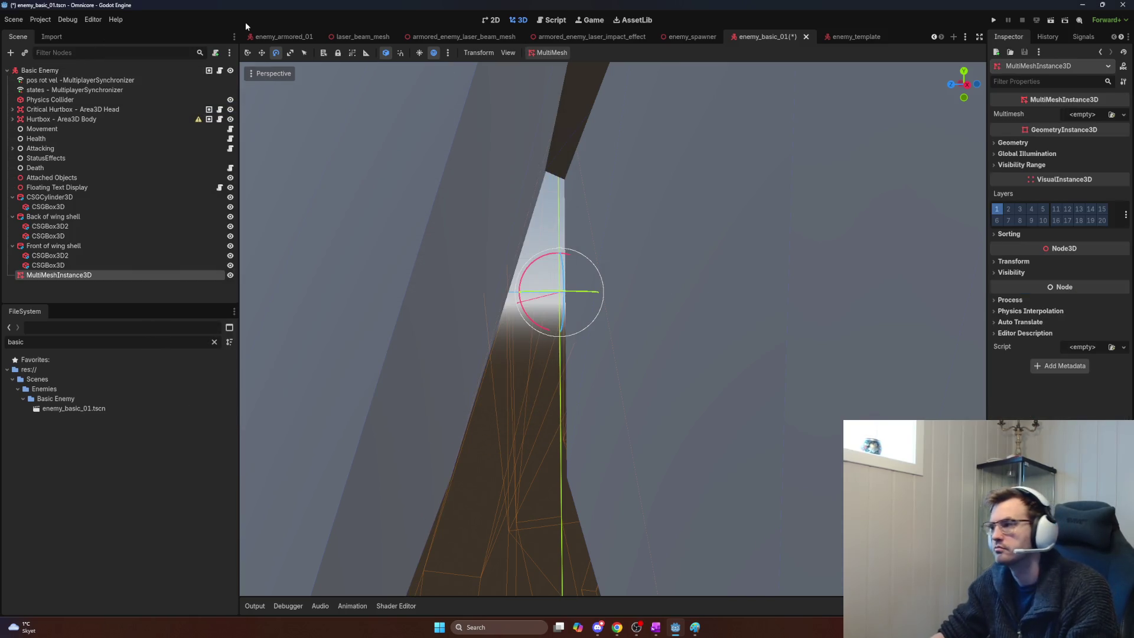
Step: Assign a new MultiMesh whose mesh is a new CylinderMesh
left_click(1082, 114)
left_click(1082, 130)
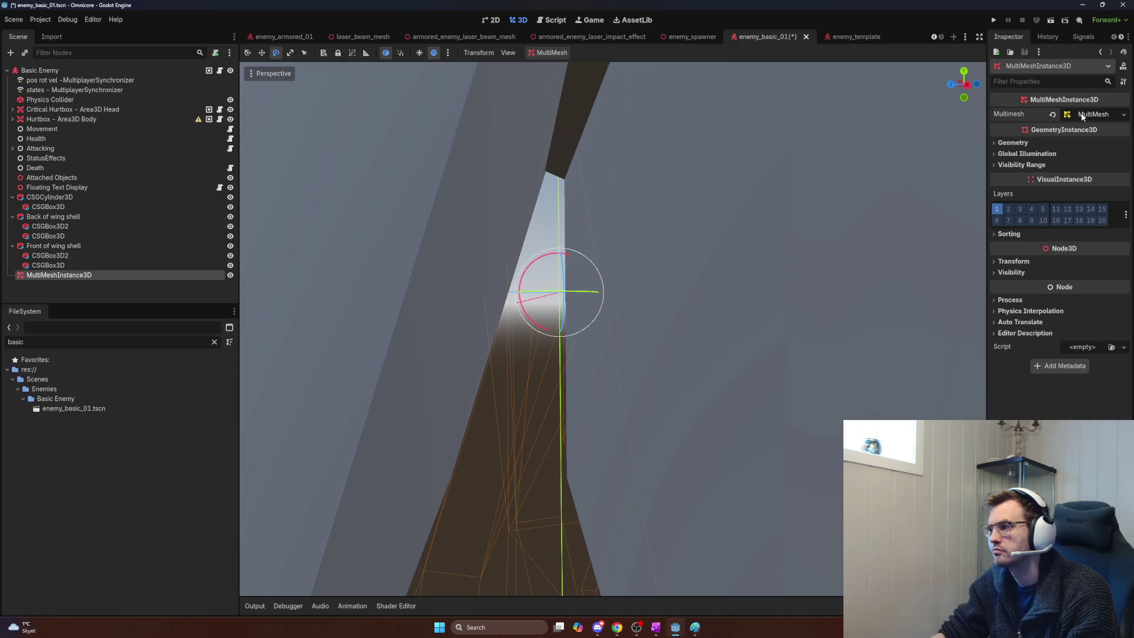
left_click(1082, 115)
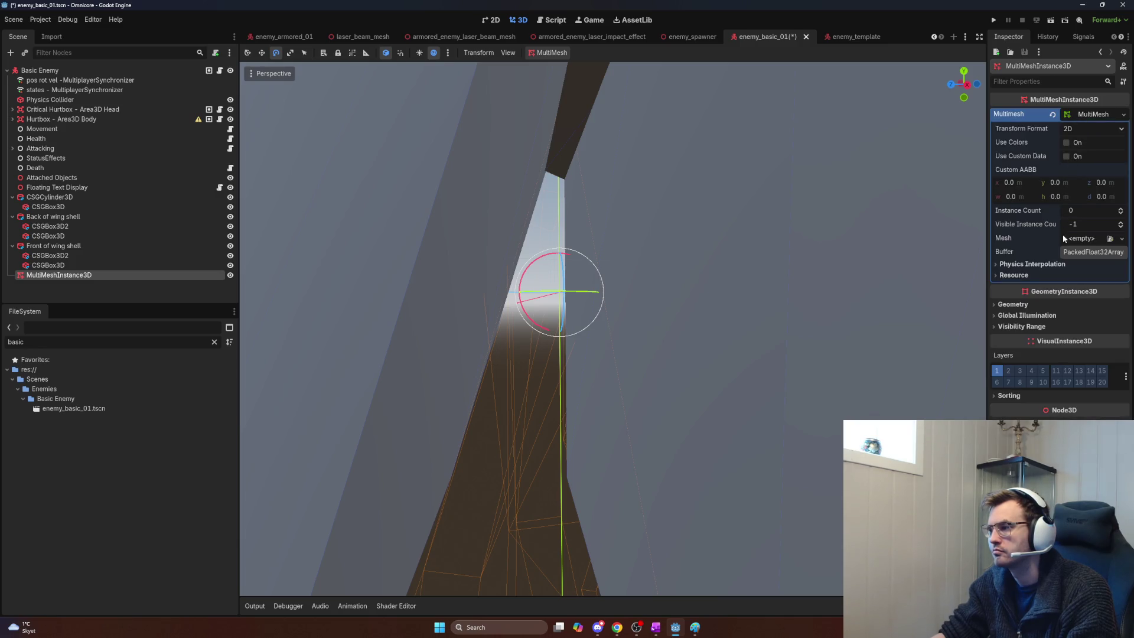
left_click(1078, 241)
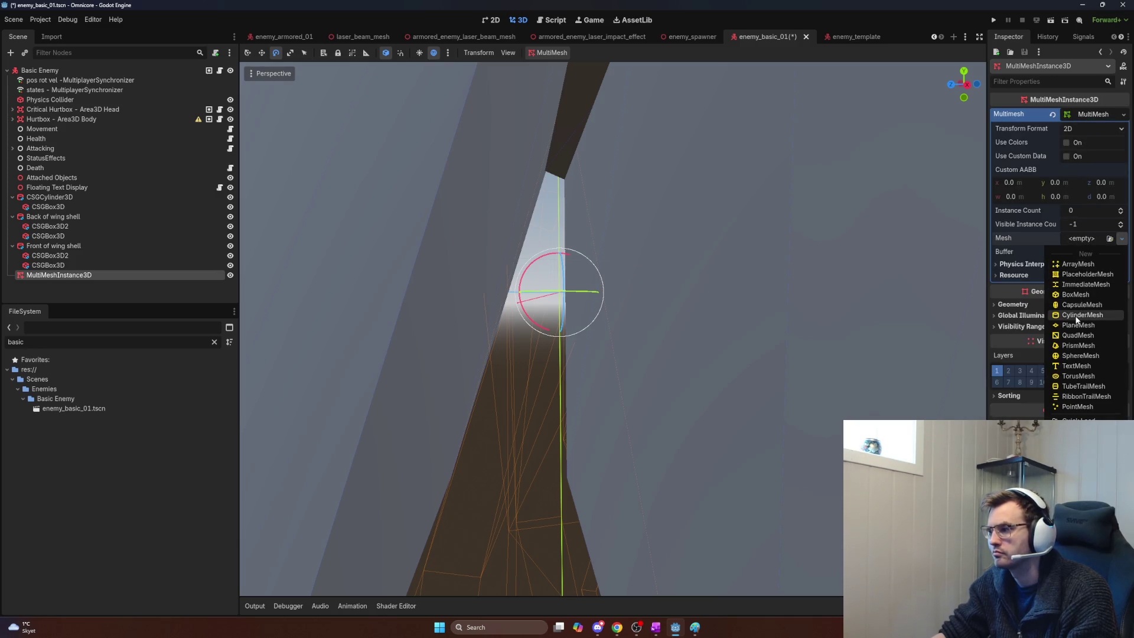
left_click(1076, 319)
left_click(1102, 252)
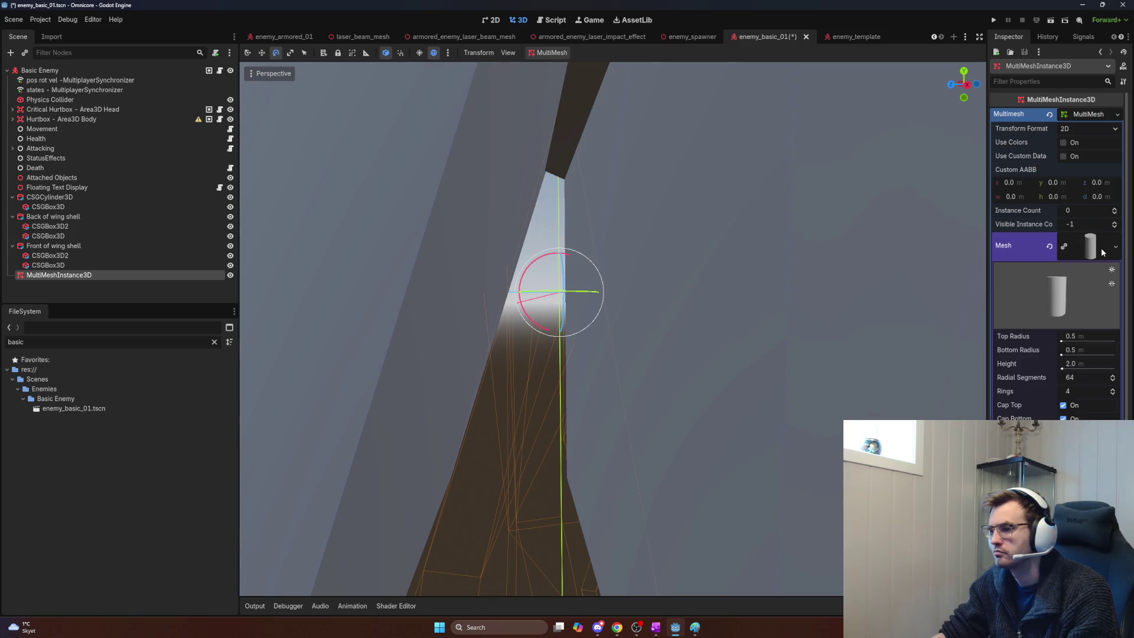
left_click(1094, 255)
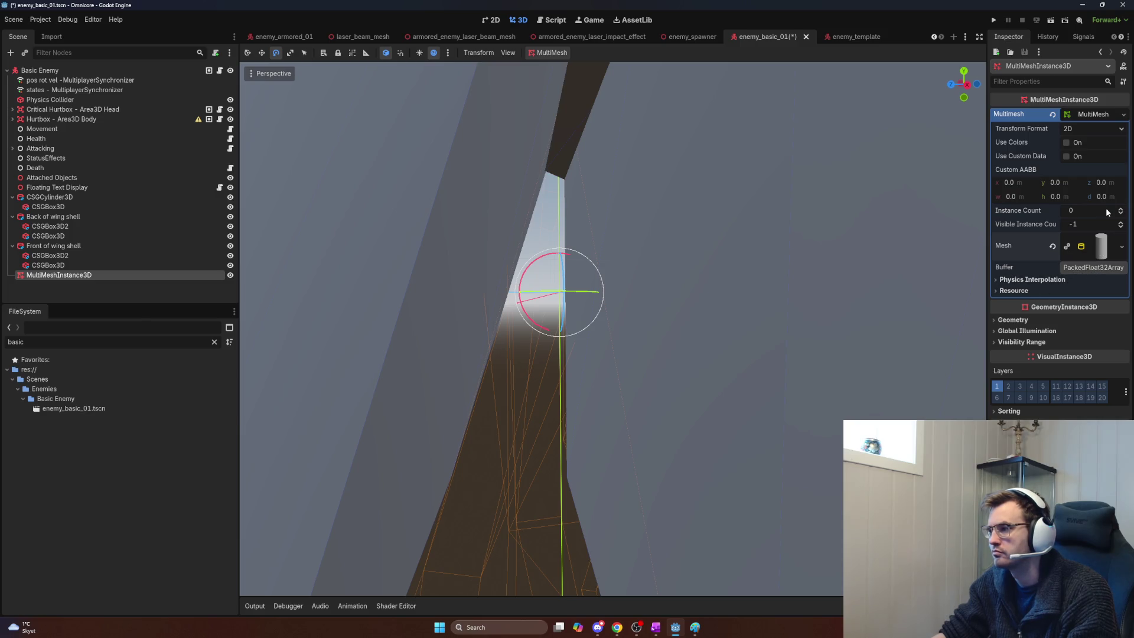
left_click(1079, 125)
left_click(1078, 158)
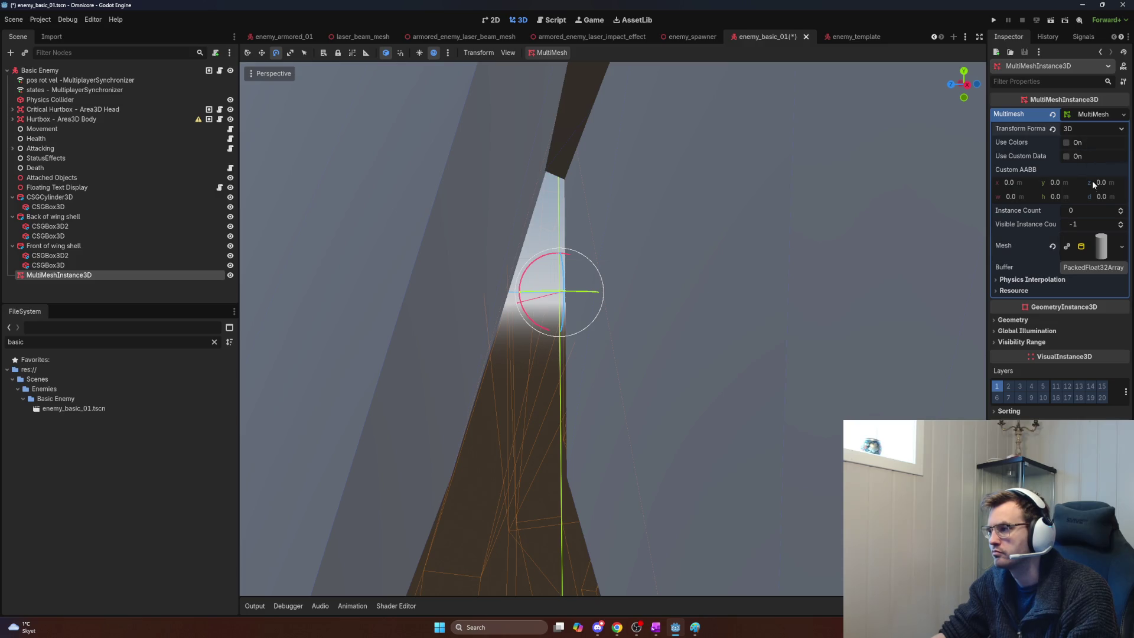
left_click(1093, 244)
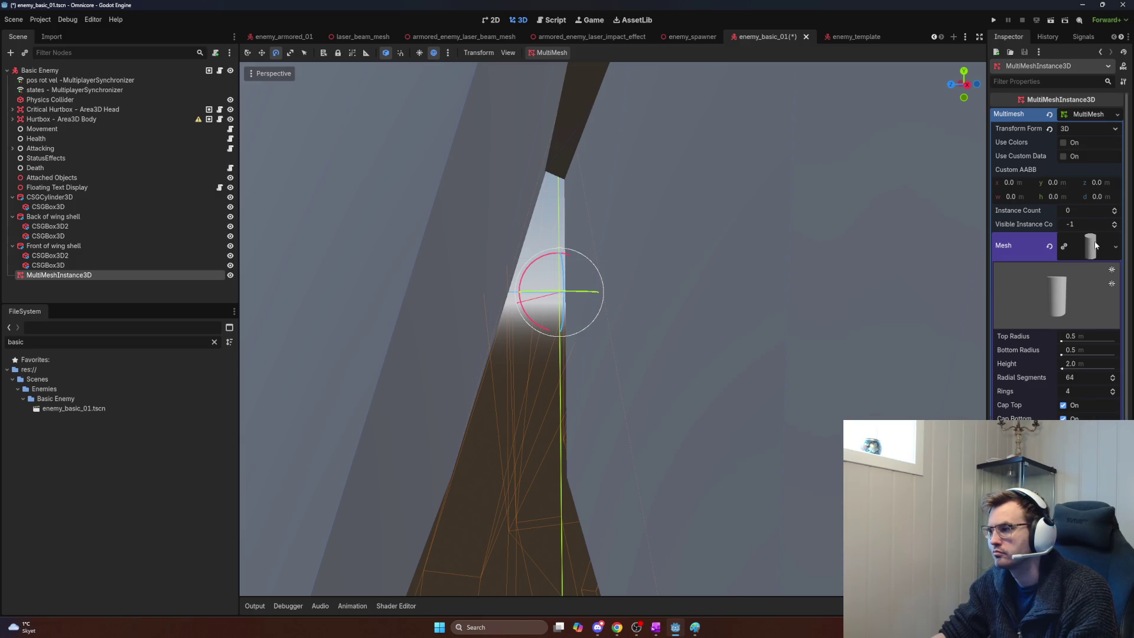
right_click(1091, 244)
left_click(1026, 243)
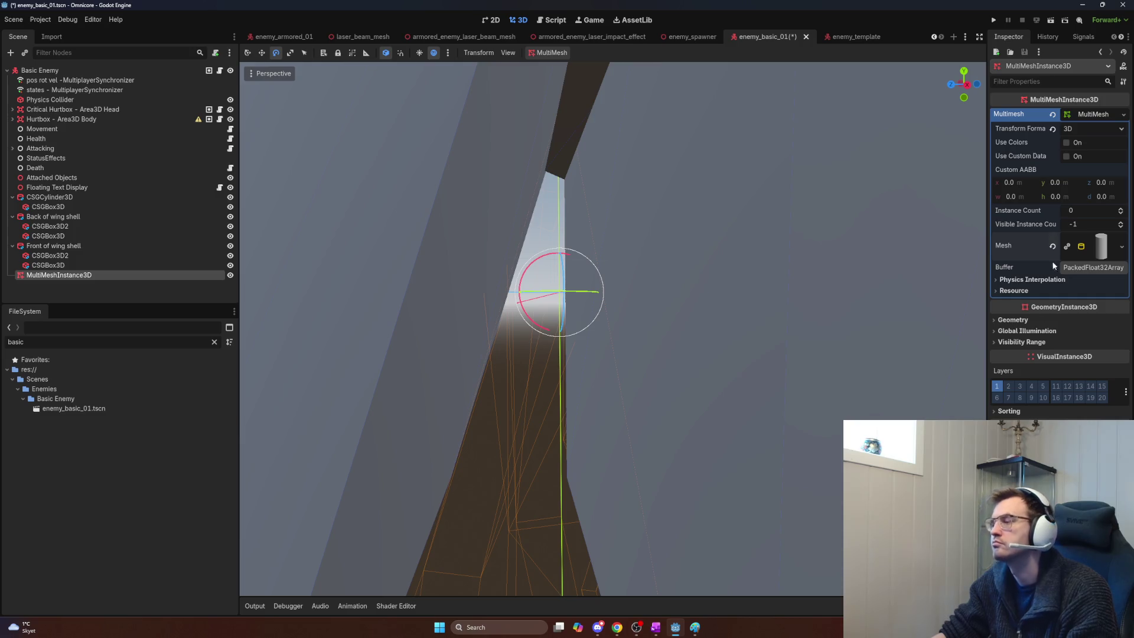
left_click(1095, 115)
left_click(1095, 114)
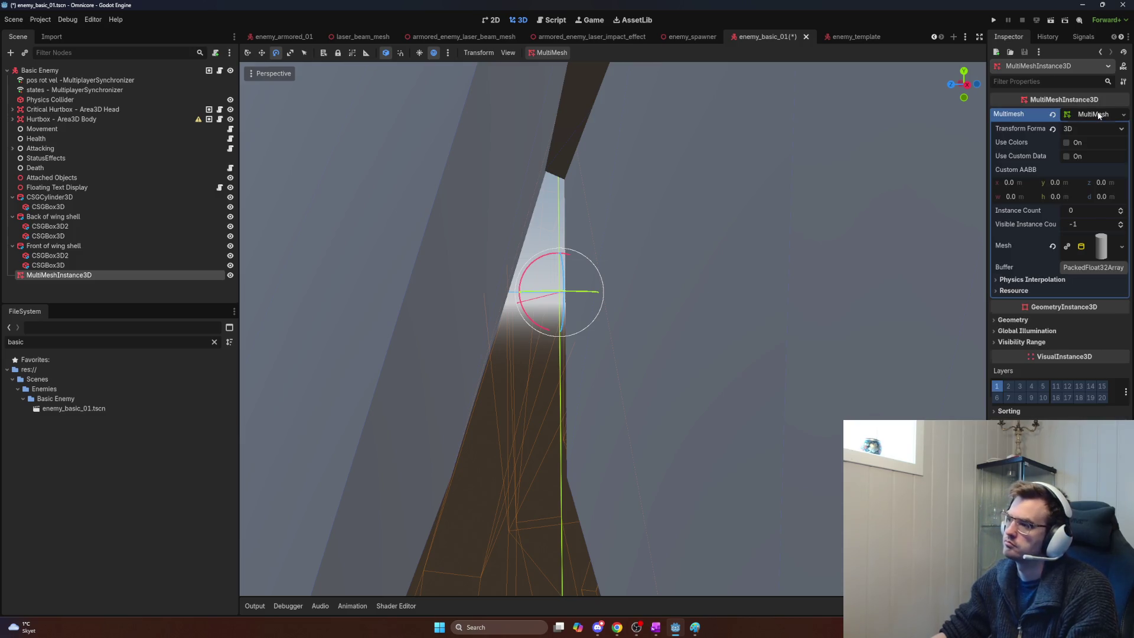
left_click(1101, 247)
left_click(1096, 246)
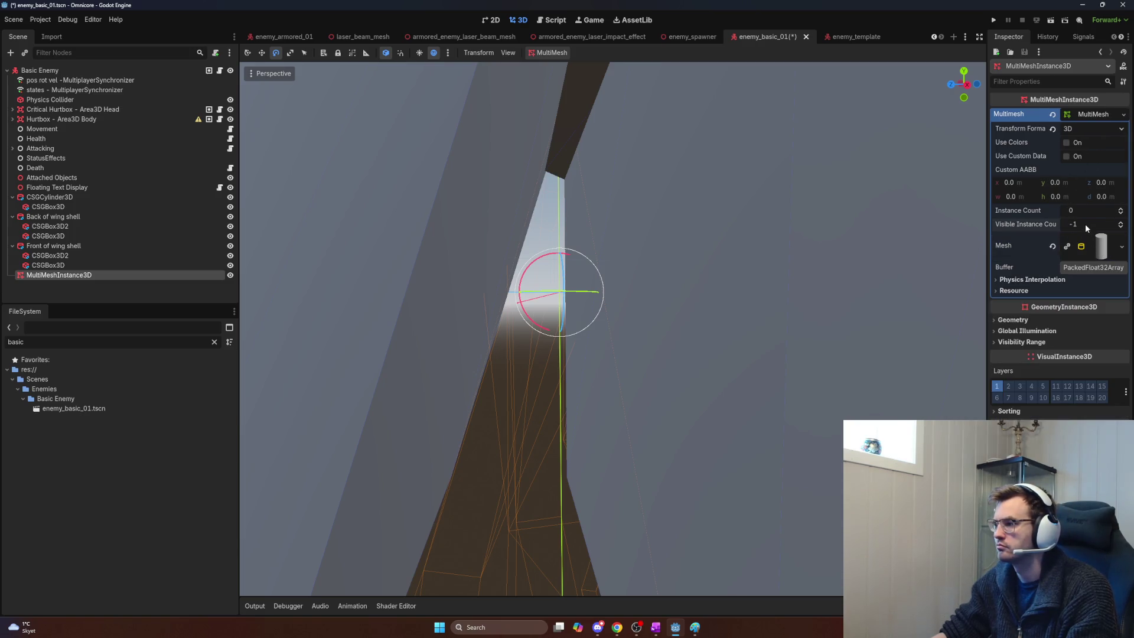
key("Escape")
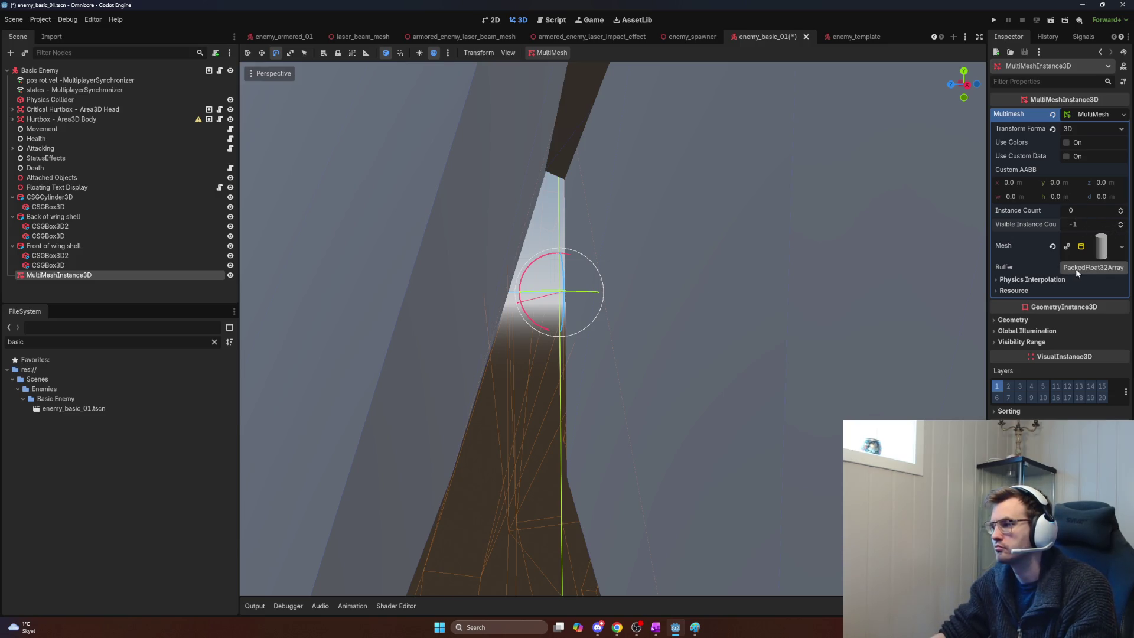
left_click(1031, 281)
left_click(1020, 304)
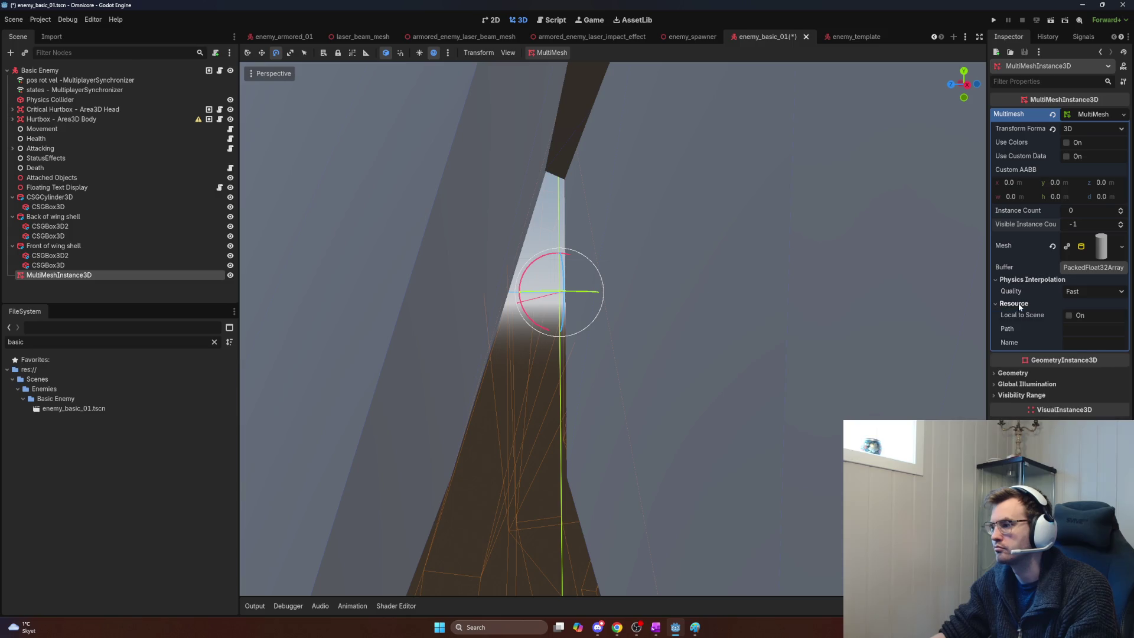
left_click(1019, 304)
left_click(1014, 280)
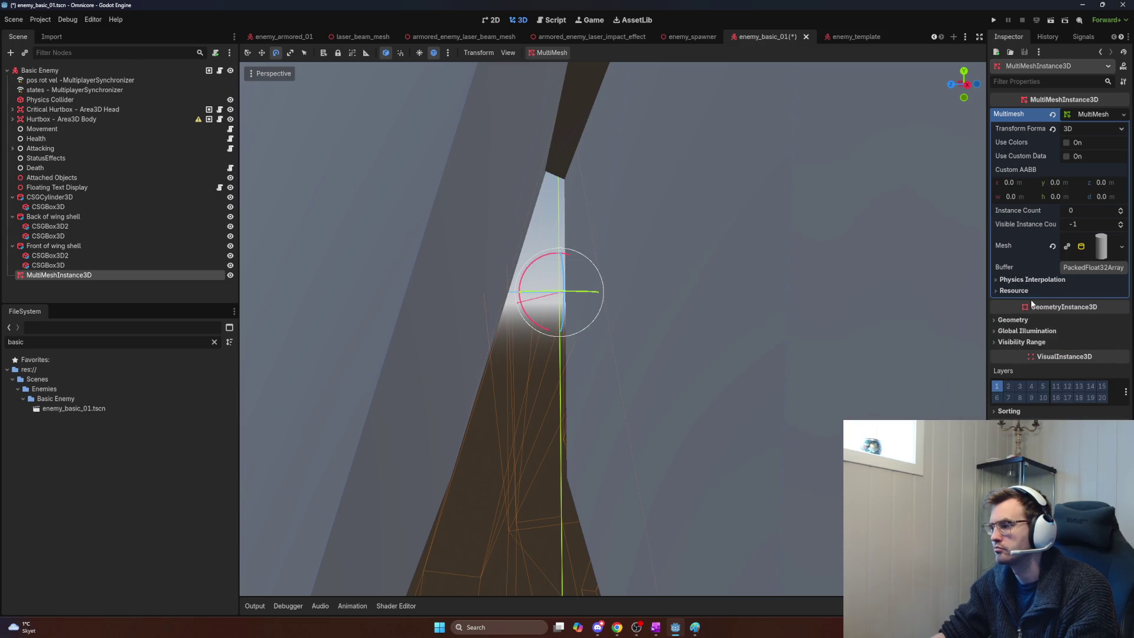
scroll(707, 247, "down", 10)
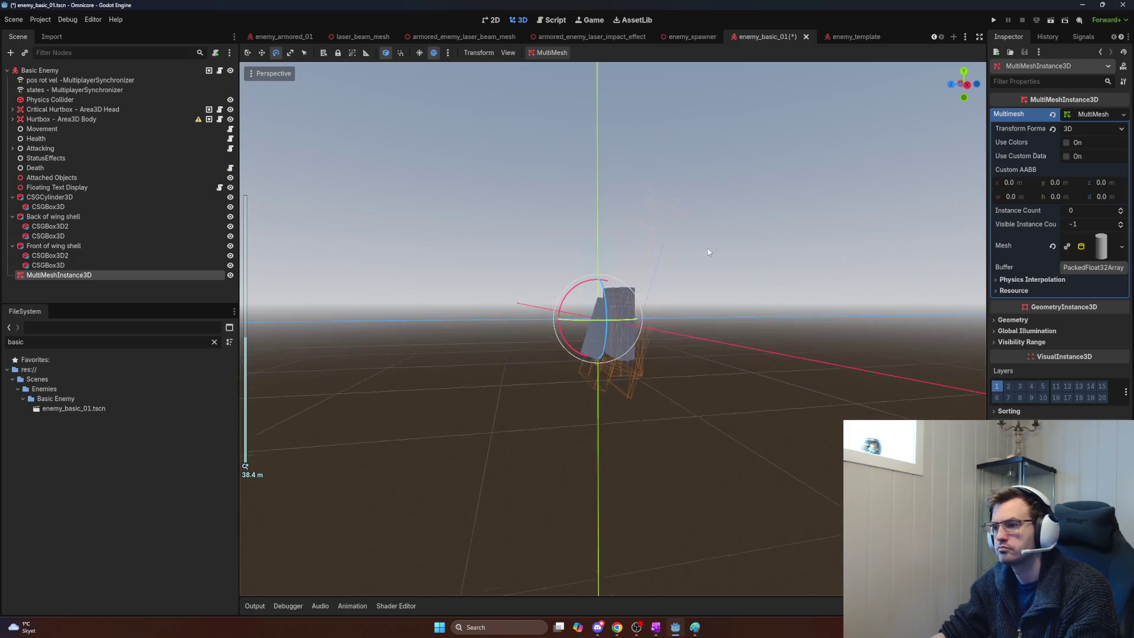
scroll(709, 257, "up", 5)
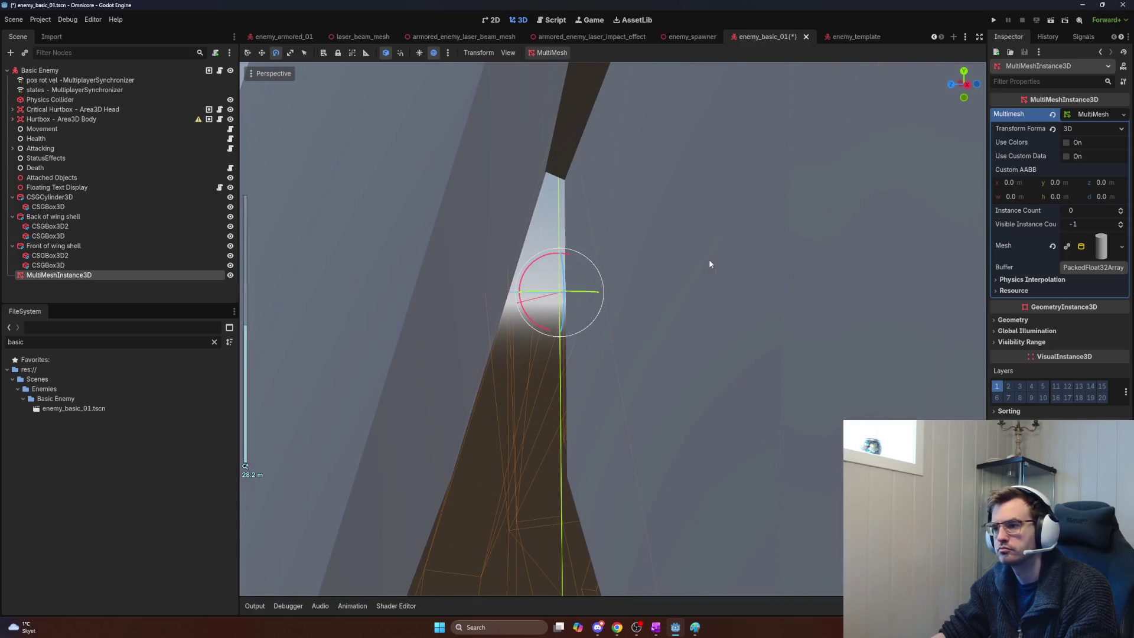
left_click_drag(710, 264, 667, 253)
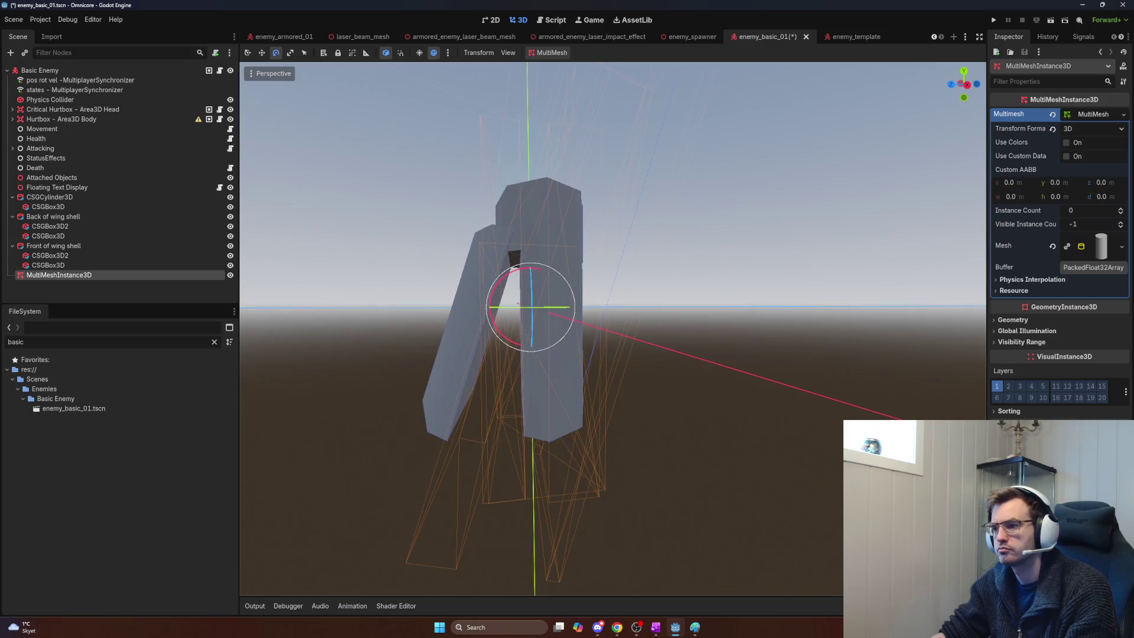
key("w")
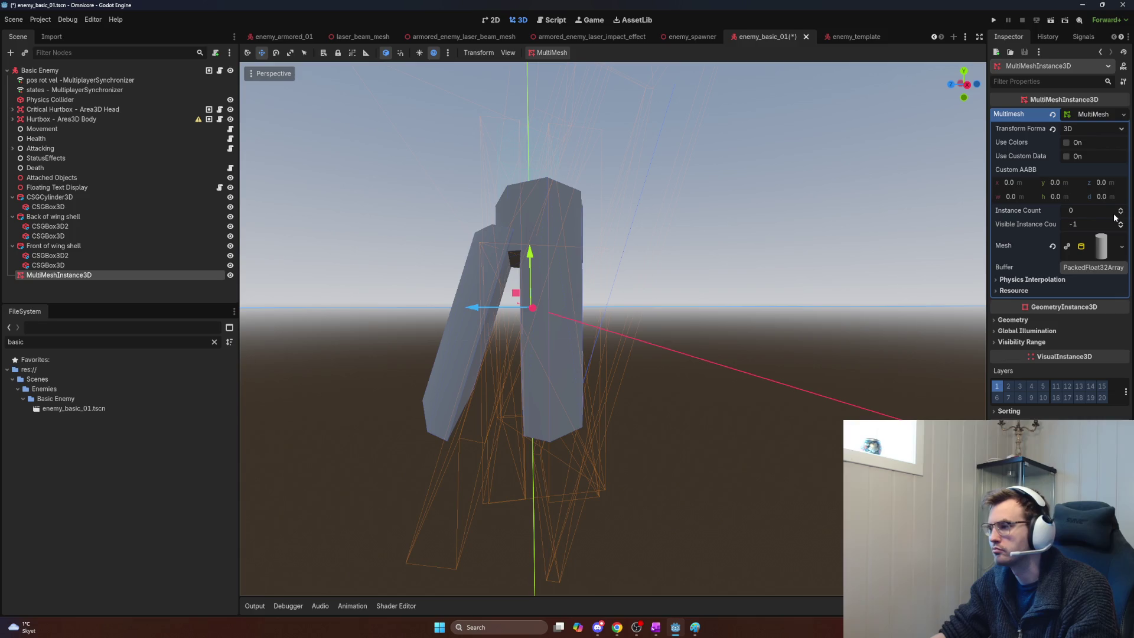
left_click(1092, 214)
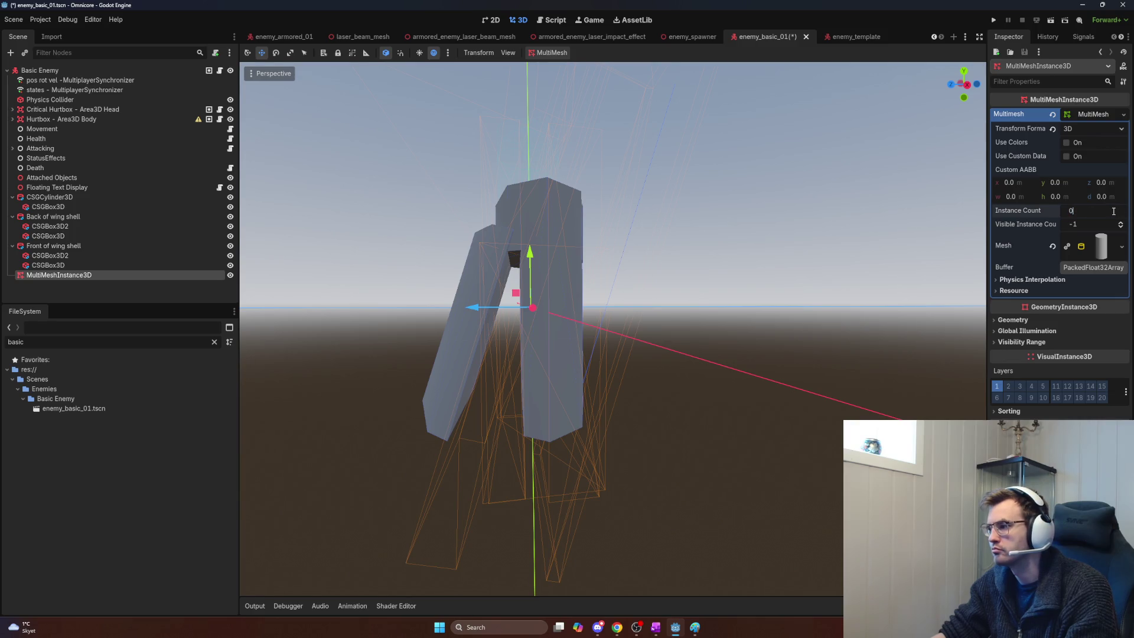
Step: Set the instance count to 1 and try buffer element 0 at 1.0, then 0.0
type("1")
key("Return")
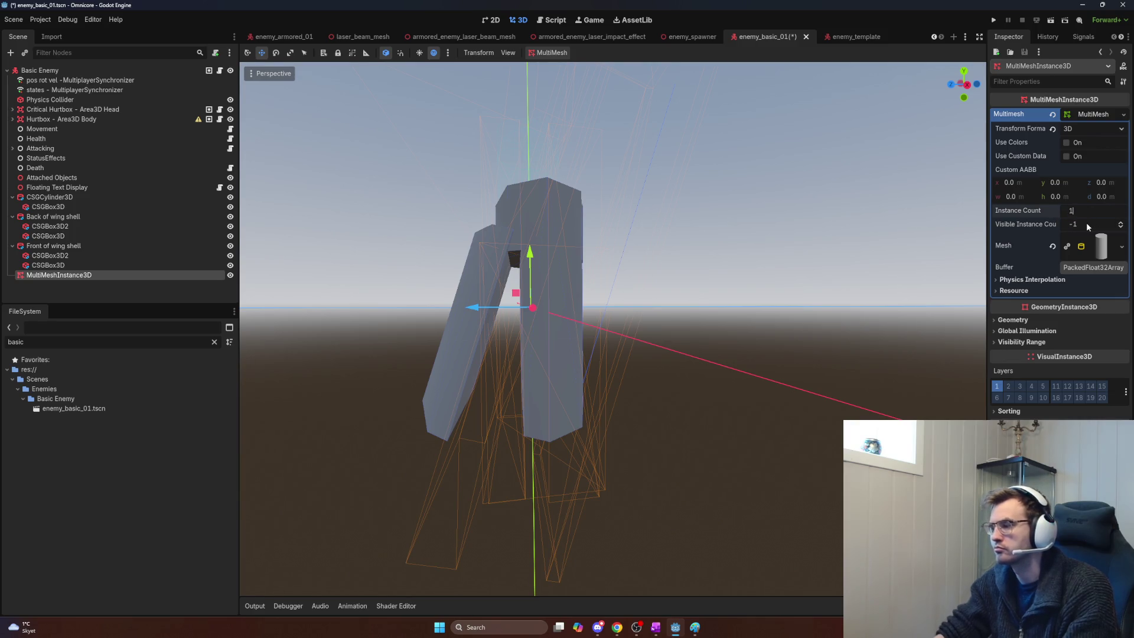
left_click(1083, 269)
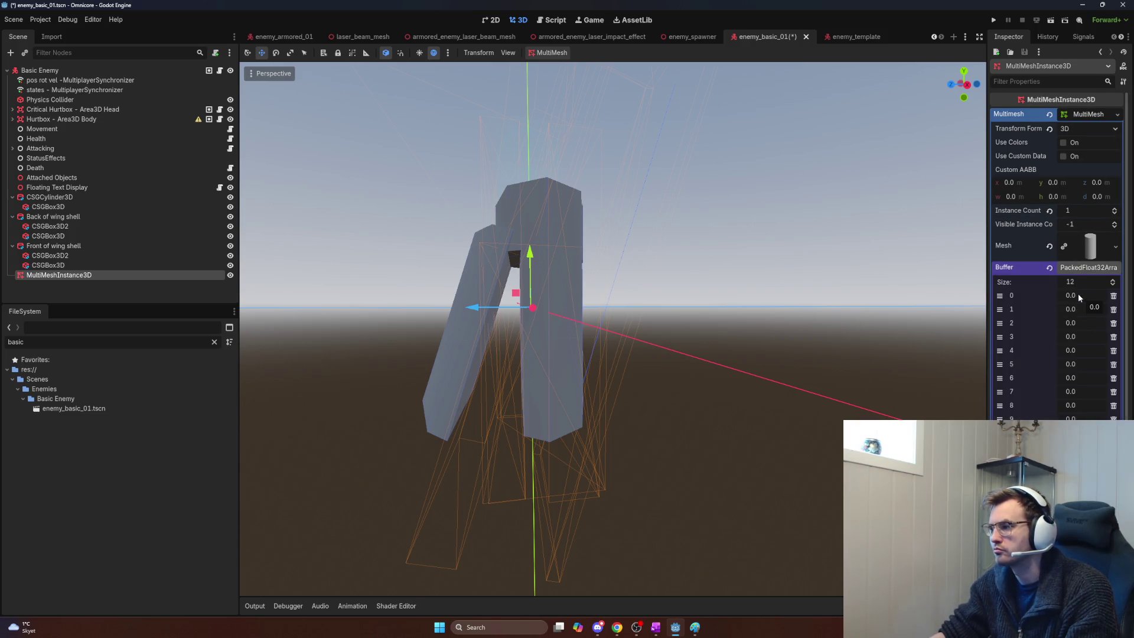
left_click(1086, 295)
type("1")
key("Return")
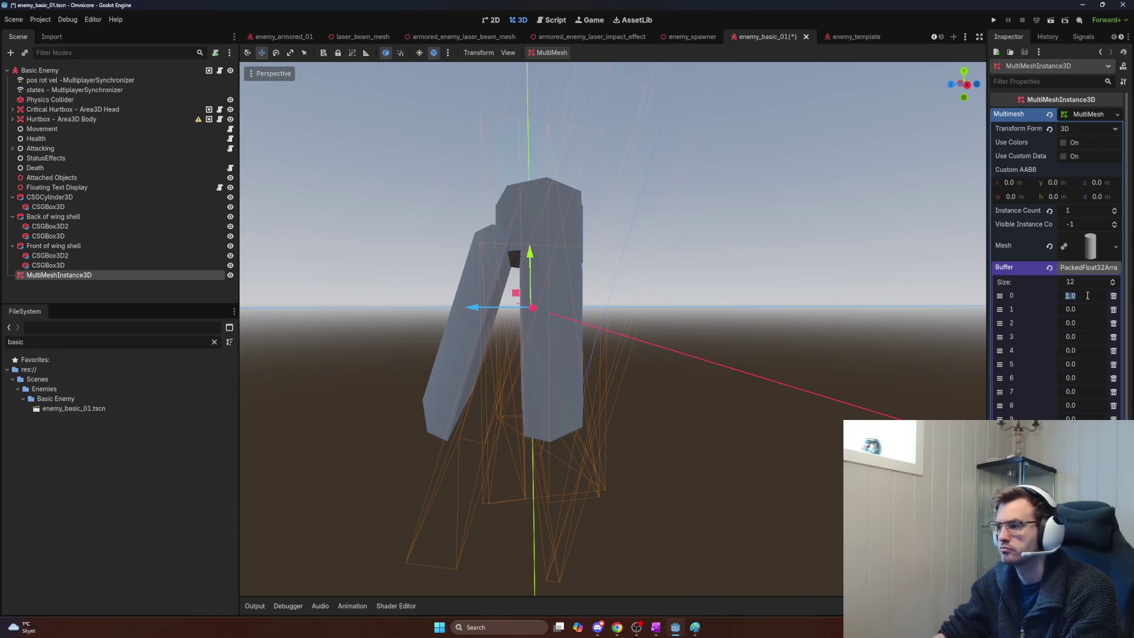
type("0")
key("Return")
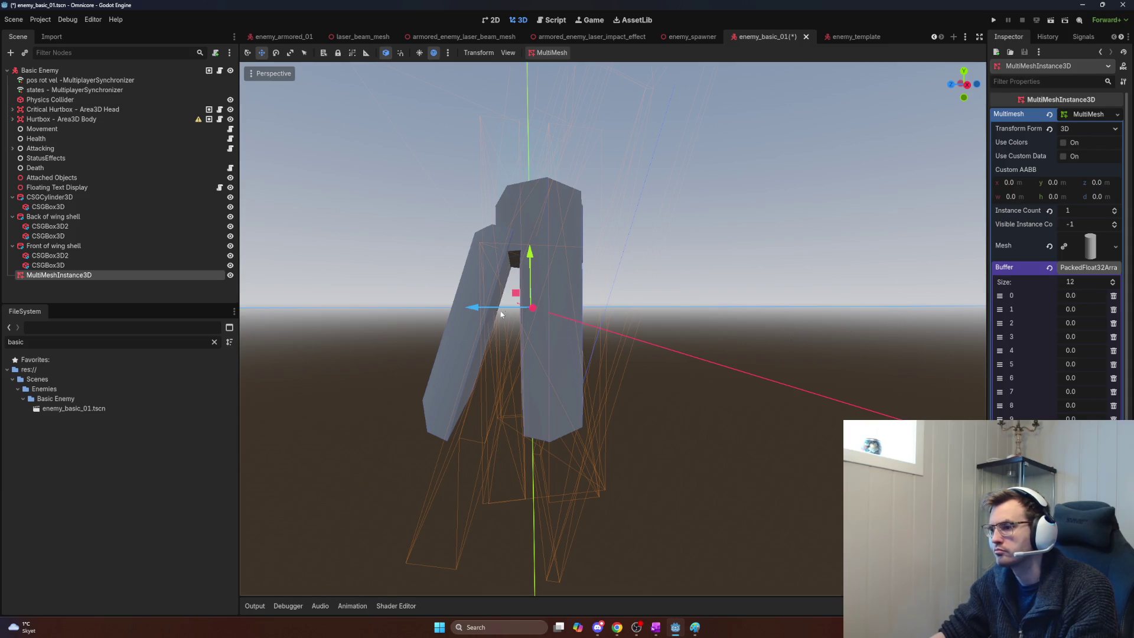
Step: Shift the multimesh sideways and set buffer element 1 to 2.0
left_click_drag(501, 314, 706, 314)
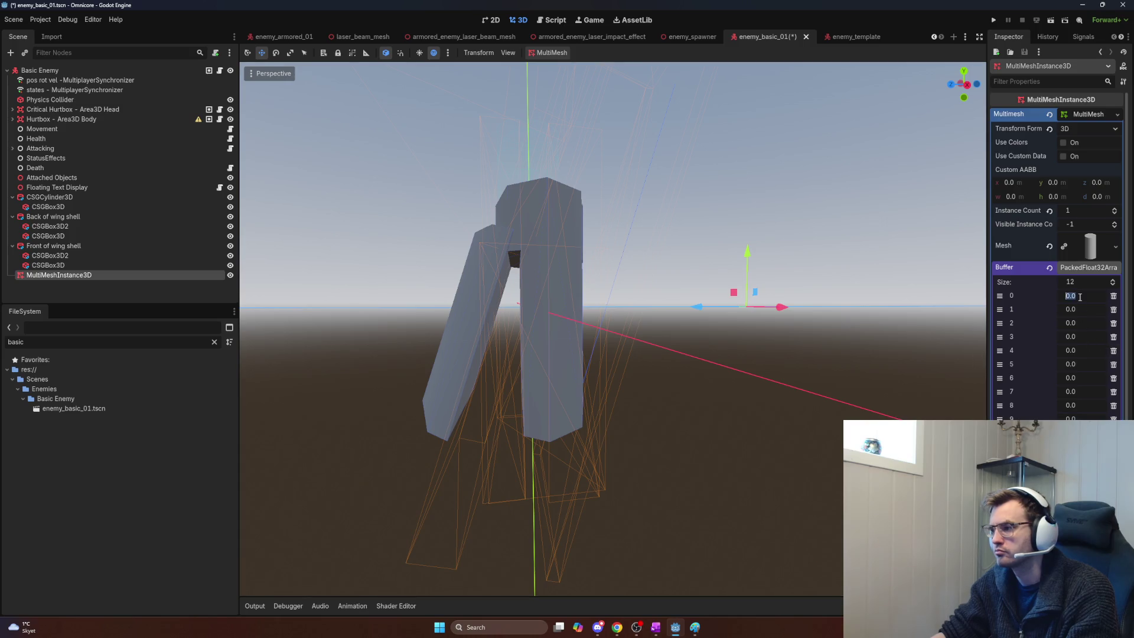
type("1")
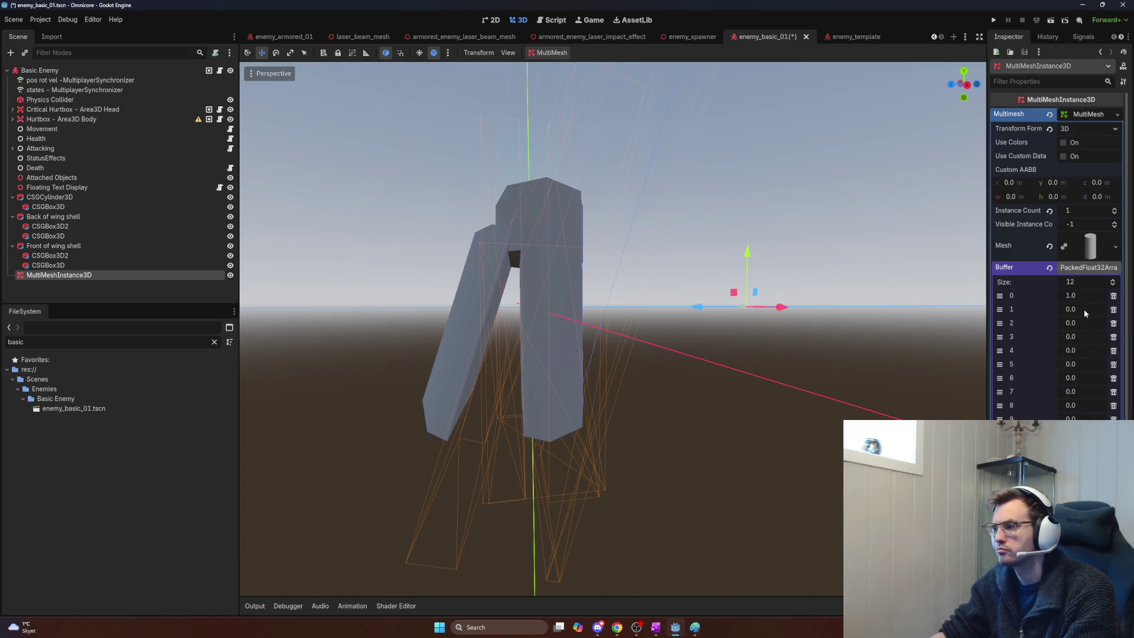
left_click(1084, 312)
type("2")
key("Return")
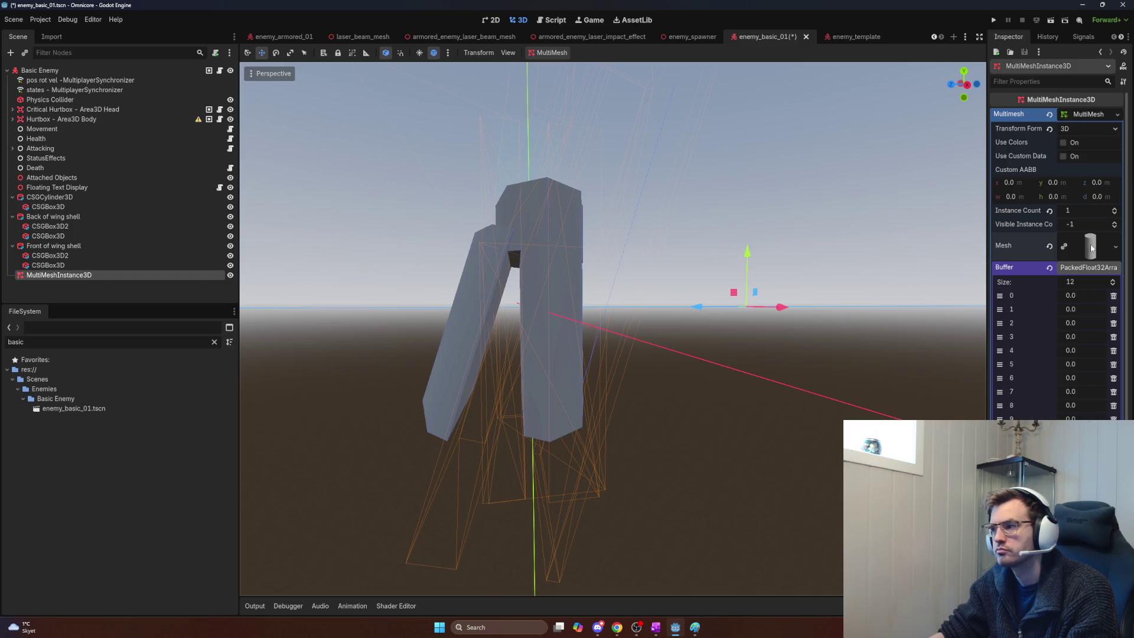
Step: Set the visible instance count to 1 and move the MultiMeshInstance3D along X
left_click_drag(1085, 224, 1087, 225)
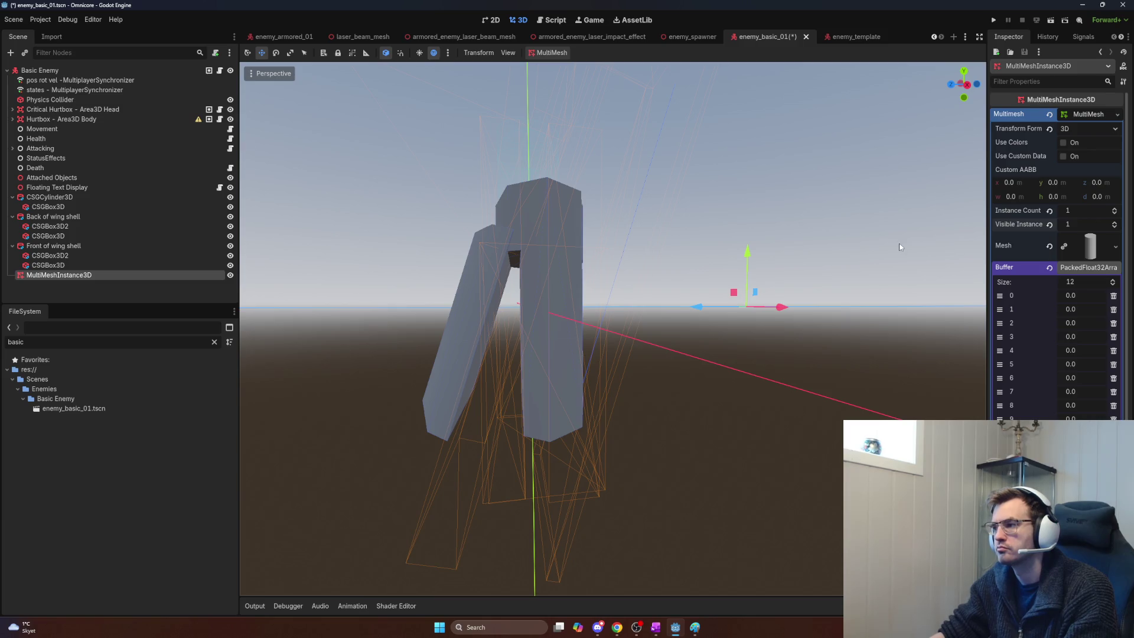
key("f")
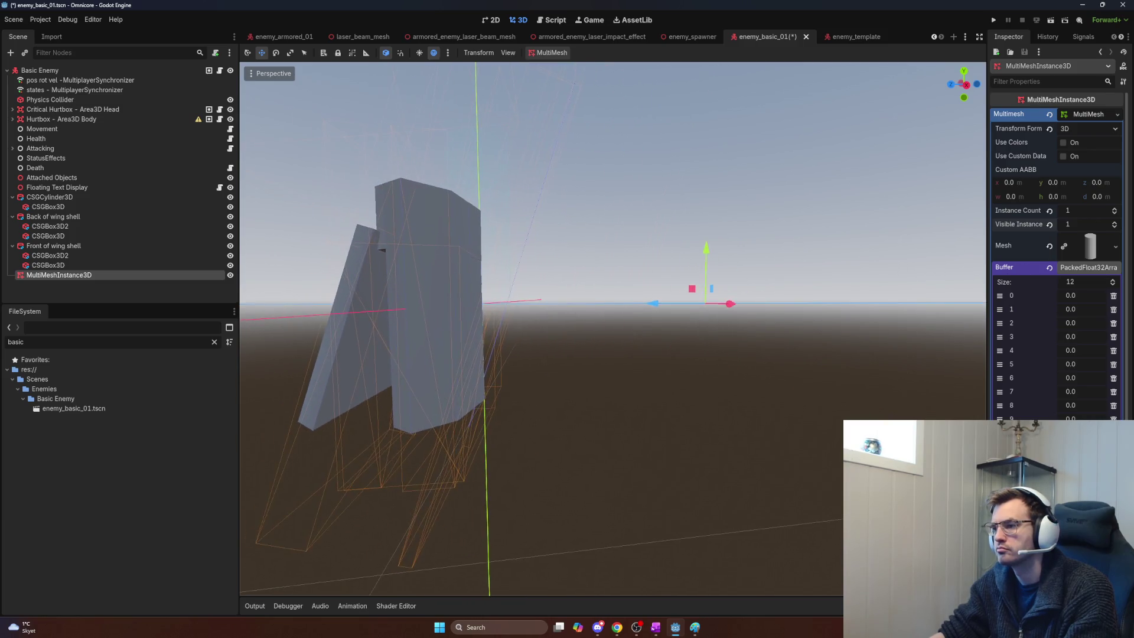
left_click_drag(897, 267, 803, 273)
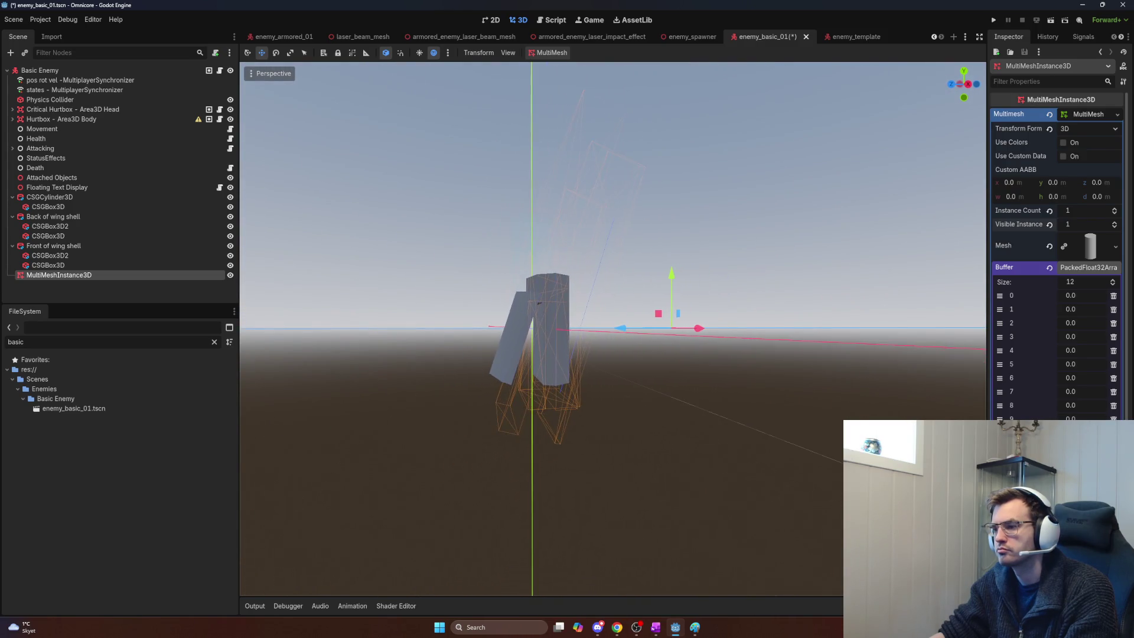
left_click_drag(628, 330, 793, 322)
scroll(793, 323, "down", 2)
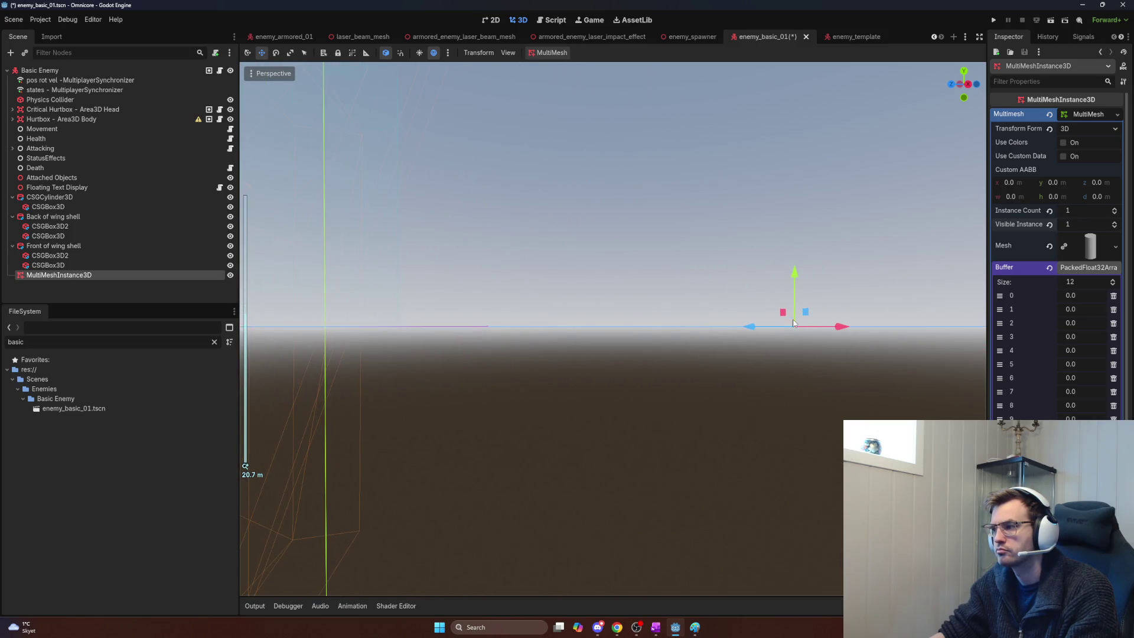
scroll(1054, 357, "down", 3)
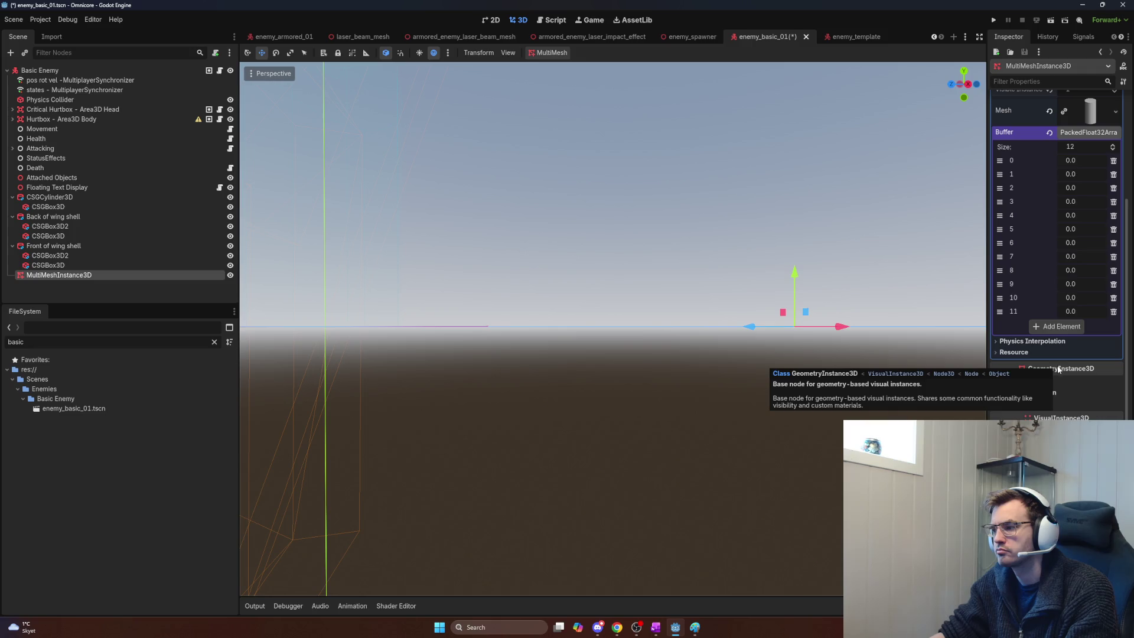
Step: Delete the MultiMeshInstance3D node from Basic Enemy
left_click(82, 282)
left_click(70, 274)
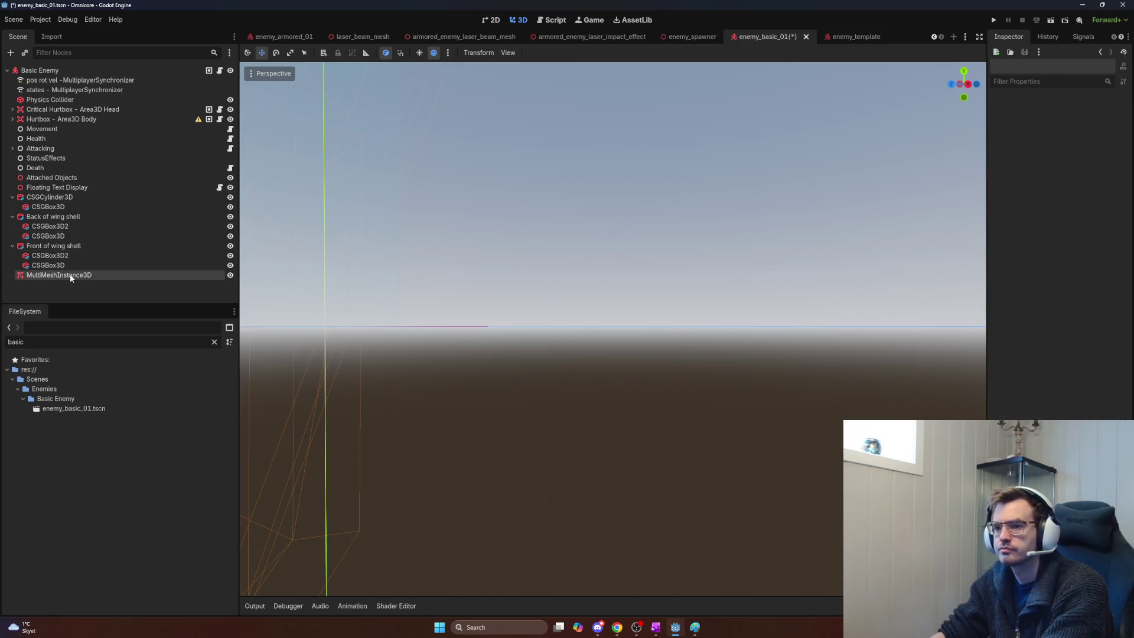
key("Delete")
left_click(538, 326)
scroll(439, 261, "down", 5)
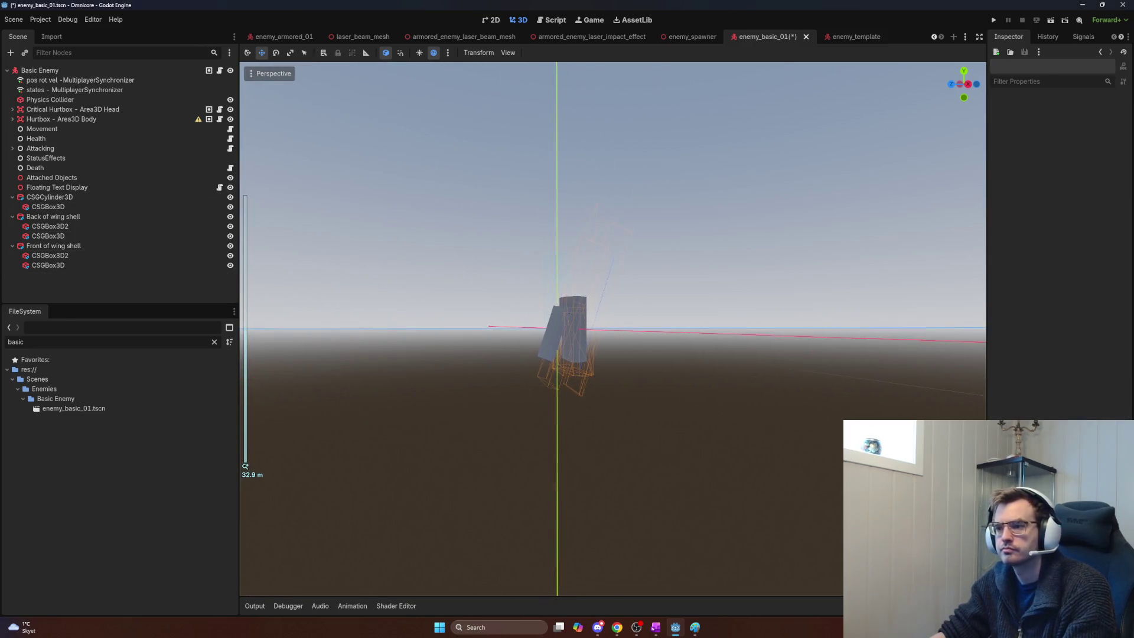
scroll(585, 307, "up", 5)
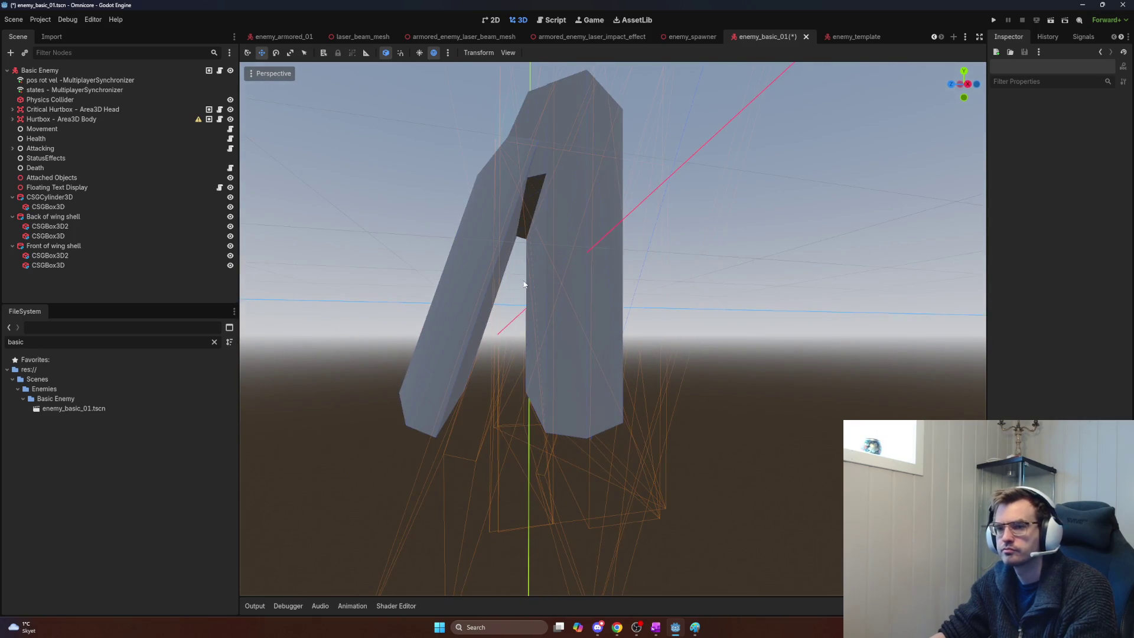
Step: Add a MeshInstance3D child and give it a new CylinderMesh
key("ctrl+a")
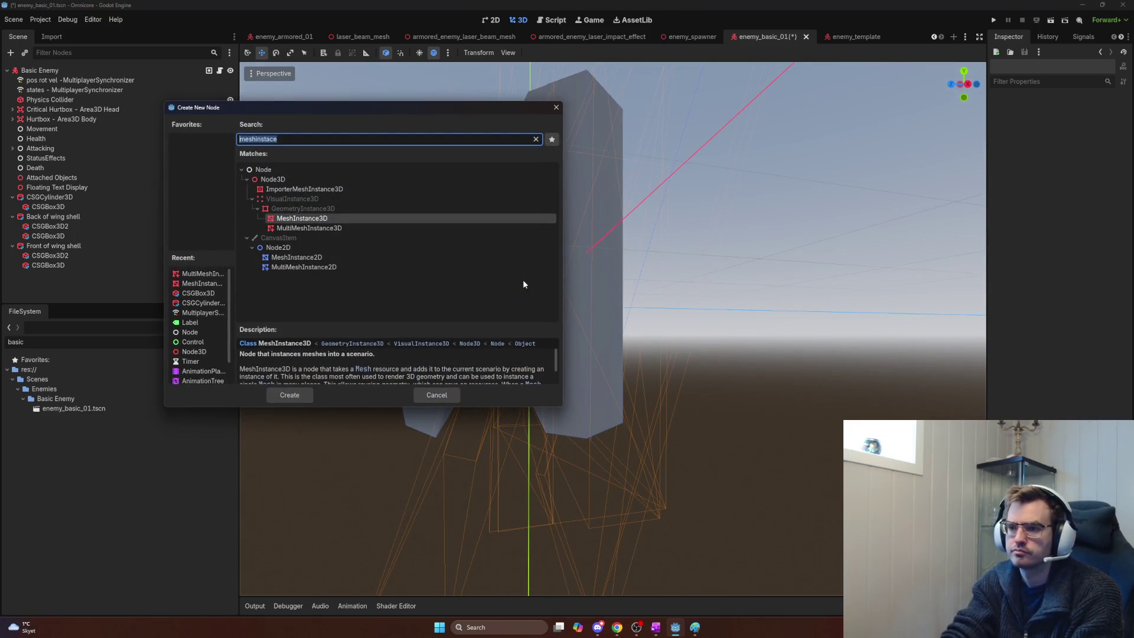
key("Return")
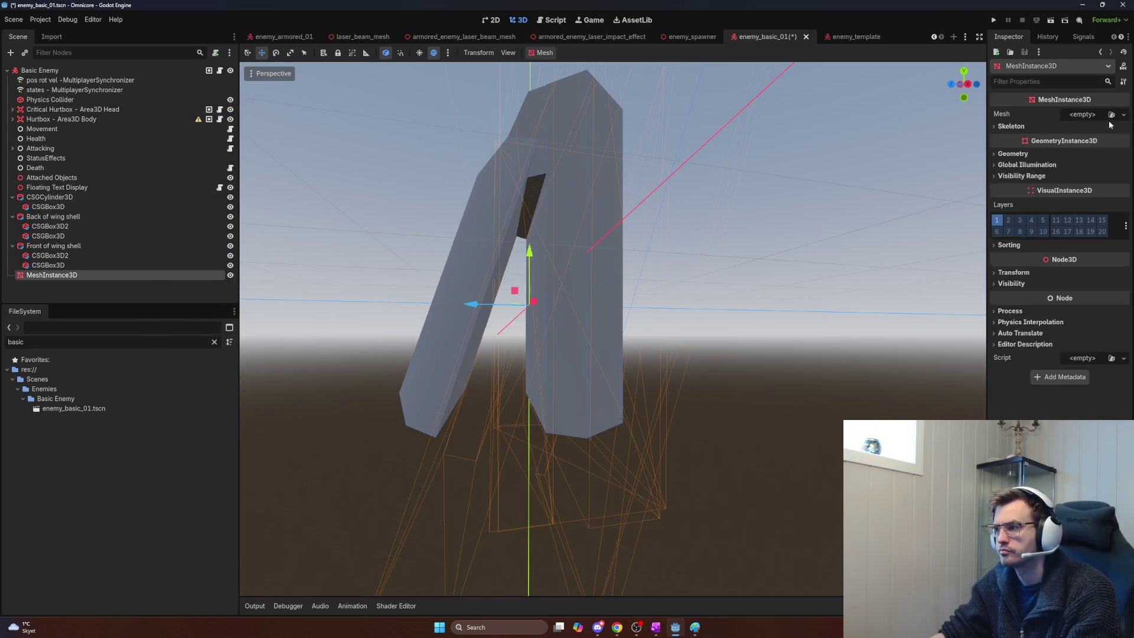
left_click(1110, 116)
key("Escape")
left_click(1123, 114)
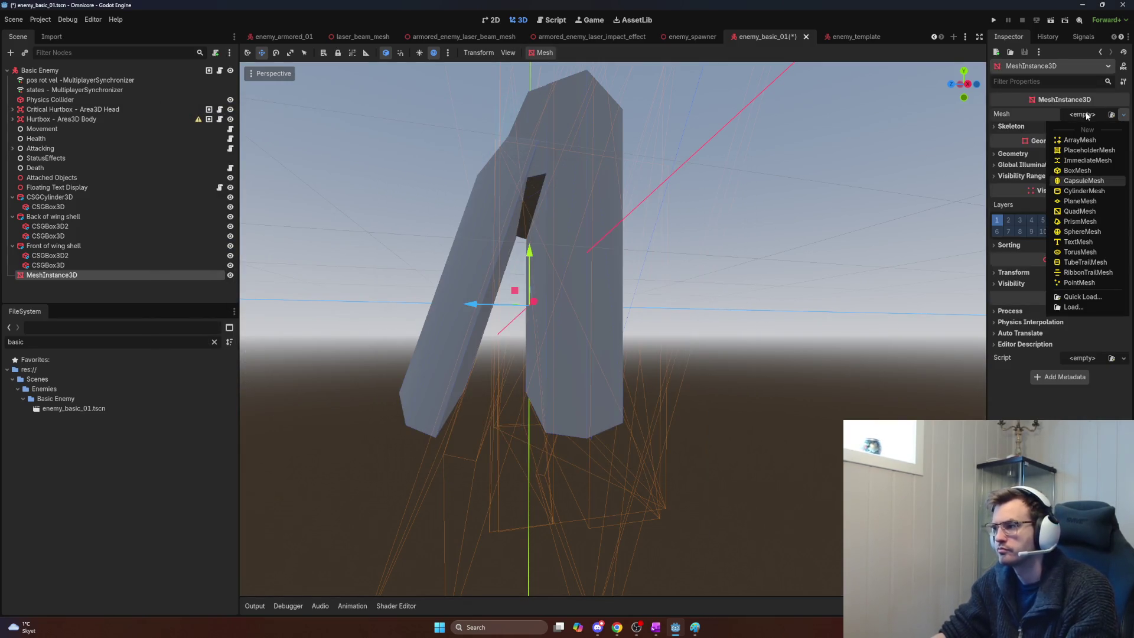
left_click(1073, 191)
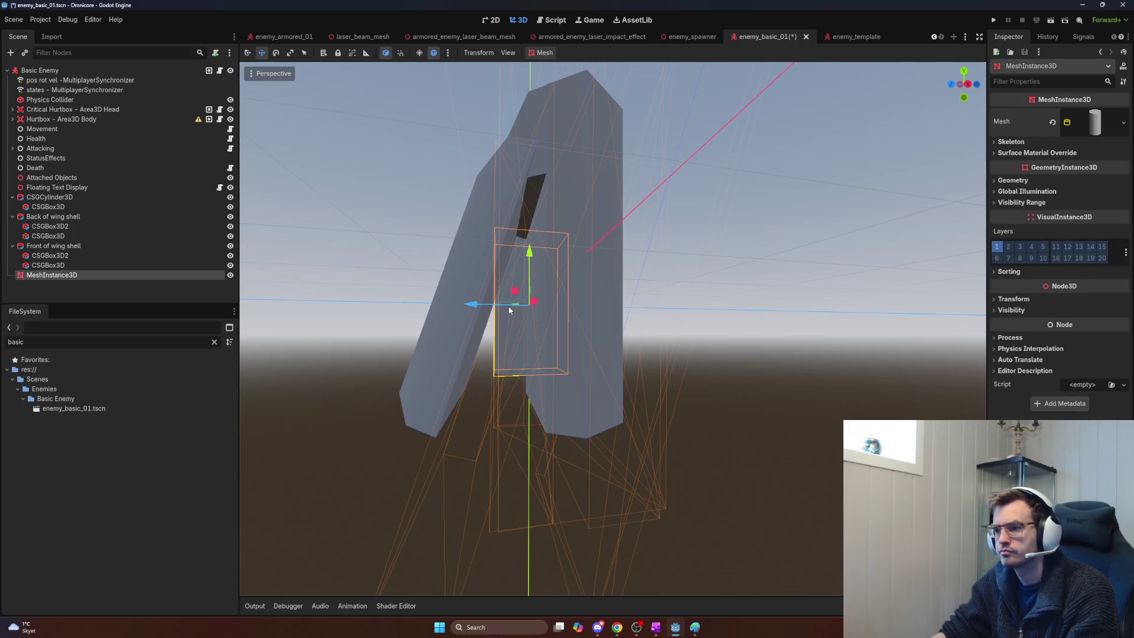
Step: Rotate the cylinder about -24.3° on the X axis
key("e")
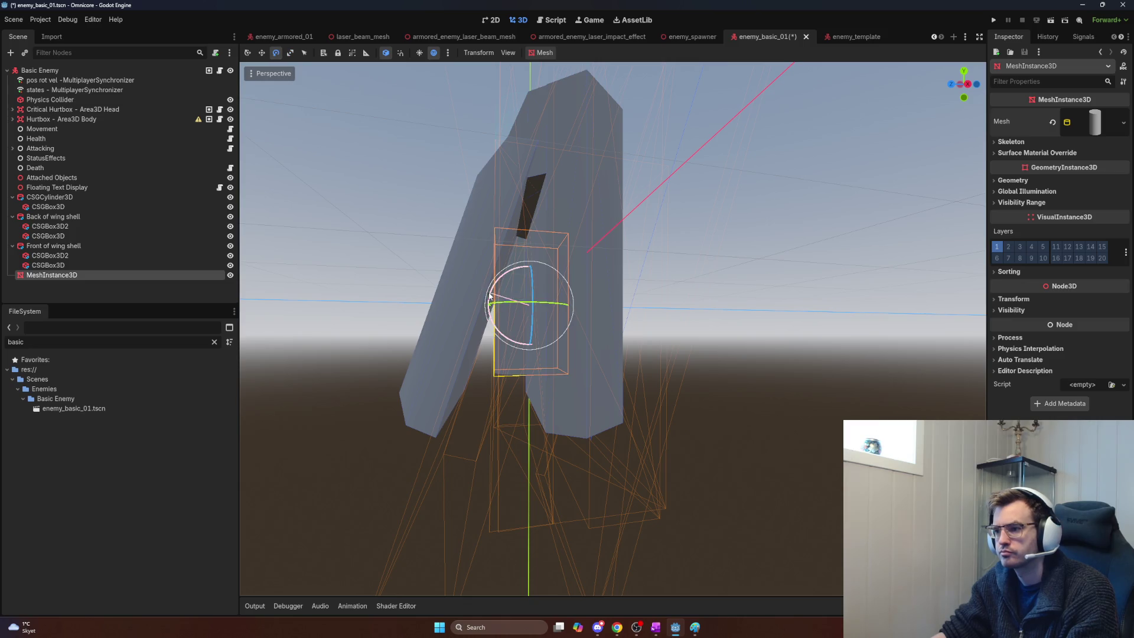
left_click_drag(512, 296, 505, 287)
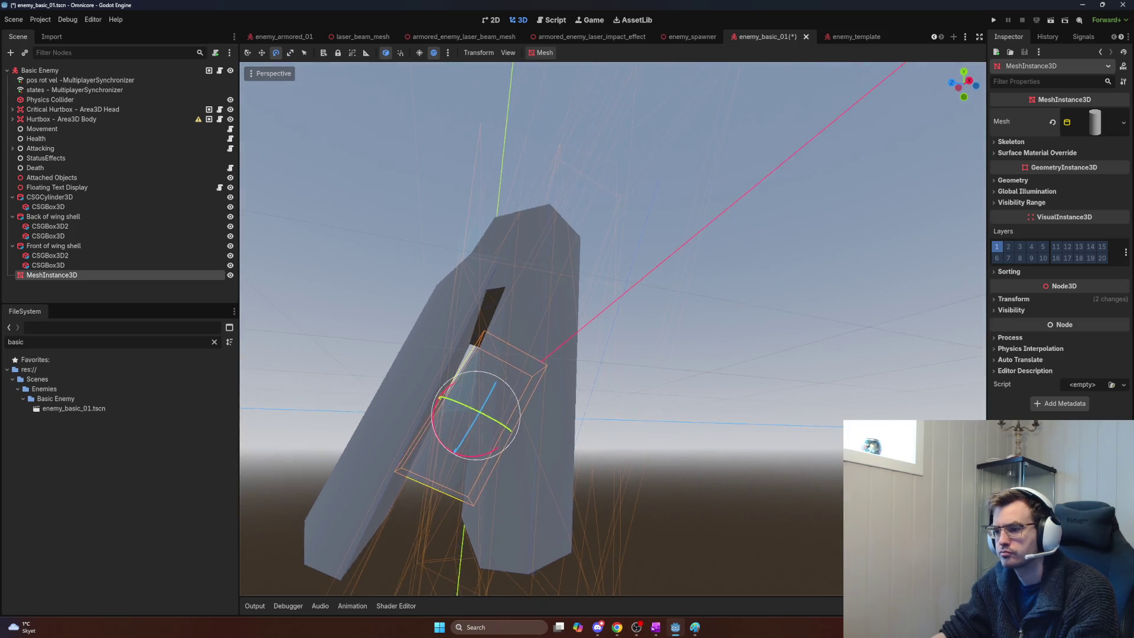
scroll(506, 287, "up", 4)
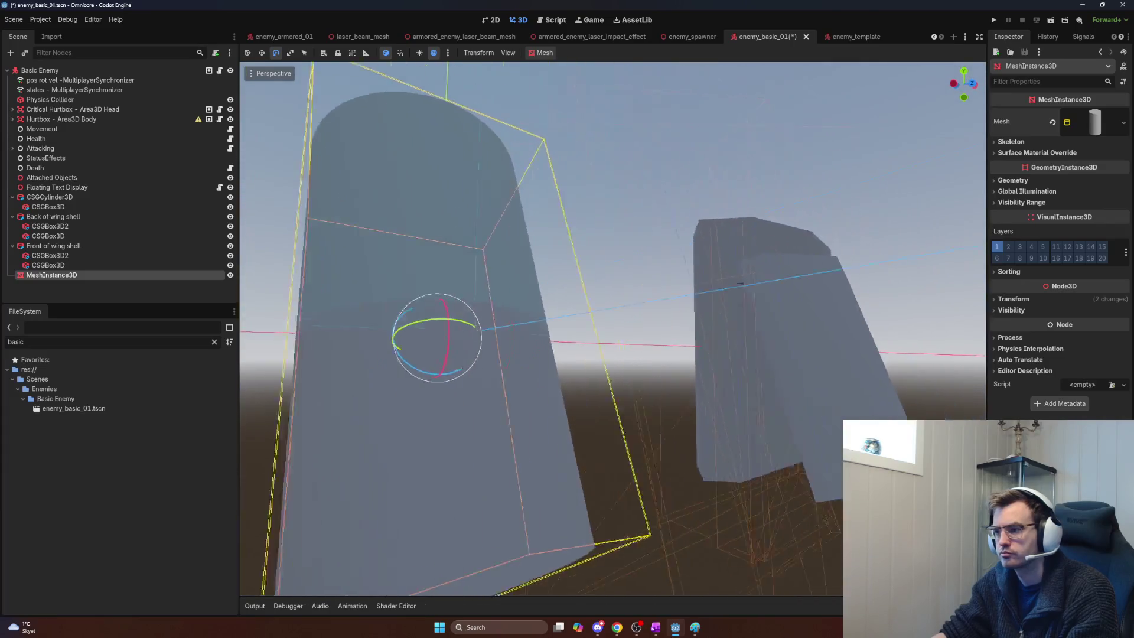
scroll(874, 271, "down", 5)
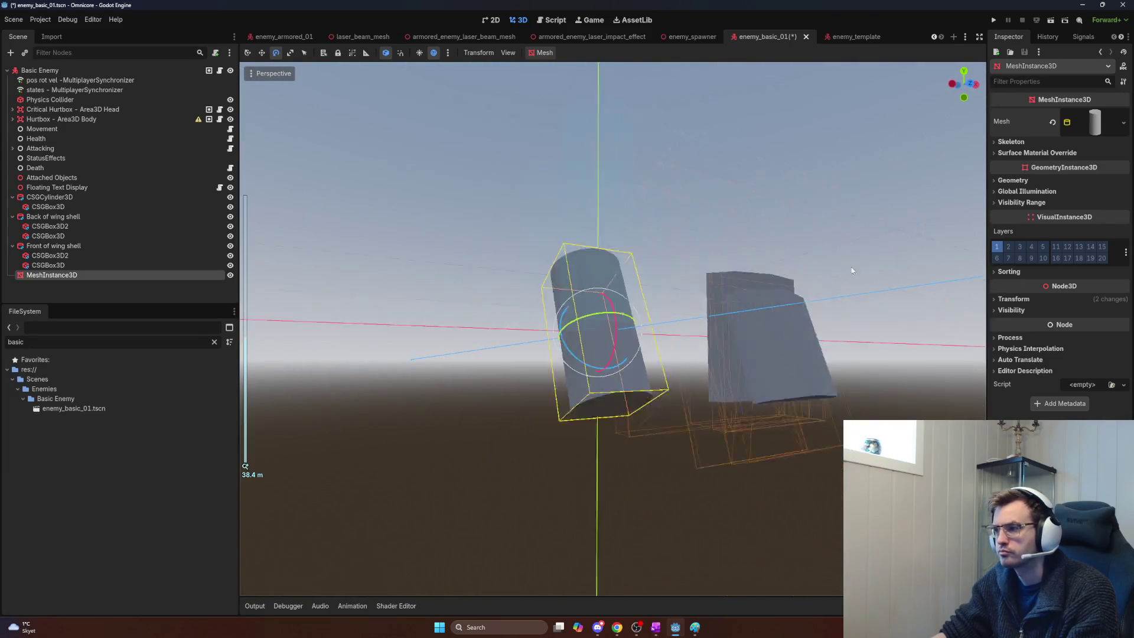
scroll(827, 281, "up", 5)
scroll(809, 283, "down", 2)
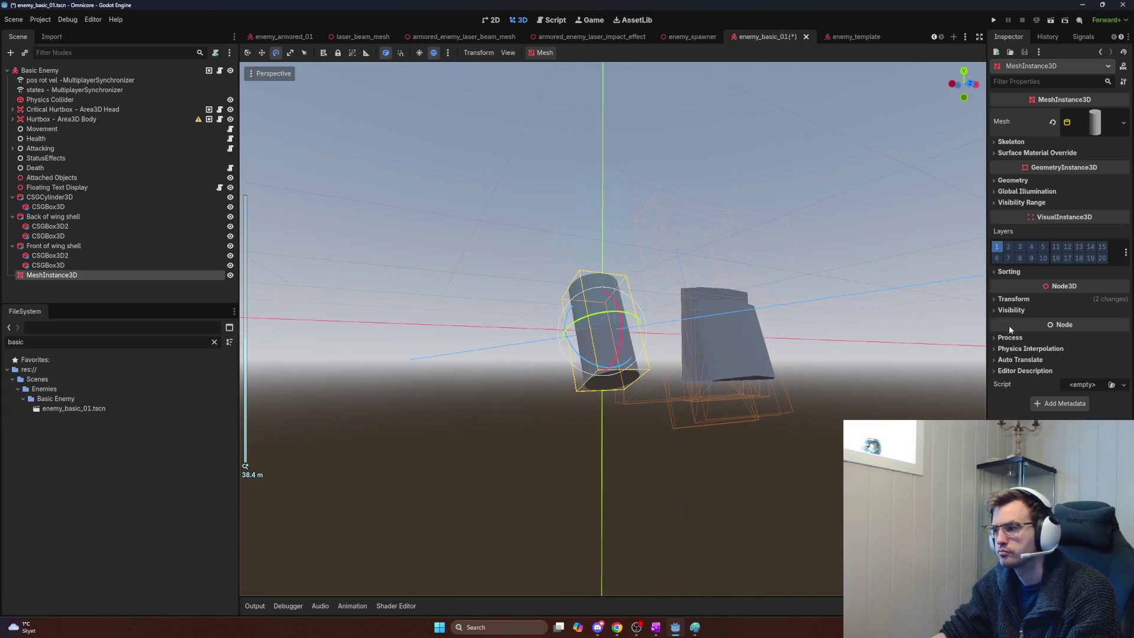
Step: Try an x scale of 0.5 under Transform, then reset it to 1.0
left_click(1010, 337)
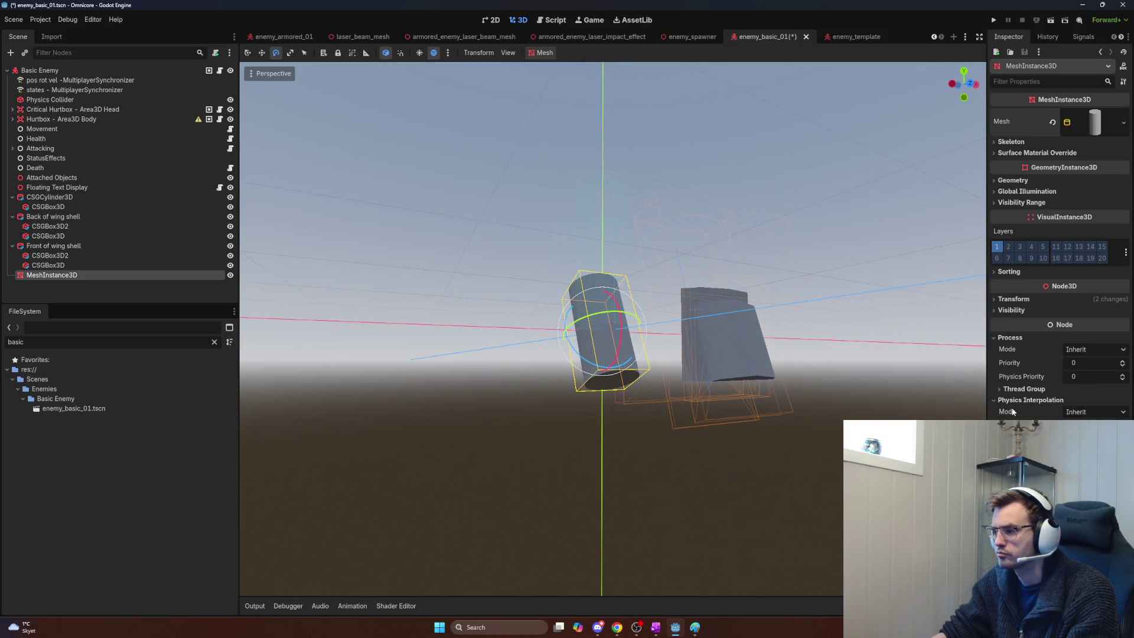
left_click(1010, 299)
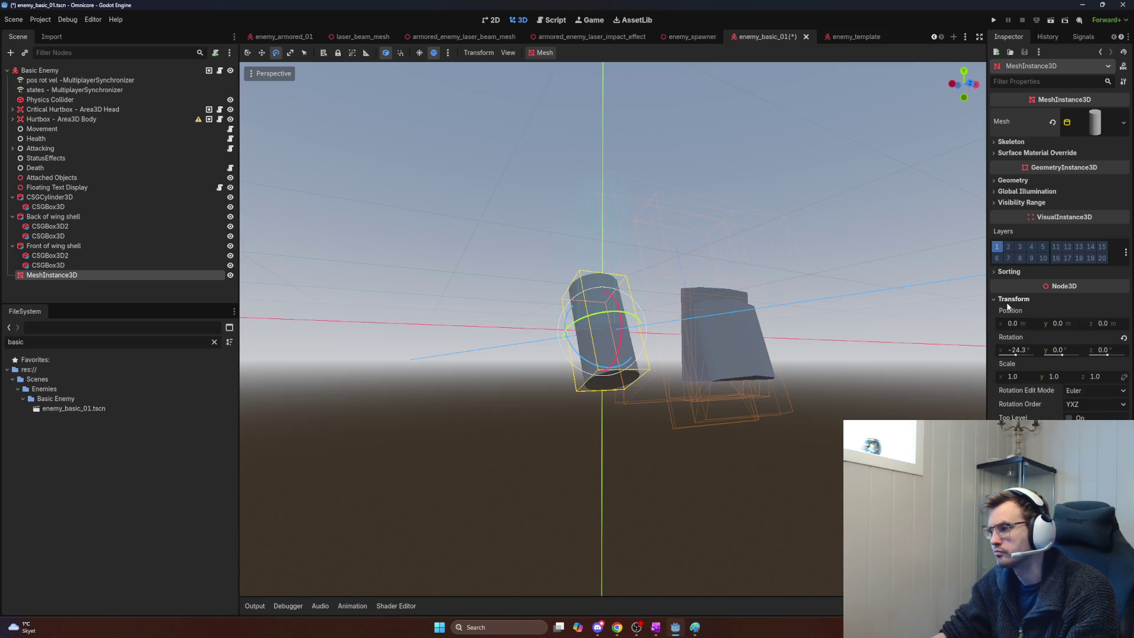
left_click(1026, 374)
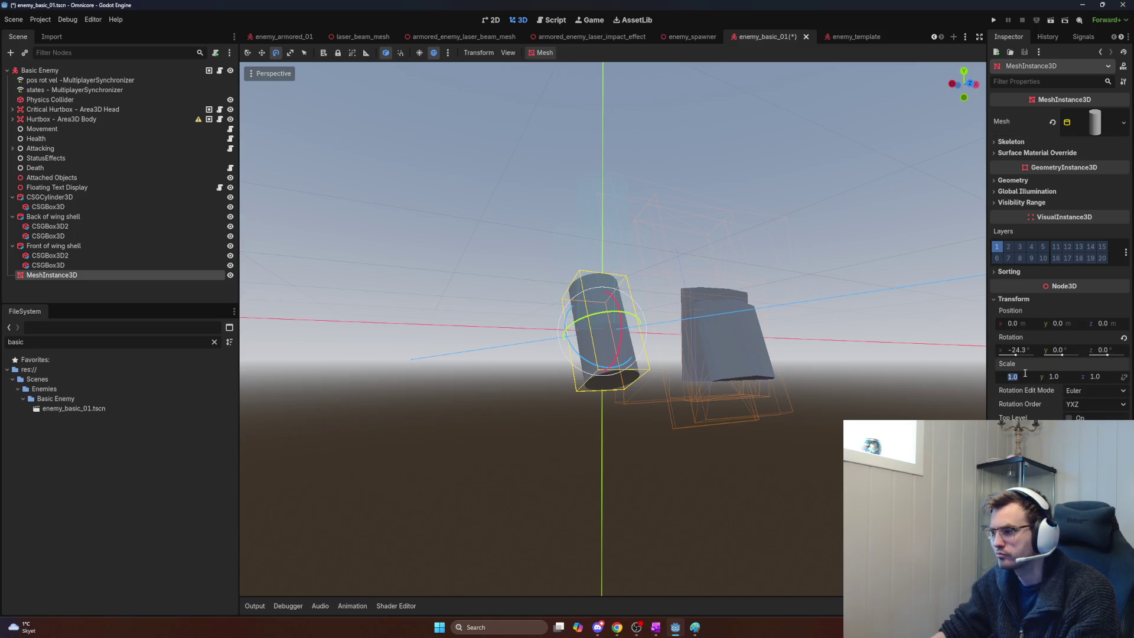
type("0.5")
key("Return")
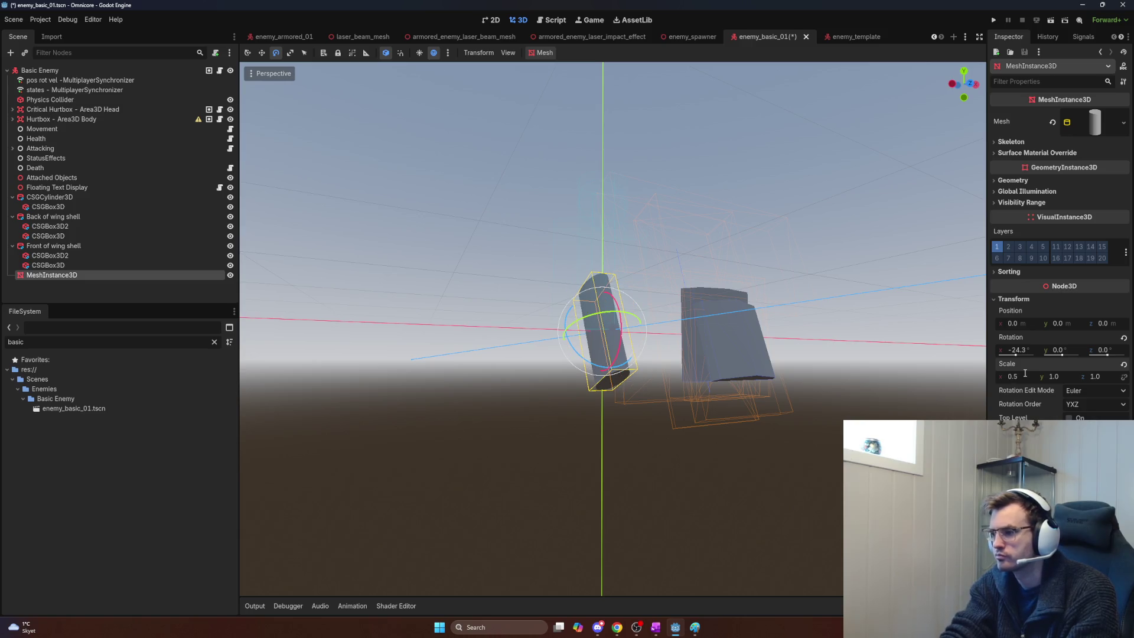
left_click(1123, 364)
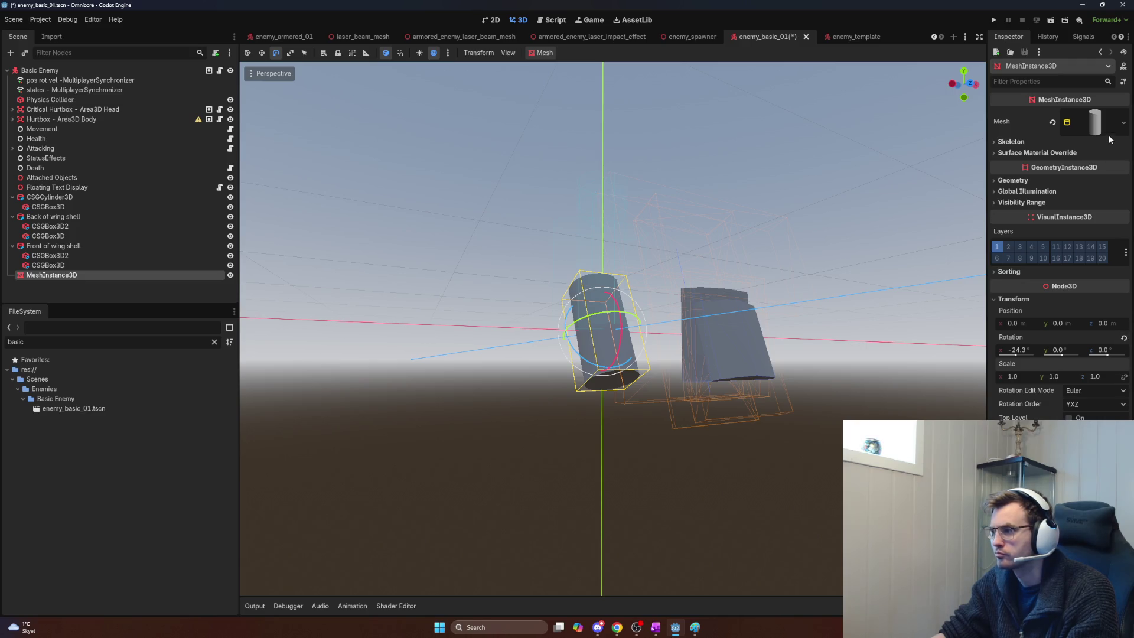
left_click(1107, 133)
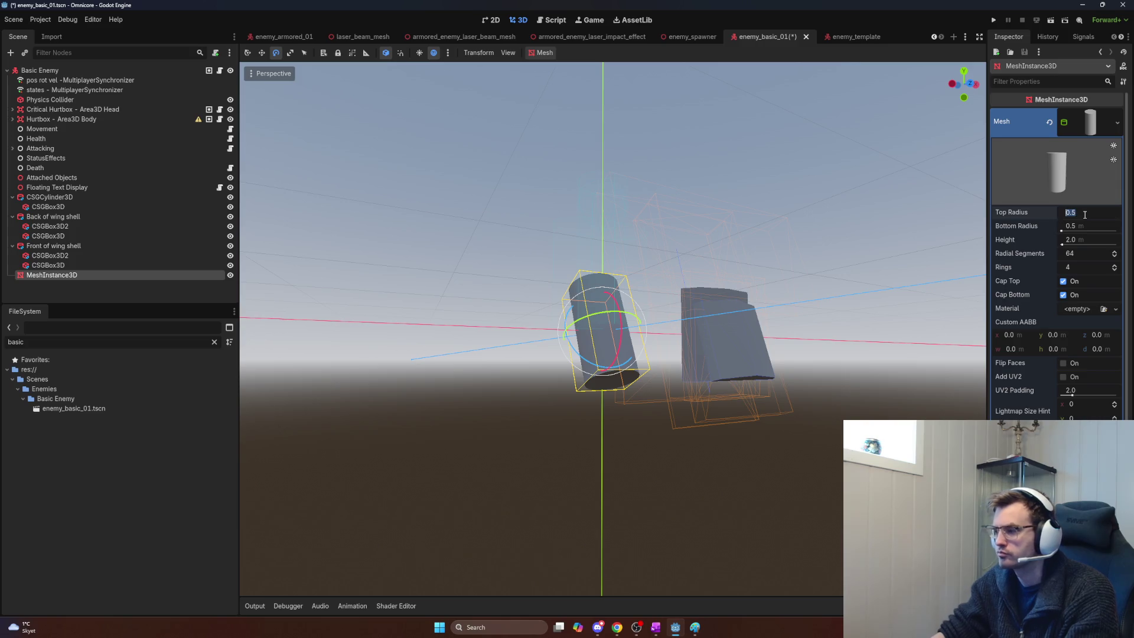
Step: Give the cylinder a 0.2 m top and bottom radius and stretch its height to 0.4 m
type("0.2")
key("Return")
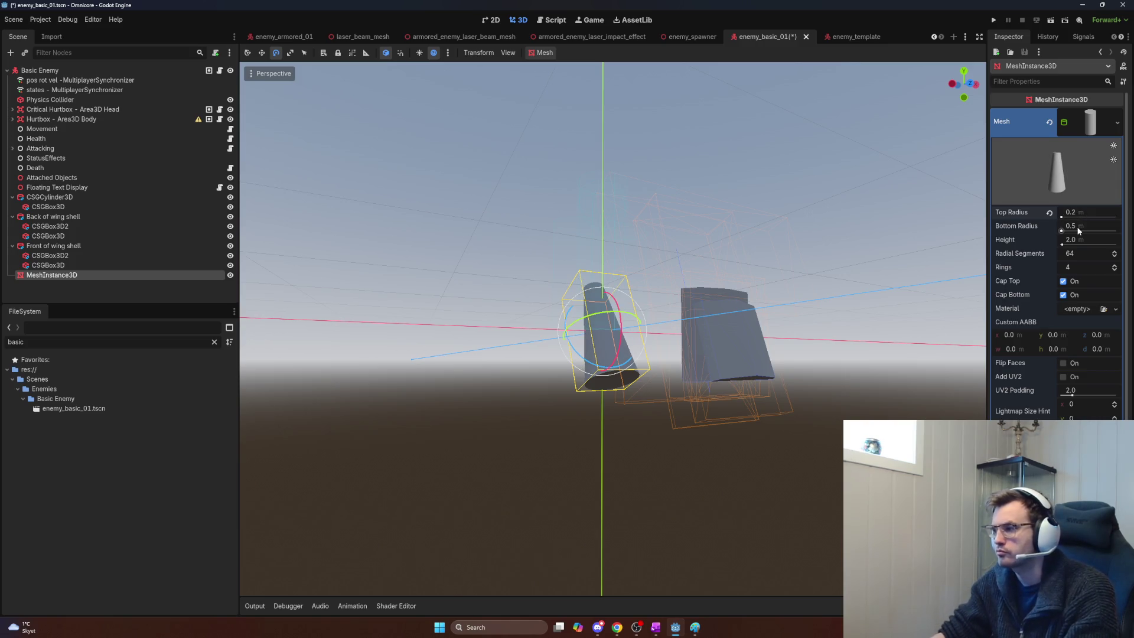
left_click(1075, 226)
type("0.2")
key("Return")
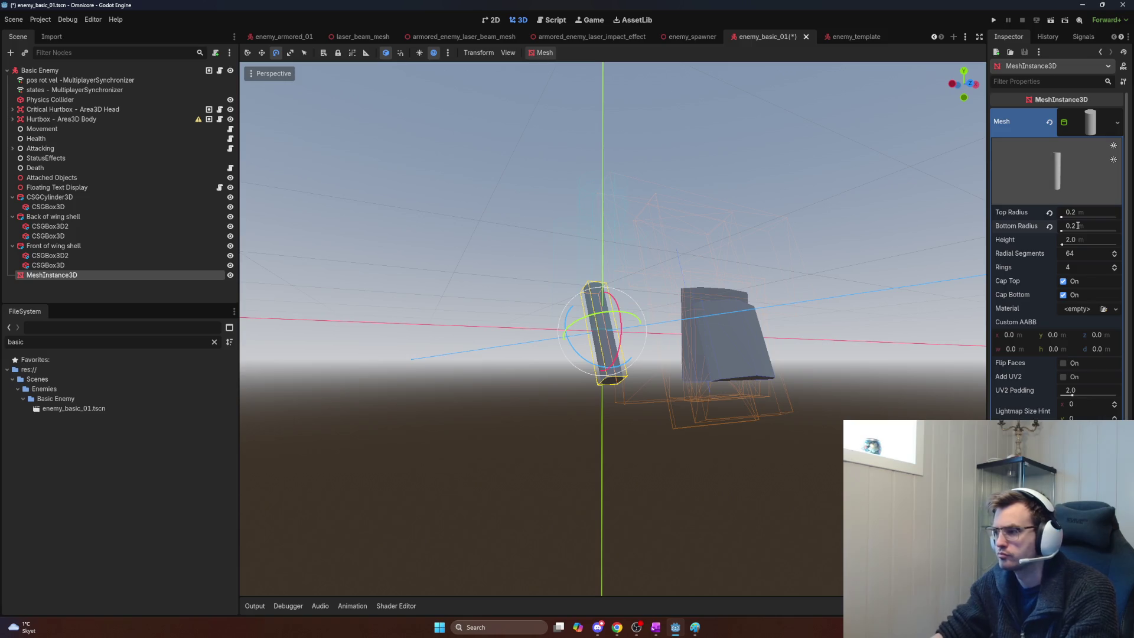
left_click(1082, 241)
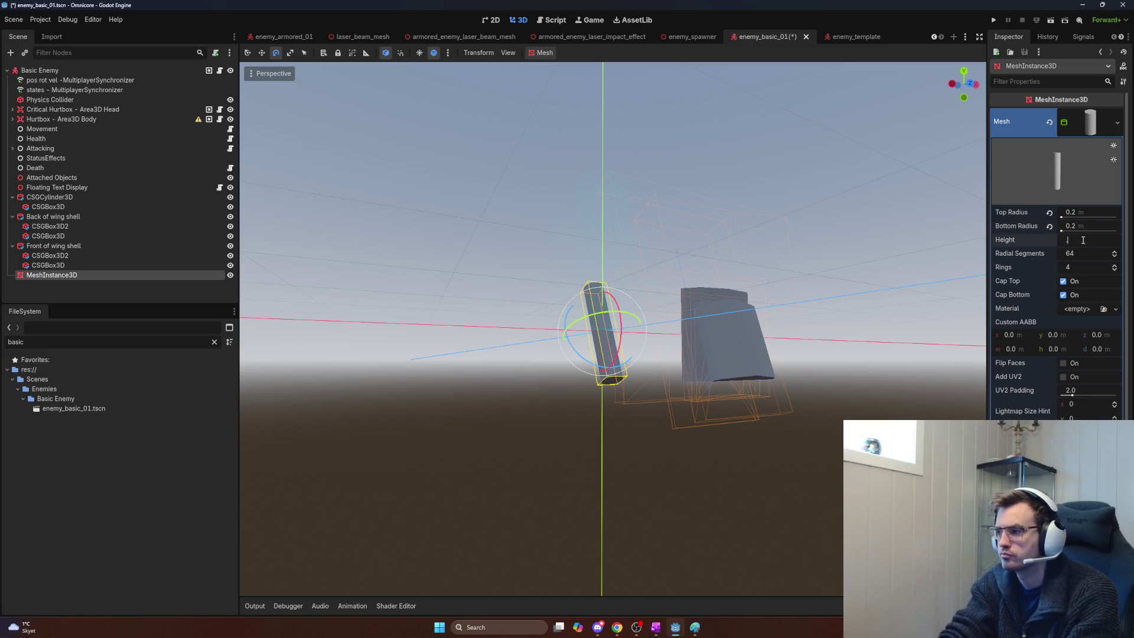
type("0.2")
key("Return")
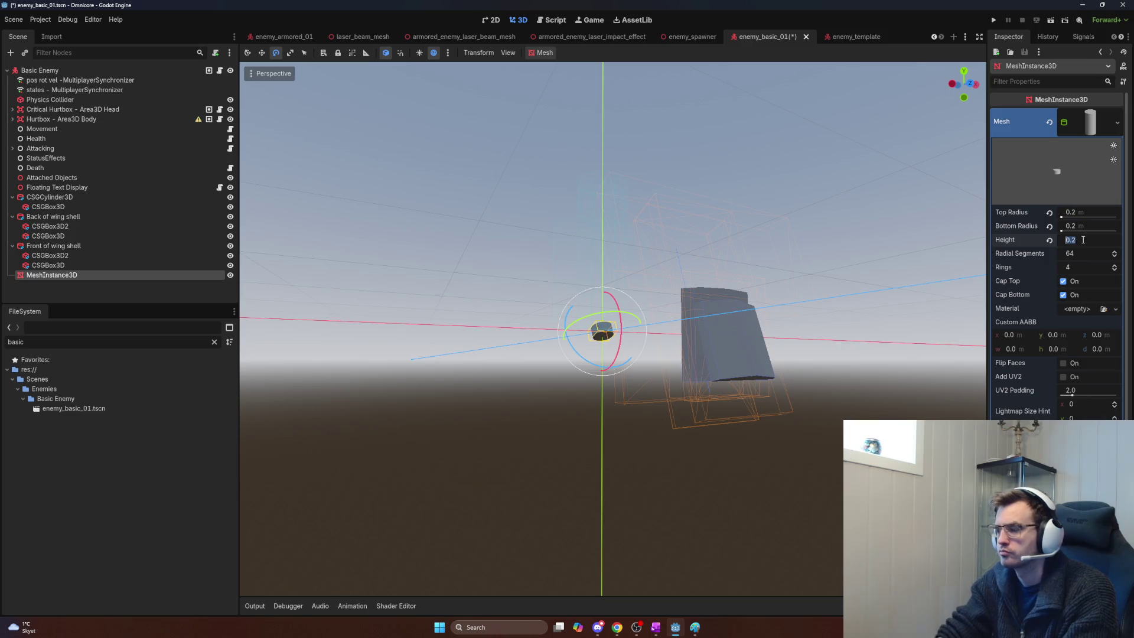
left_click_drag(1082, 239, 1082, 239)
Step: Reduce the top and bottom radius to 0.1 m and move the cylinder against the wing wall
scroll(714, 303, "up", 5)
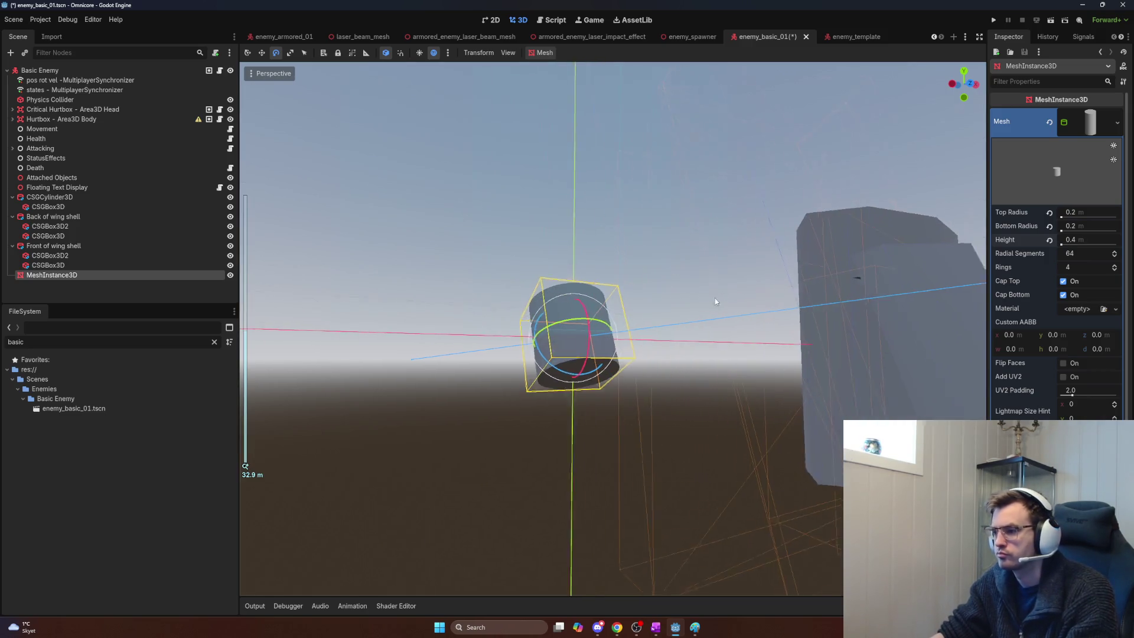
left_click(1085, 214)
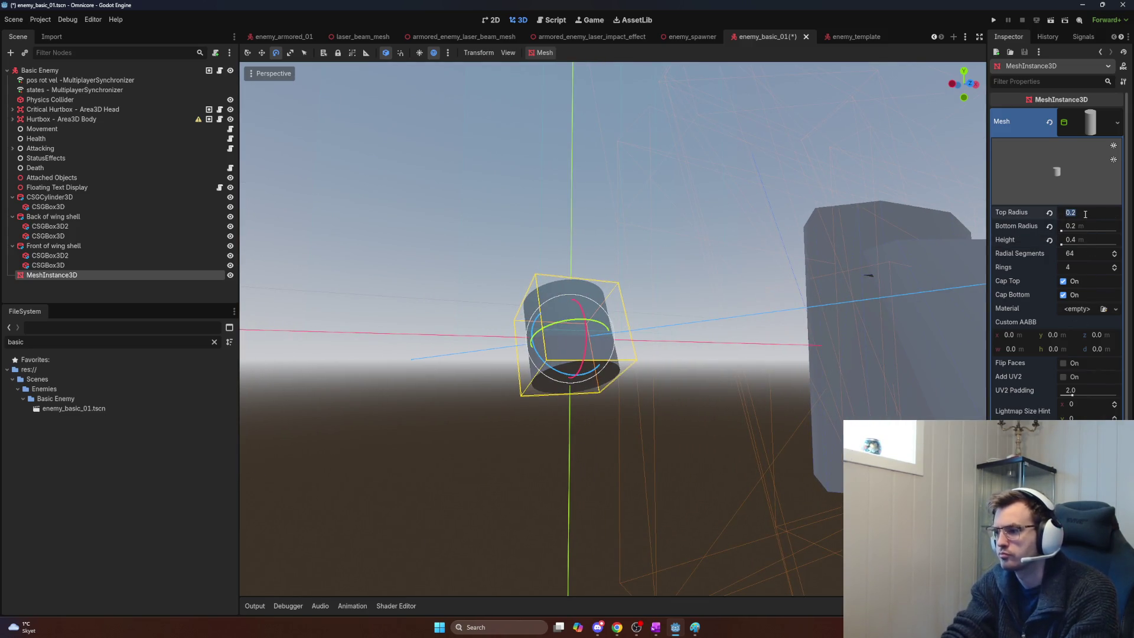
type("0.1")
key("Return")
left_click(1086, 228)
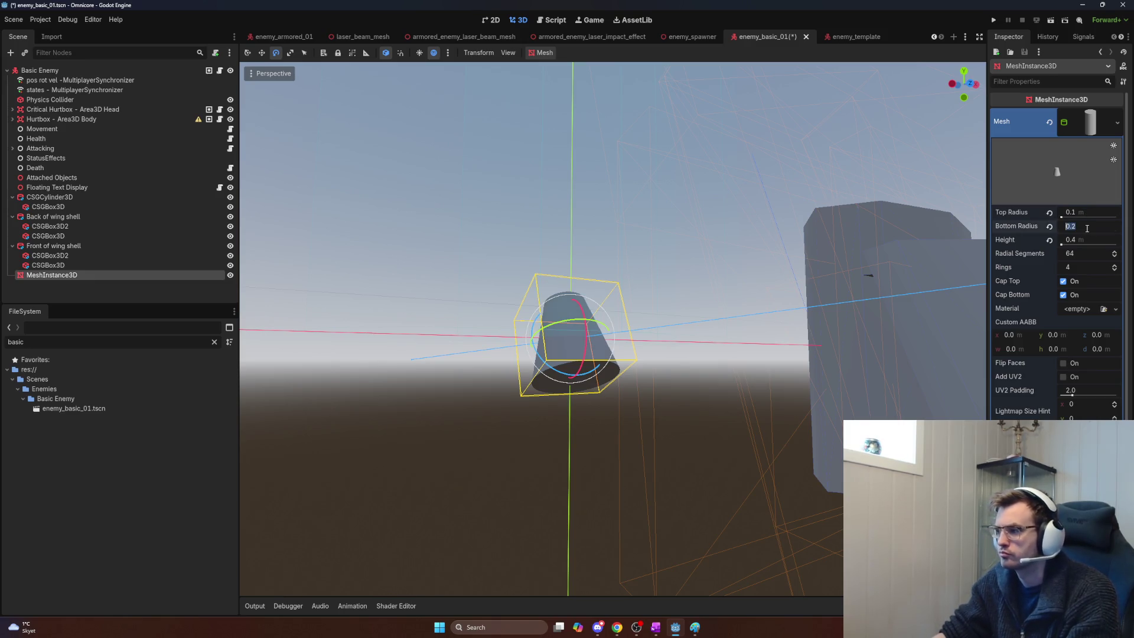
type("0.1")
key("Return")
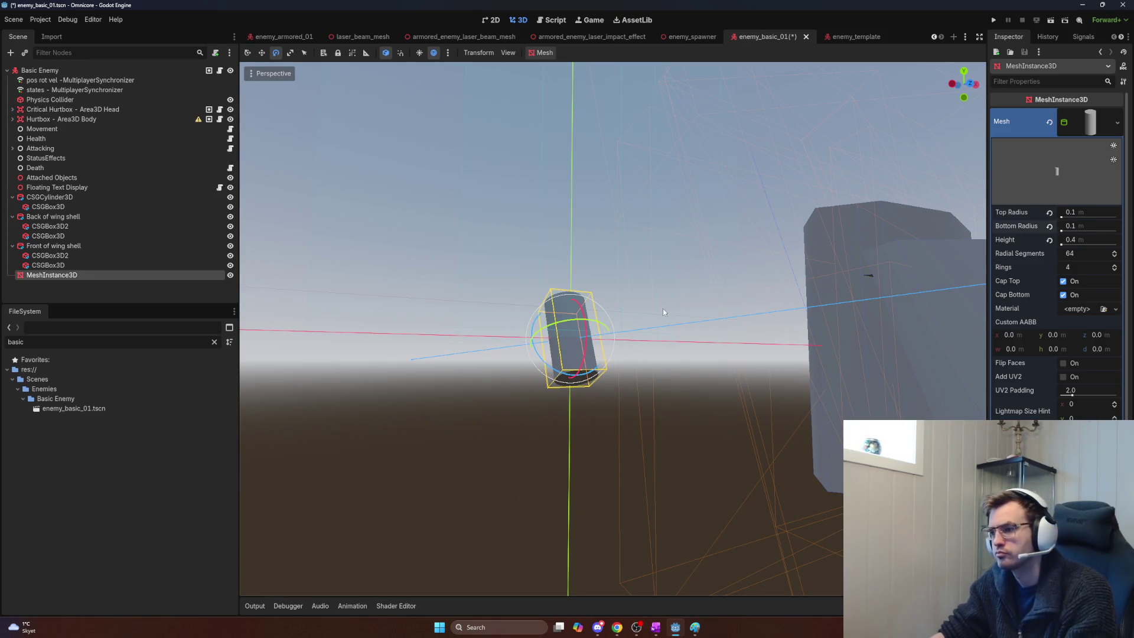
key("w")
left_click_drag(626, 343, 921, 347)
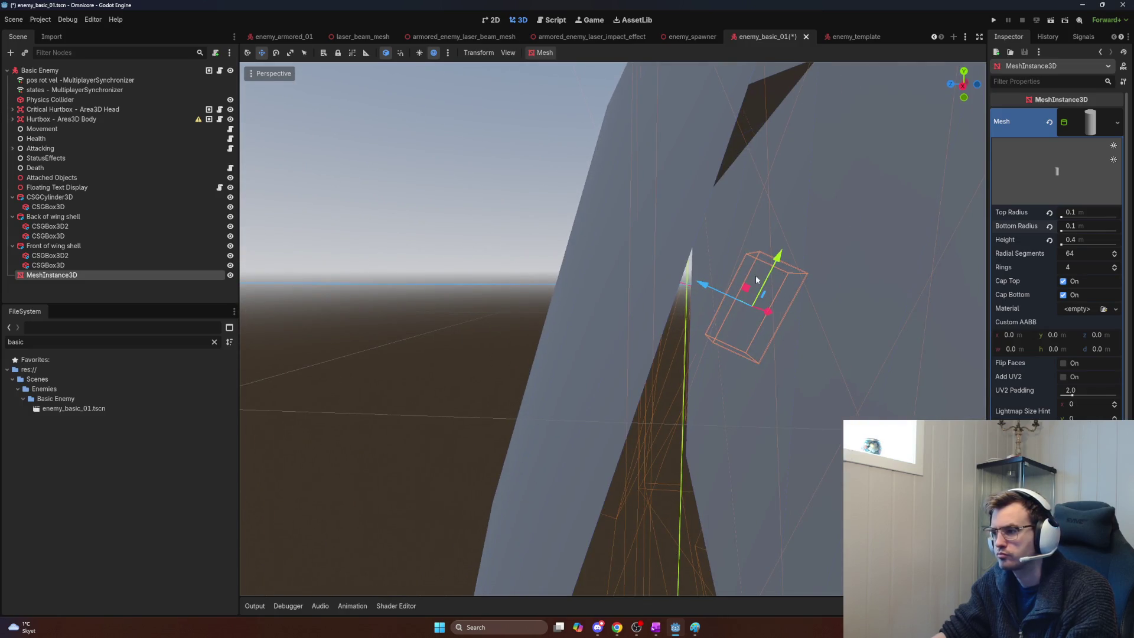
Step: Slide the cylinder down along the wing and lengthen it to 1.0 m height
mouse_move(756, 279)
left_mouse_down()
mouse_move(768, 281)
mouse_move(711, 457)
left_mouse_up()
left_click(1093, 239)
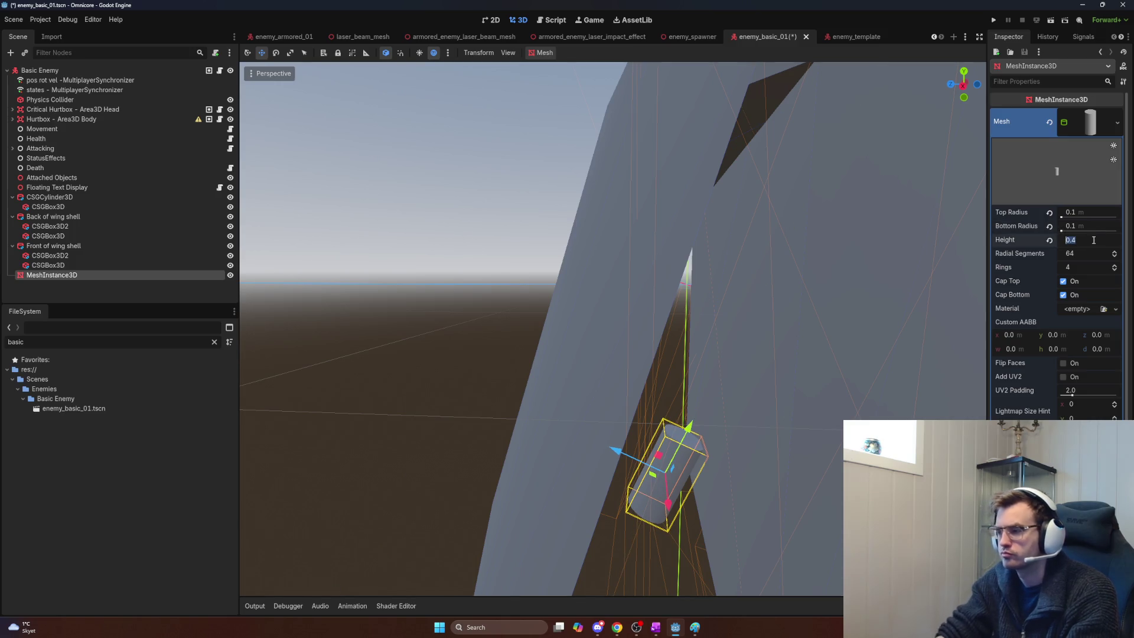
type("1")
key("Return")
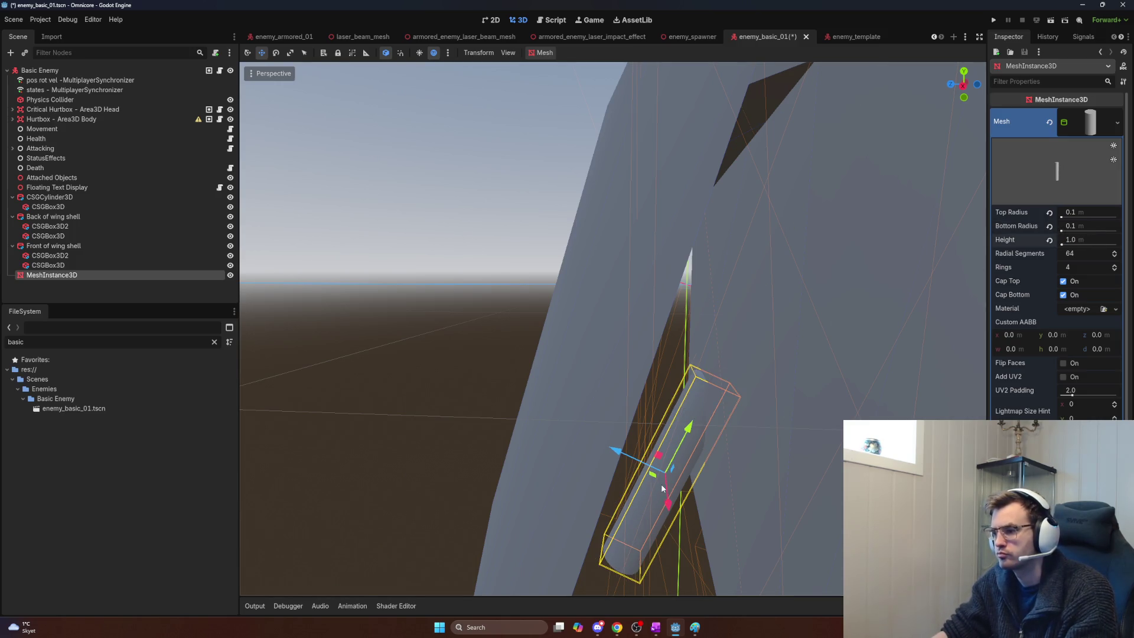
left_click_drag(682, 440, 708, 410)
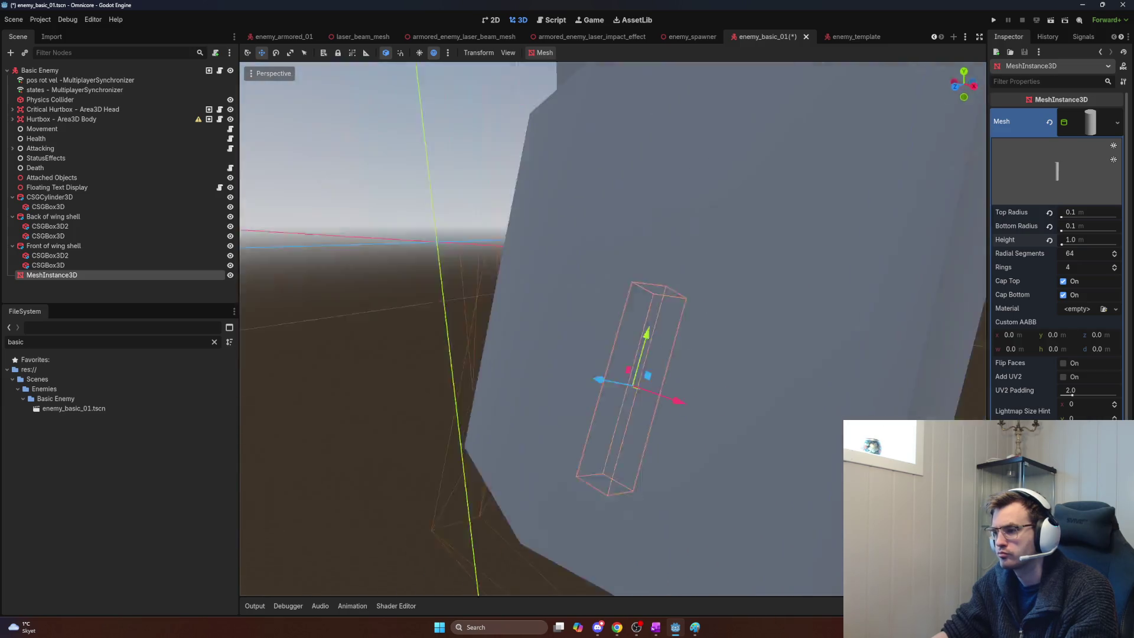
Step: Fly the view around the tilted cylinder to check its placement beneath the wing shells
key("f")
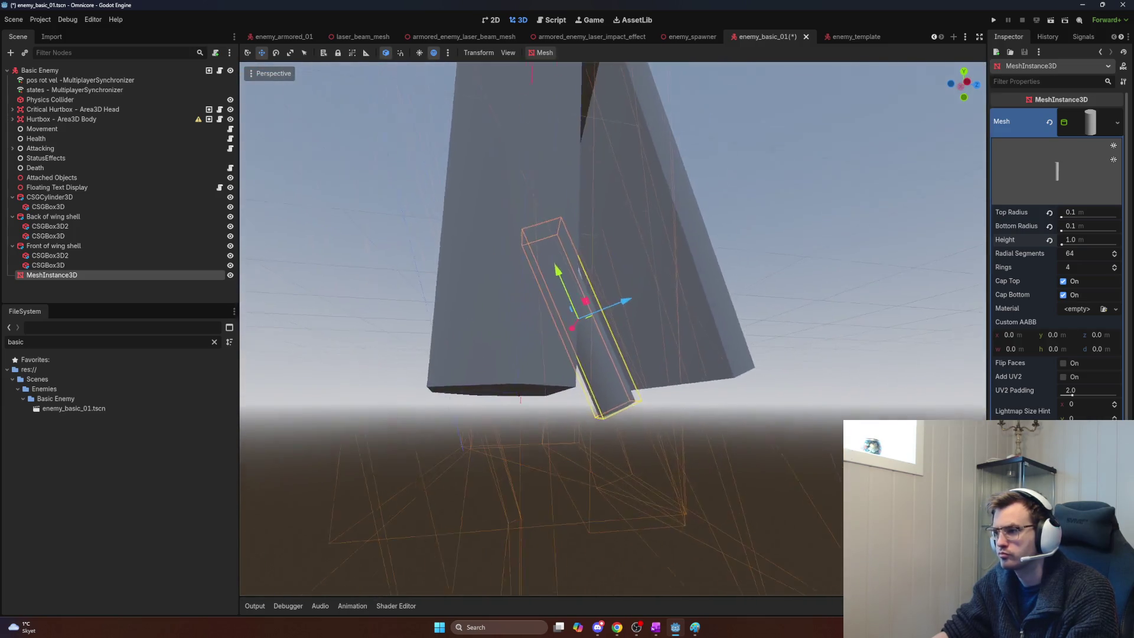
scroll(540, 329, "down", 2)
key("w")
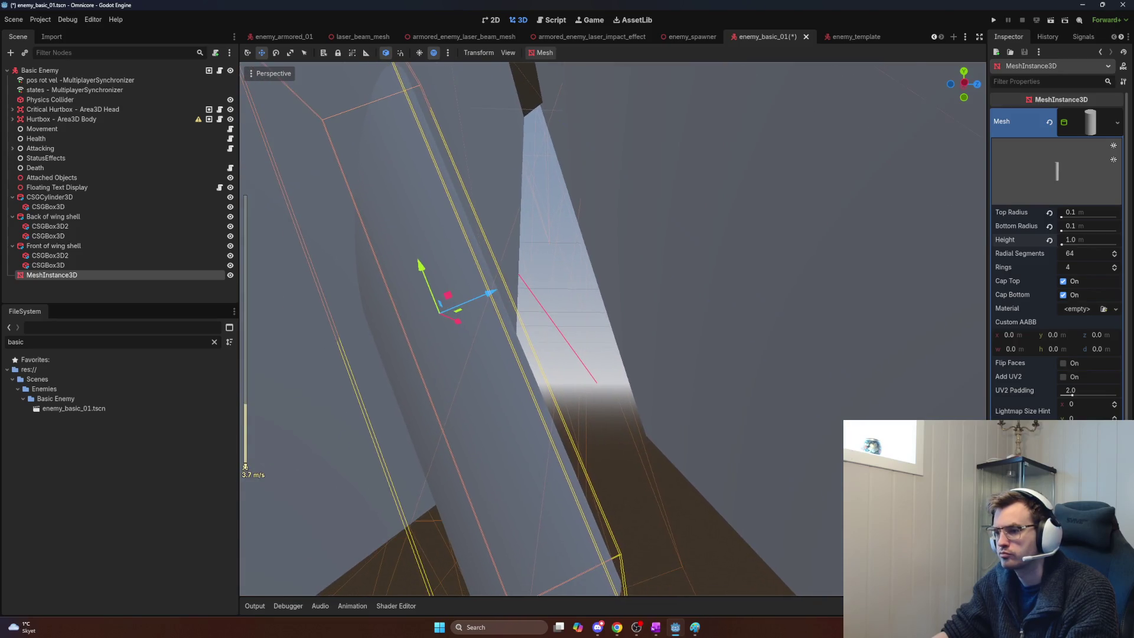
key("s")
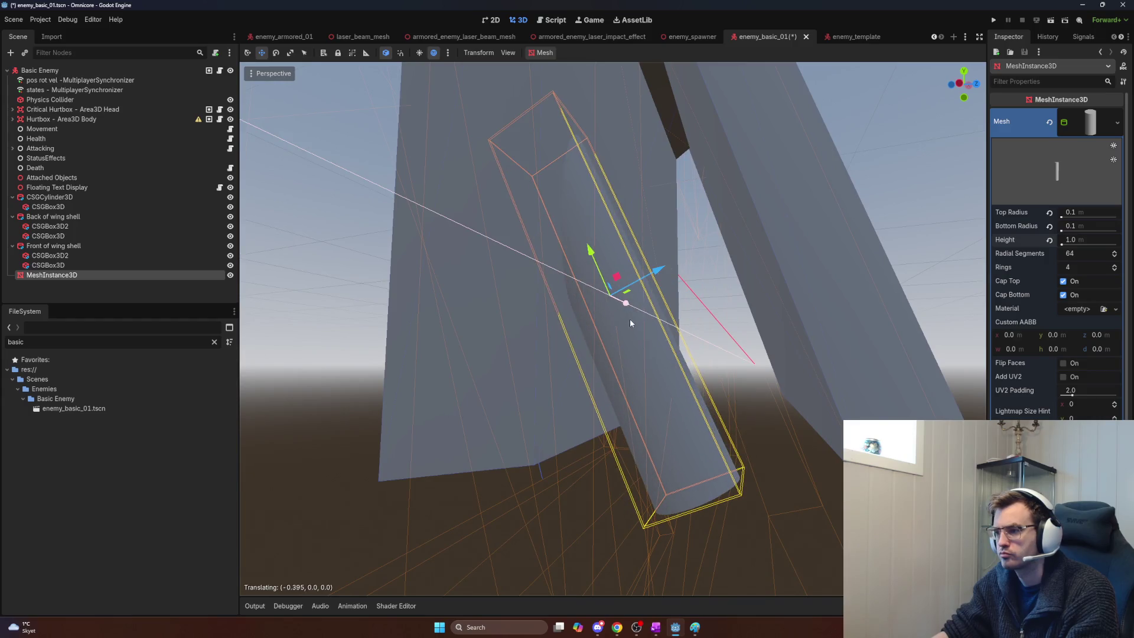
key("s")
key("w")
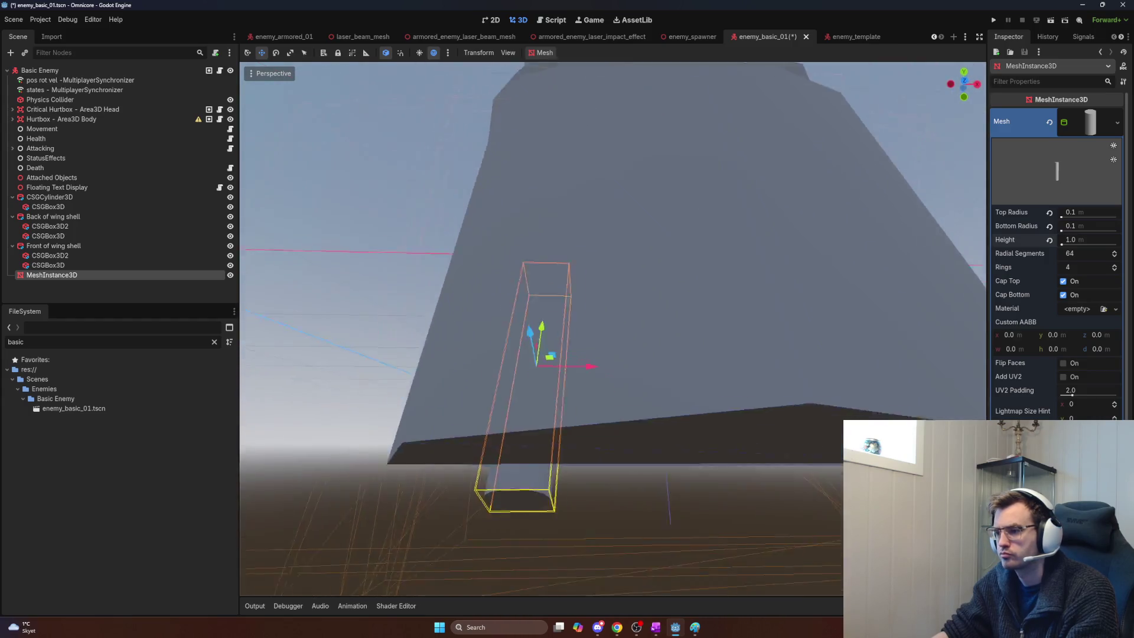
key("s")
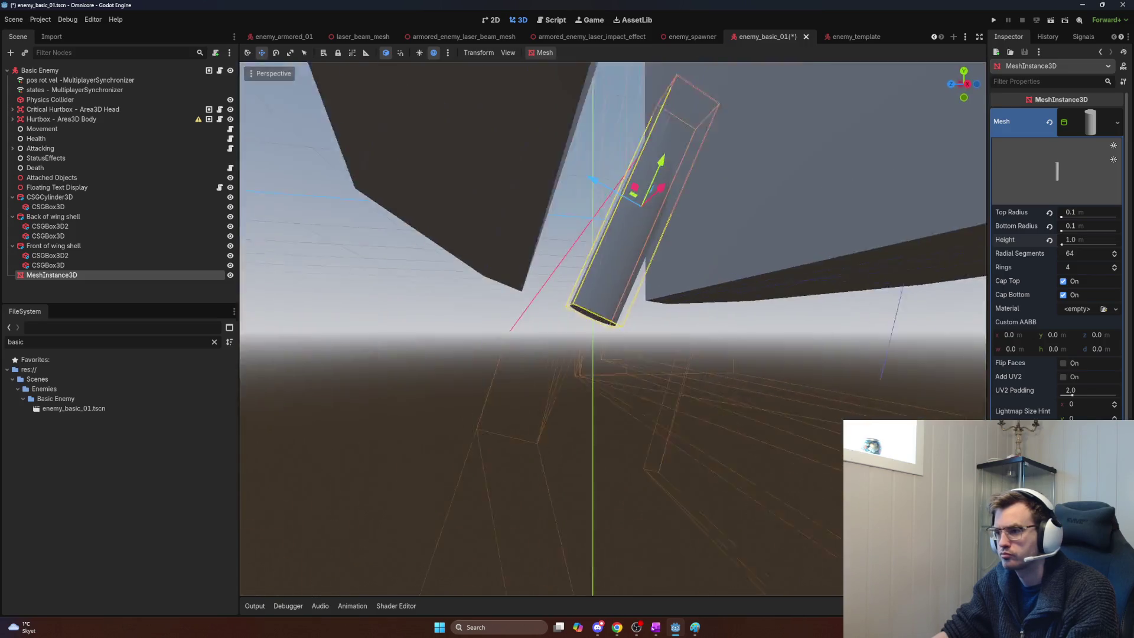
key("s")
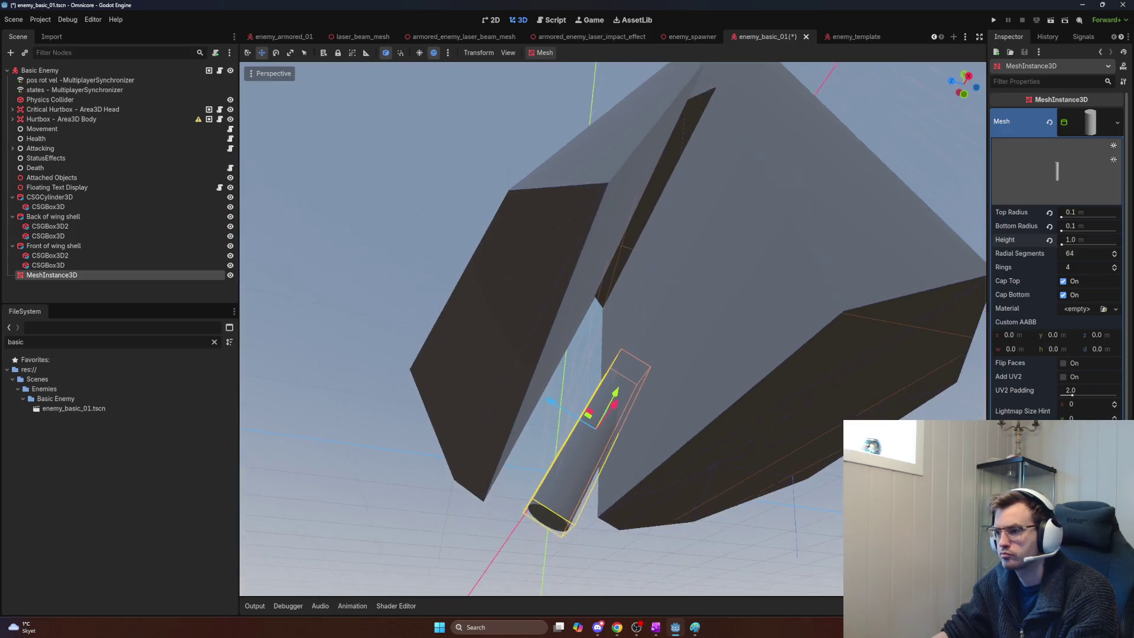
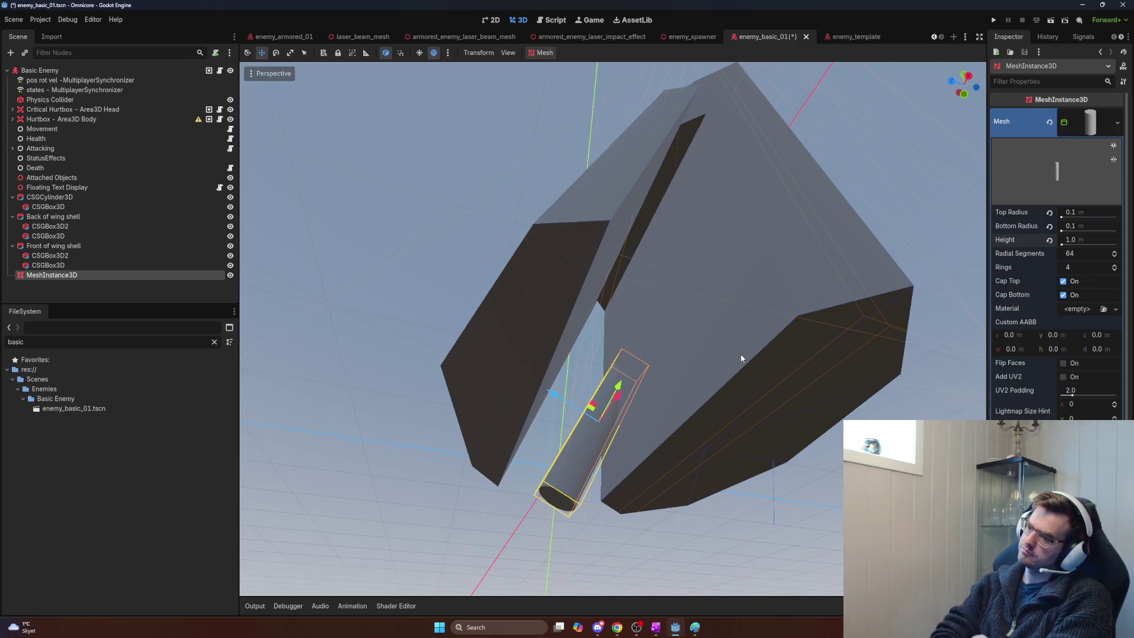
Step: Paste a second cylinder under the Basic Enemy root and shift it up beside the first
scroll(731, 319, "up", 3)
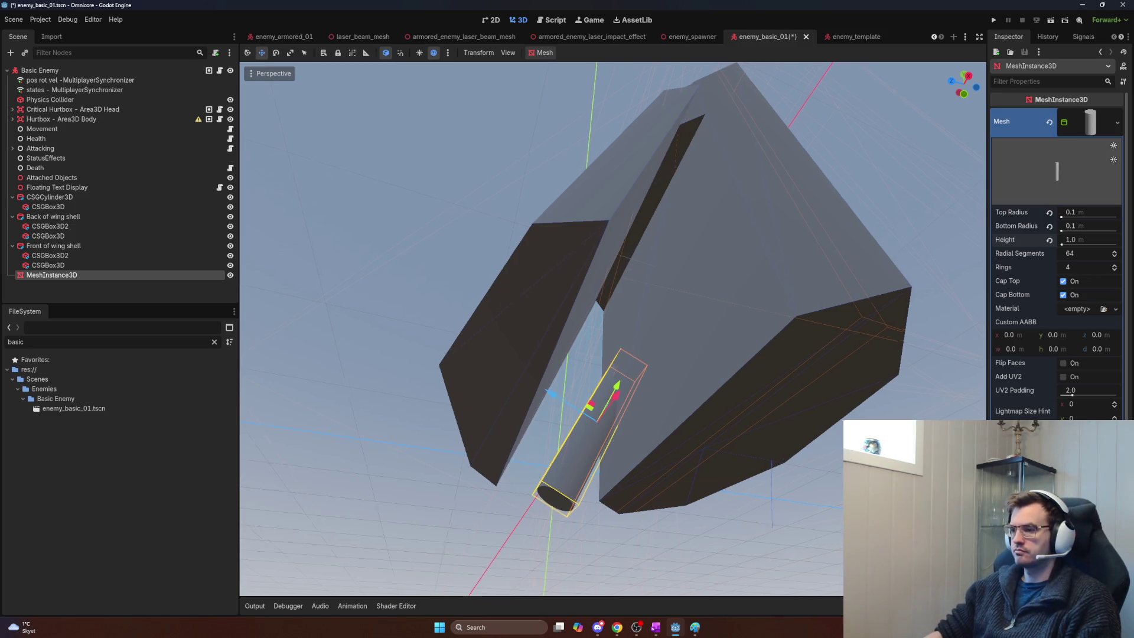
scroll(613, 329, "up", 3)
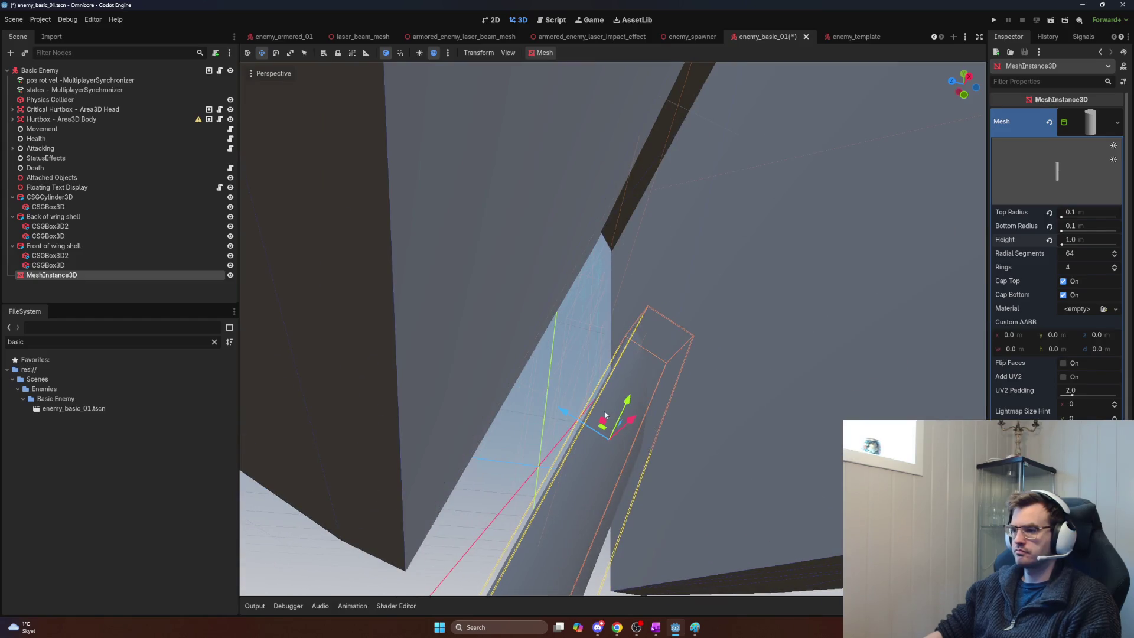
key("ctrl+v")
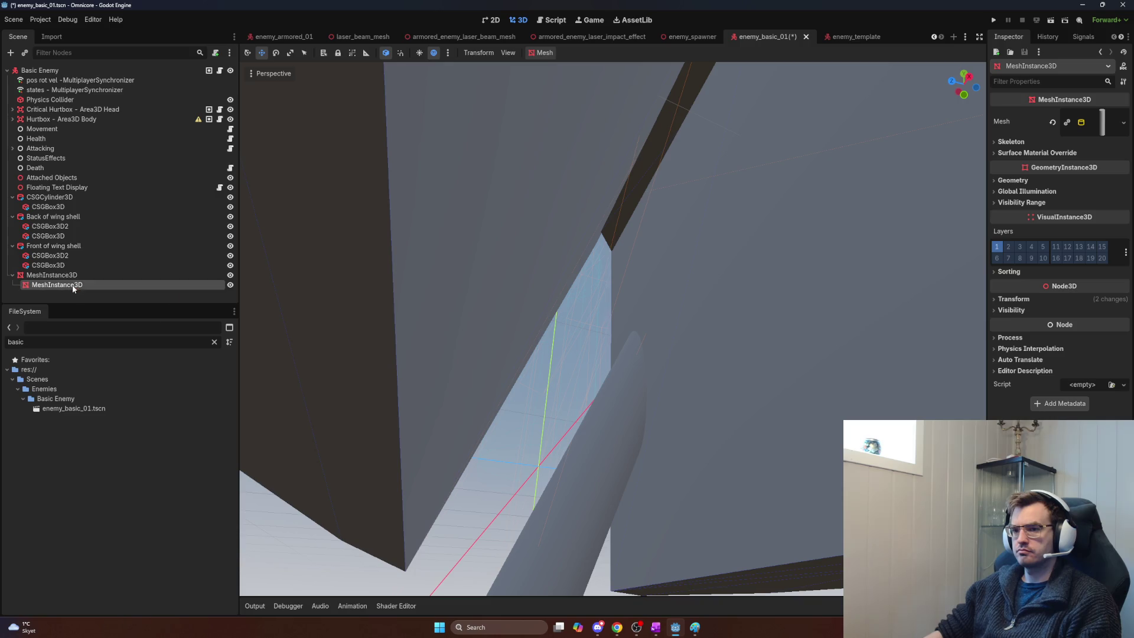
key("ctrl+z")
left_click(42, 71)
key("ctrl+v")
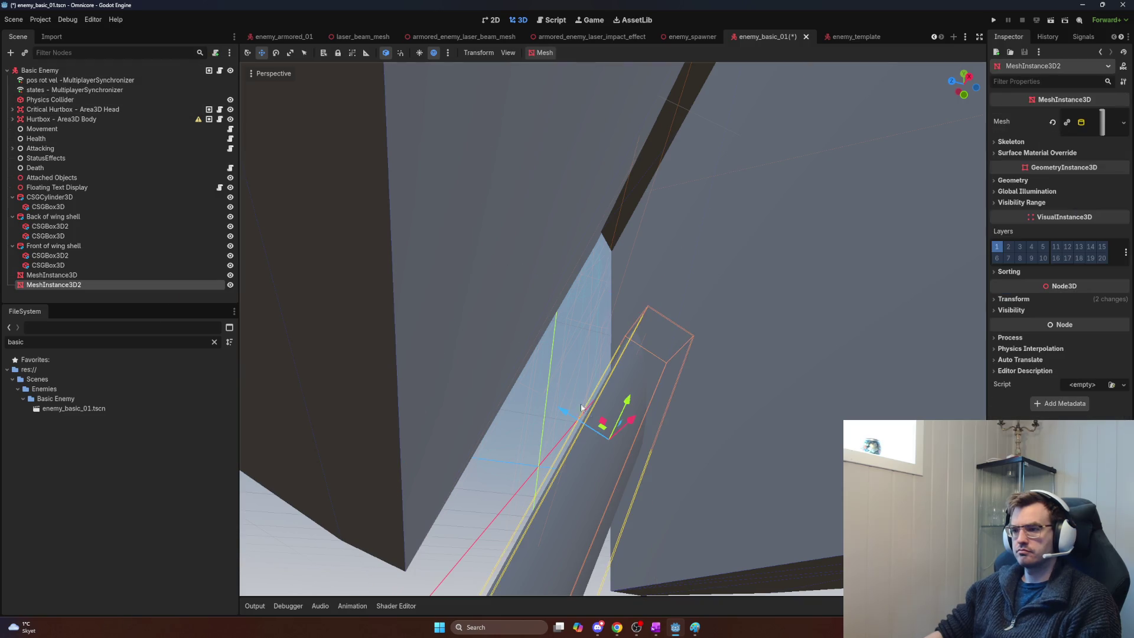
left_click_drag(564, 409, 512, 371)
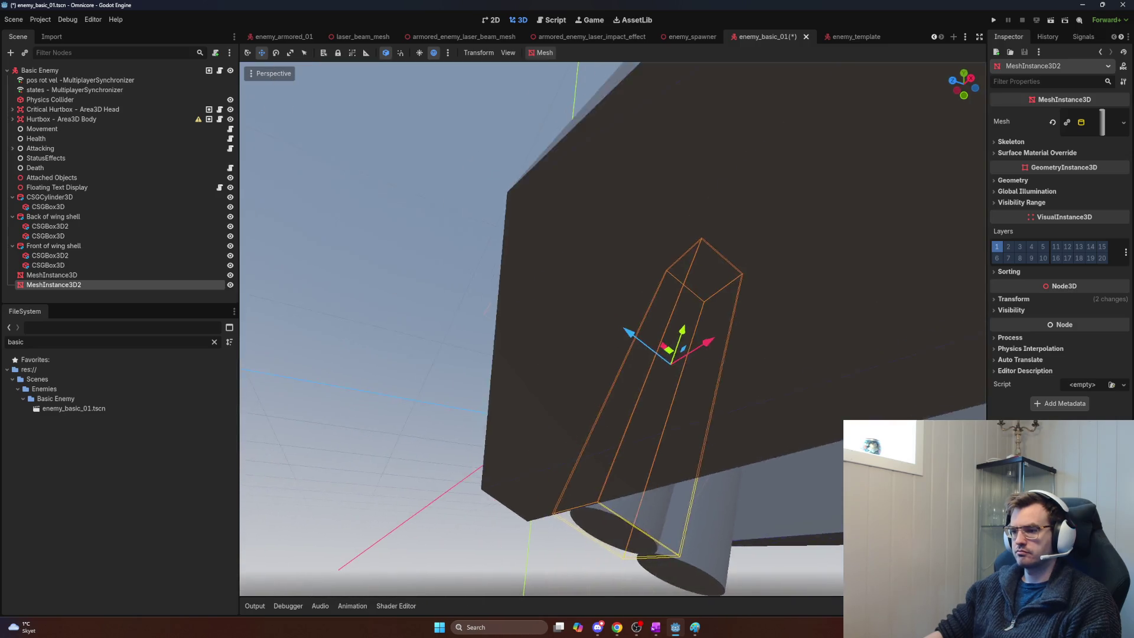
Step: Fly around the copied cylinder with freelook to inspect it inside the wing shell
key("w")
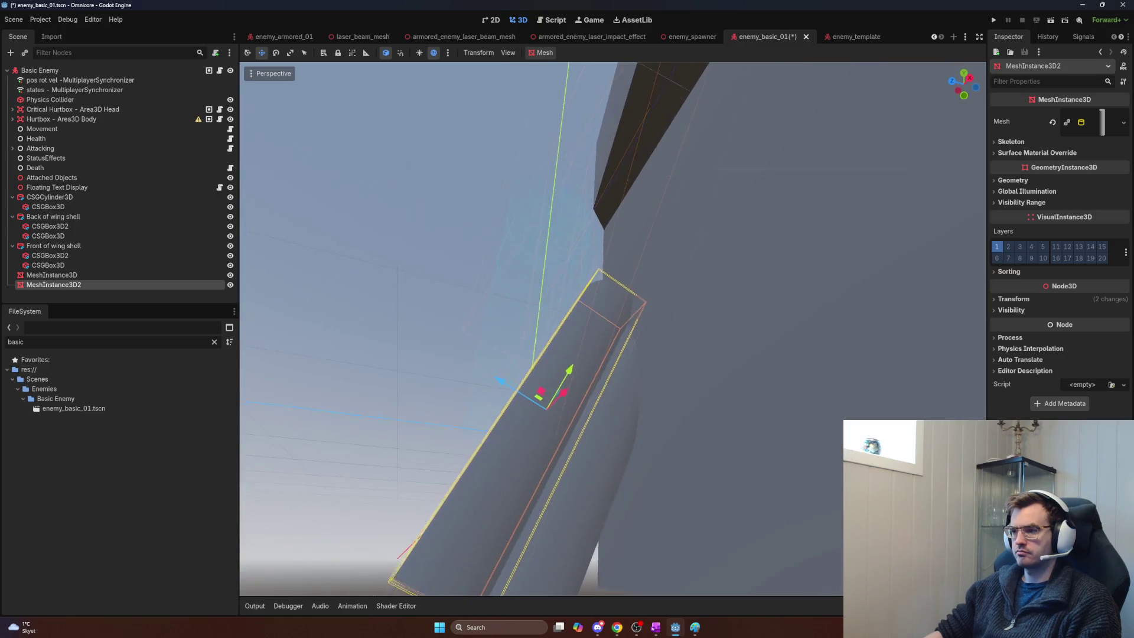
key("s")
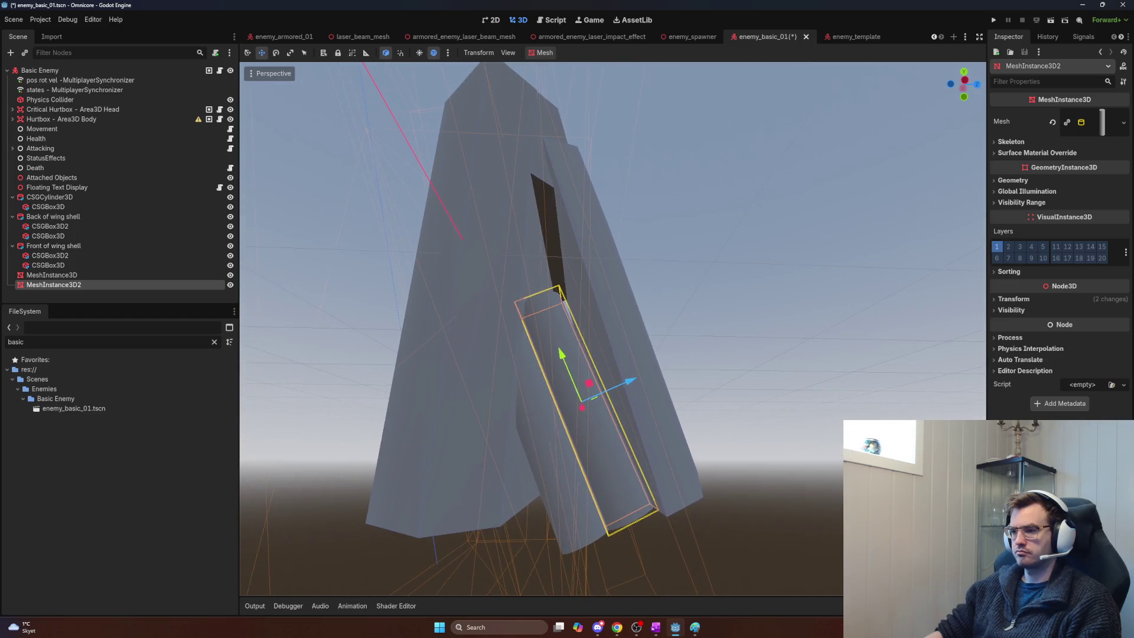
key("w")
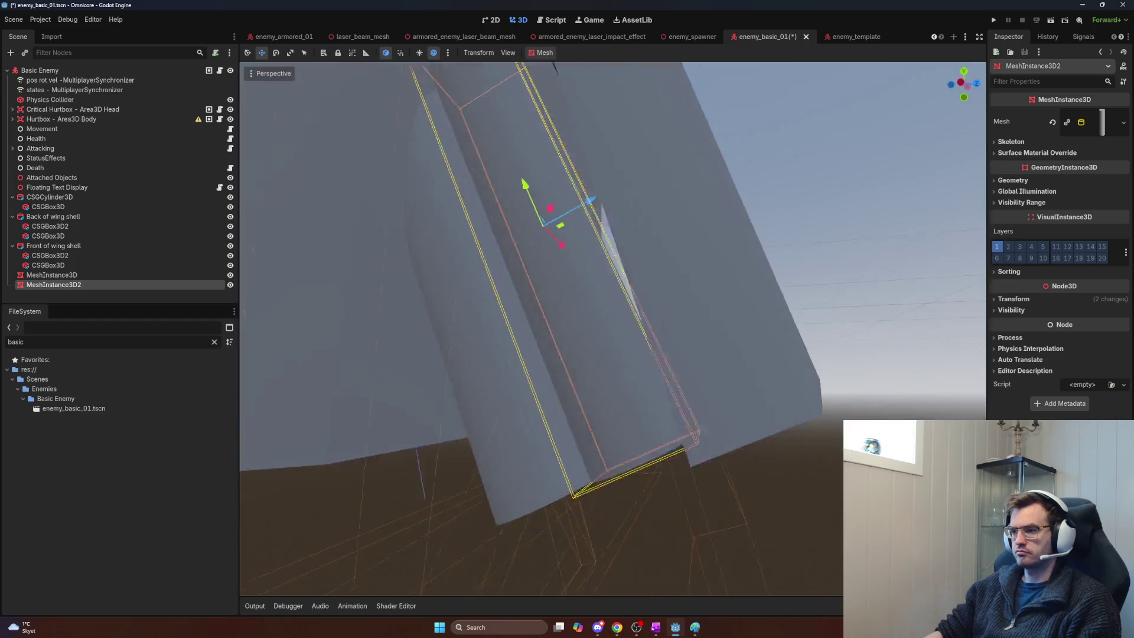
key("s")
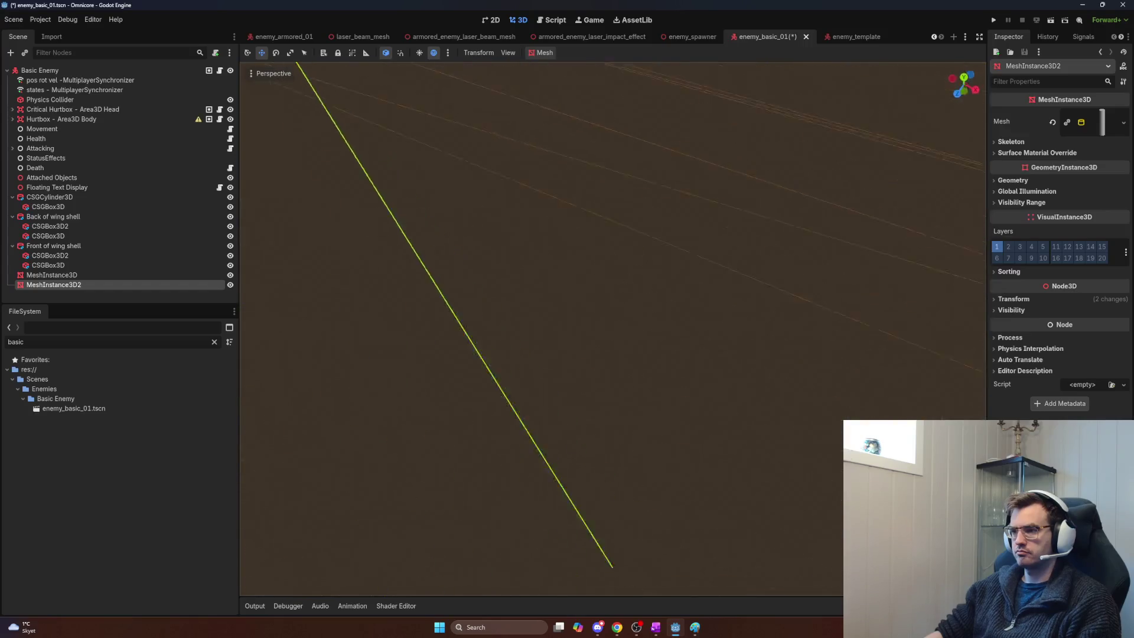
key("w")
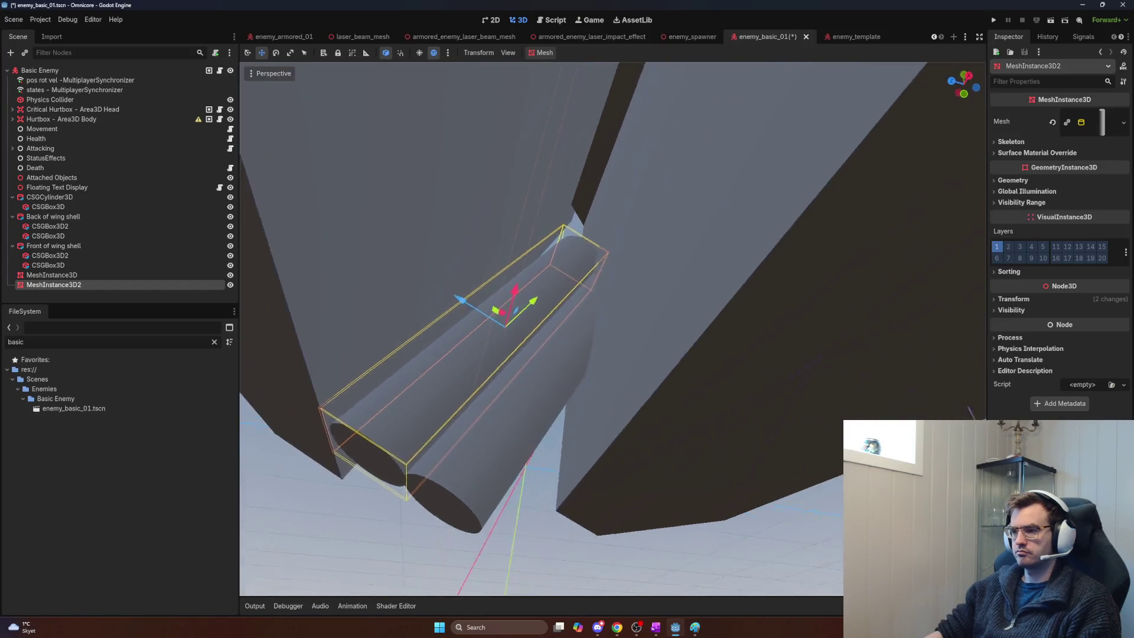
key("a")
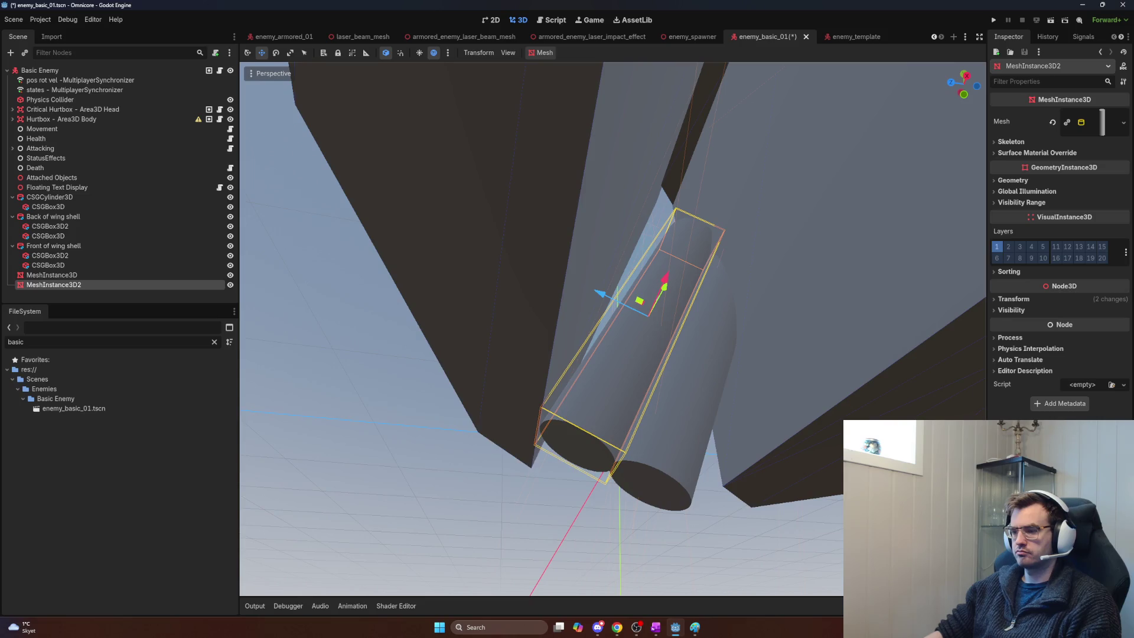
key("s")
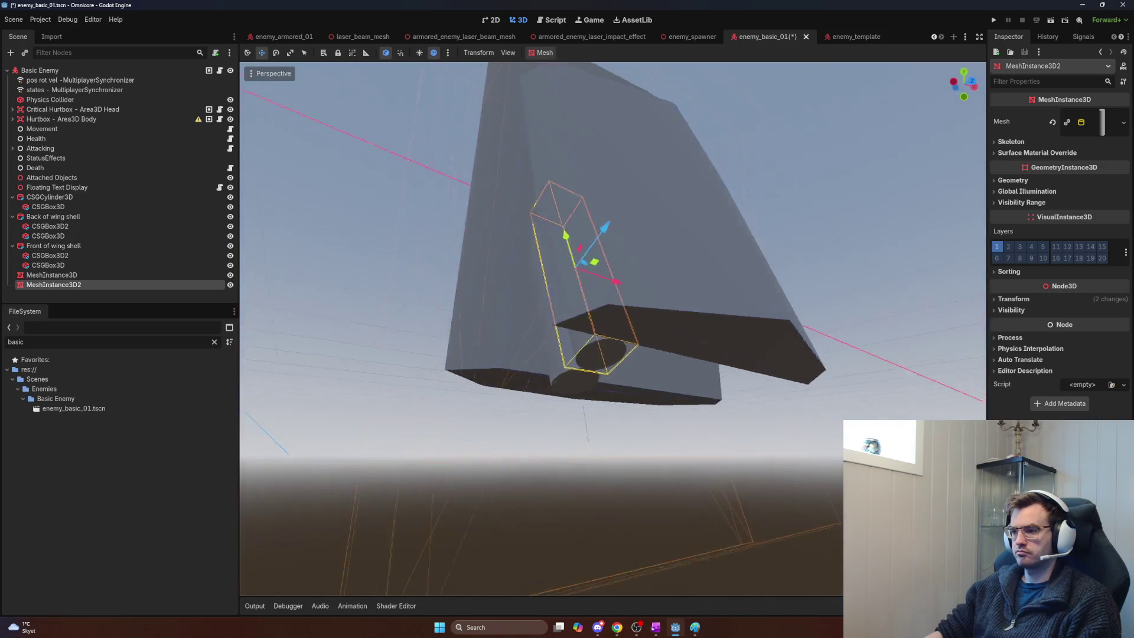
key("a")
key("d")
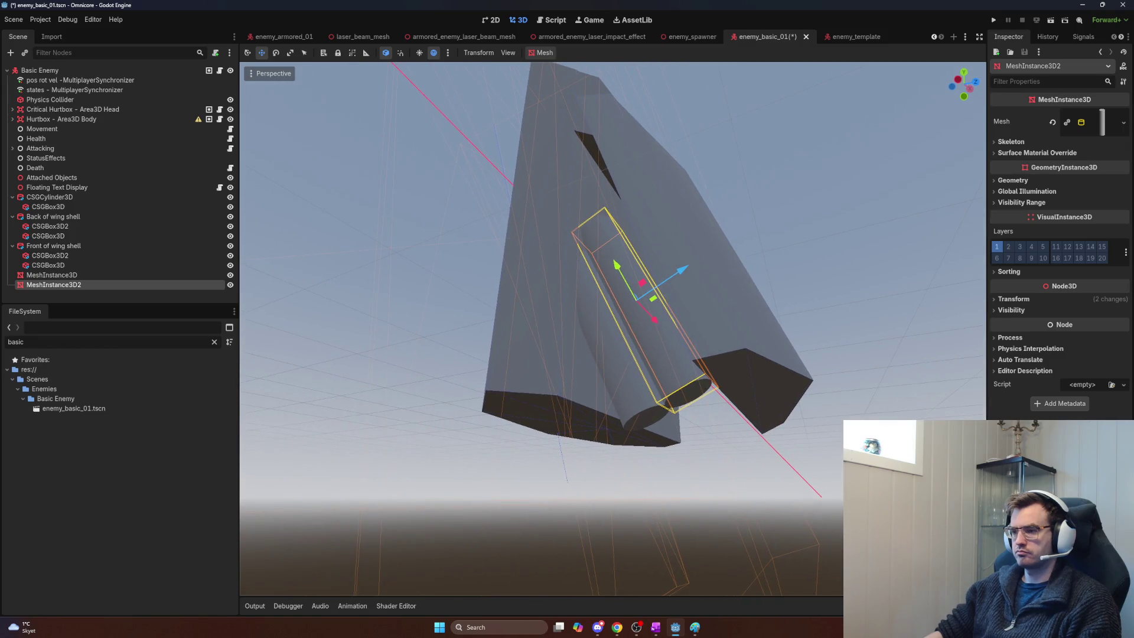
Step: Try tilting the copied cylinder with the Rotate tool, then cancel the rotation
key("e")
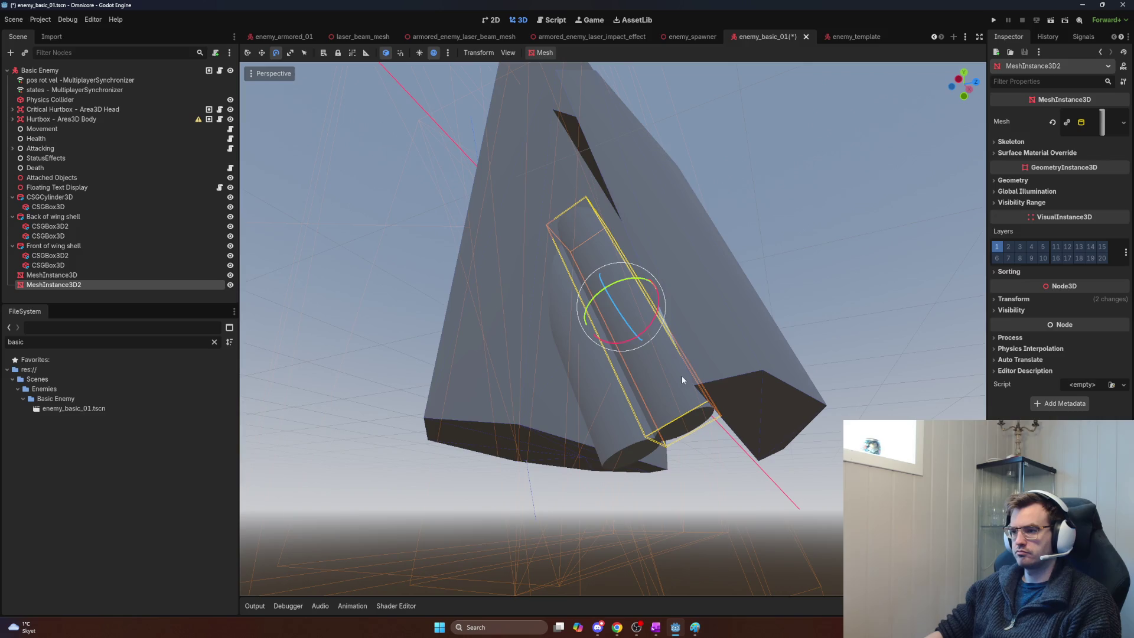
mouse_move(654, 315)
left_mouse_down()
mouse_move(641, 323)
mouse_move(676, 317)
mouse_move(656, 327)
left_mouse_up()
mouse_move(647, 324)
left_mouse_down()
mouse_move(660, 318)
mouse_move(650, 331)
left_mouse_up()
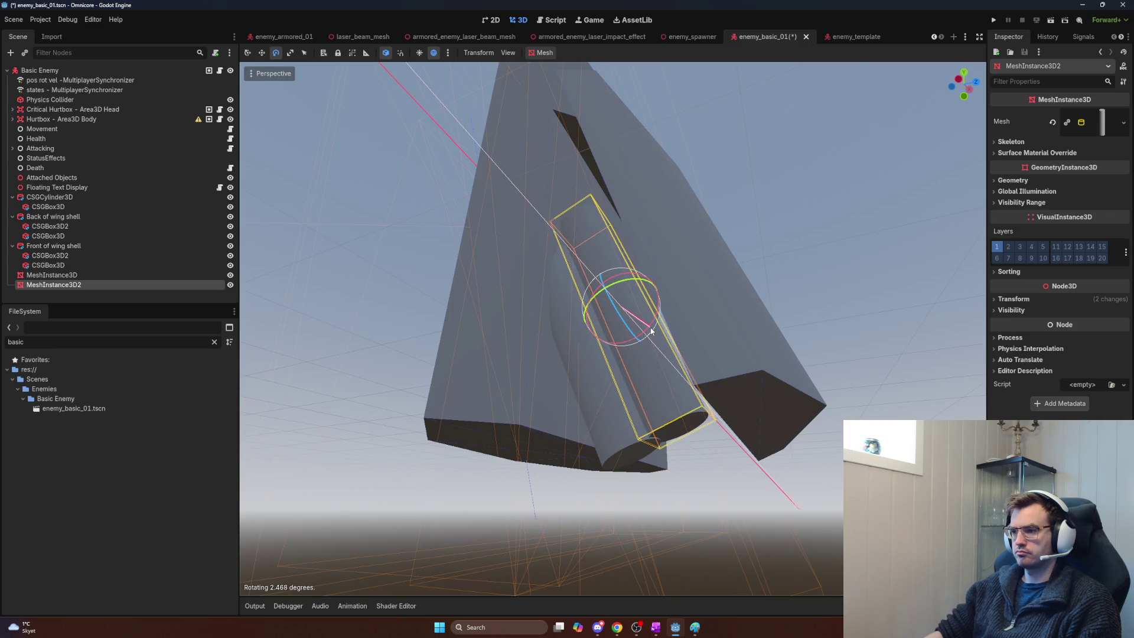
right_click(651, 330)
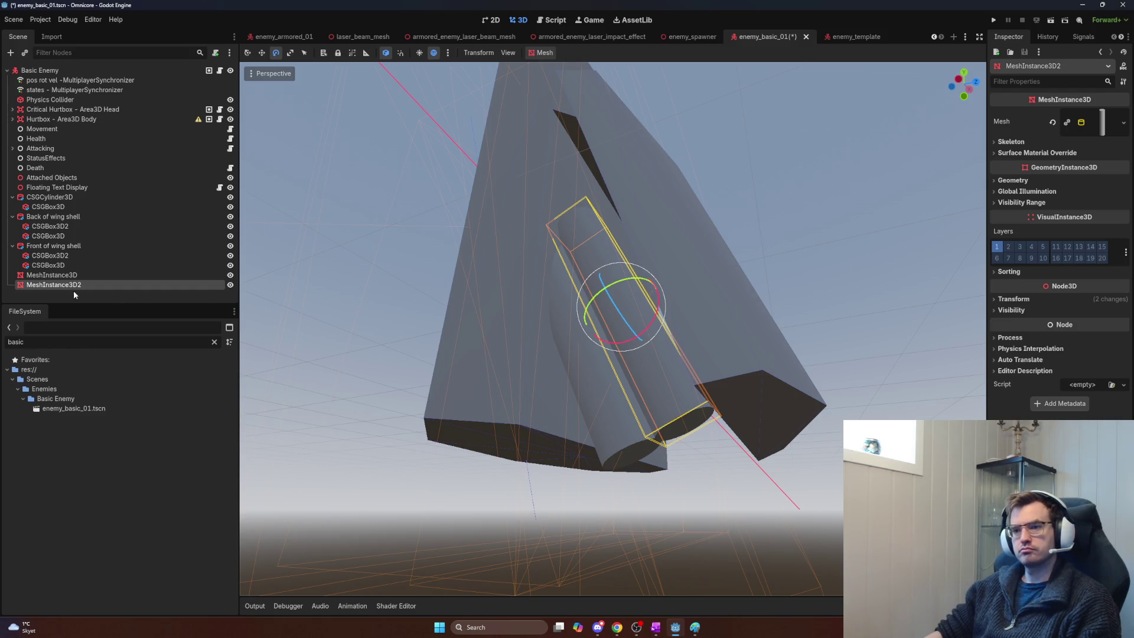
Step: Add a Node3D pivot and parent both cylinder meshes under it
left_click(53, 291)
key("ctrl+a")
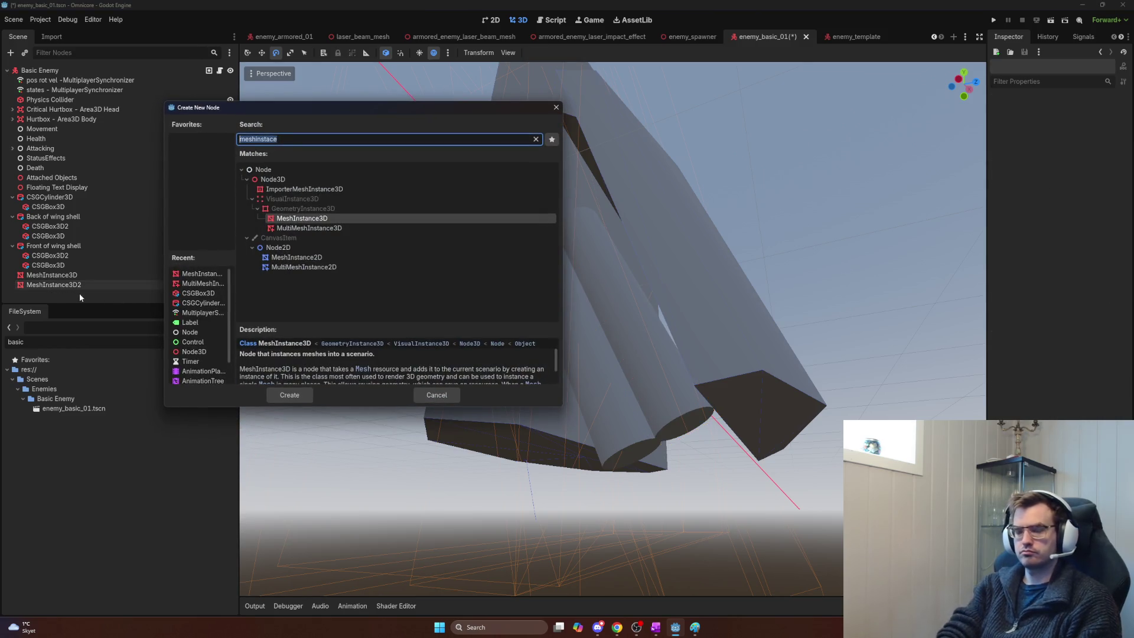
type("node3d")
key("Return")
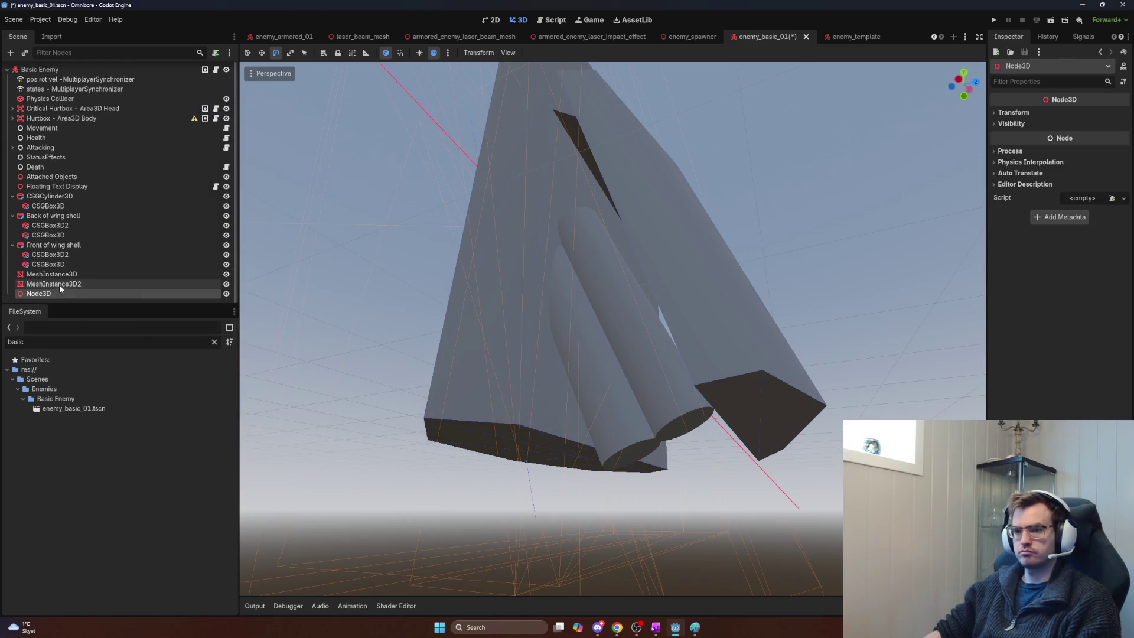
left_click(59, 284, "ctrl")
left_click(62, 275, "shift")
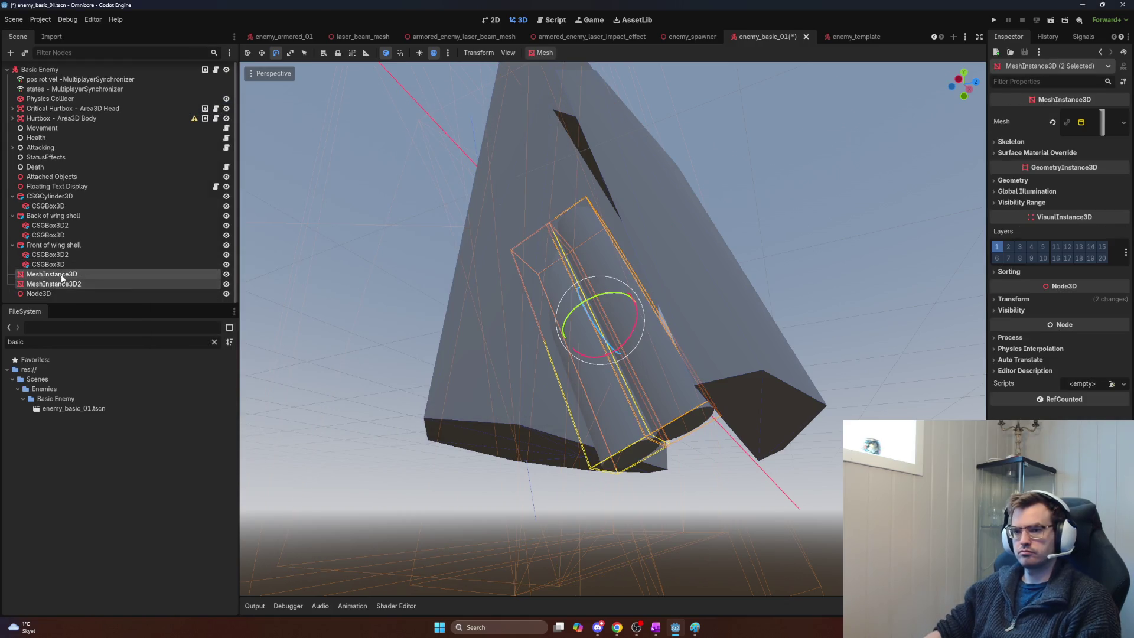
left_click_drag(54, 295, 55, 295)
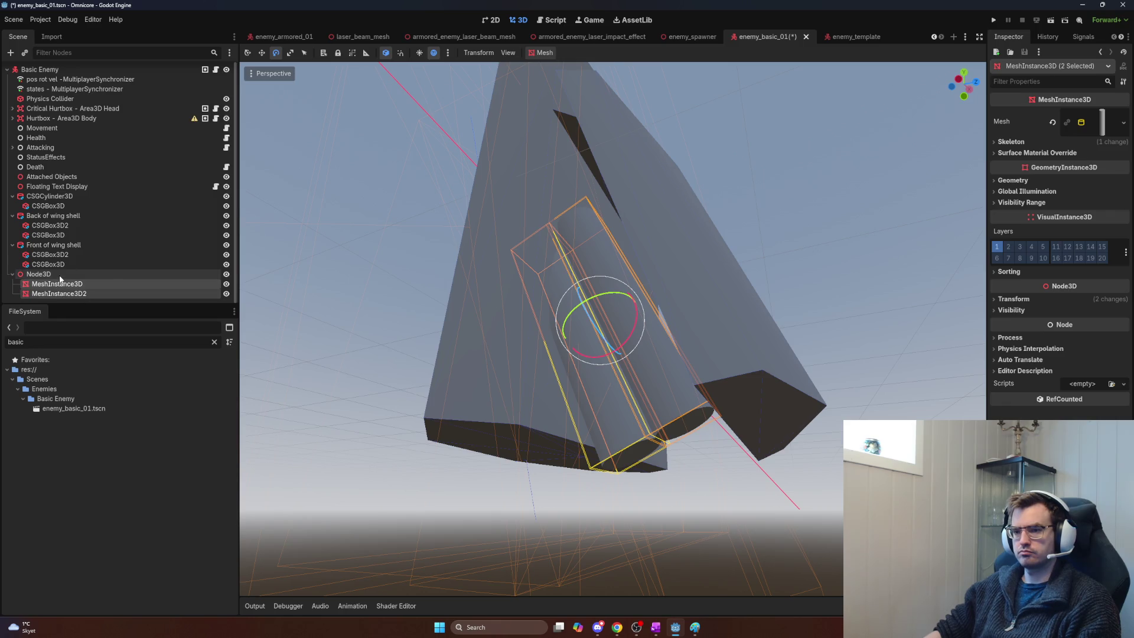
Step: Rotate the Node3D pivot about 29.5 degrees with both cylinders
left_click(60, 275)
key("e")
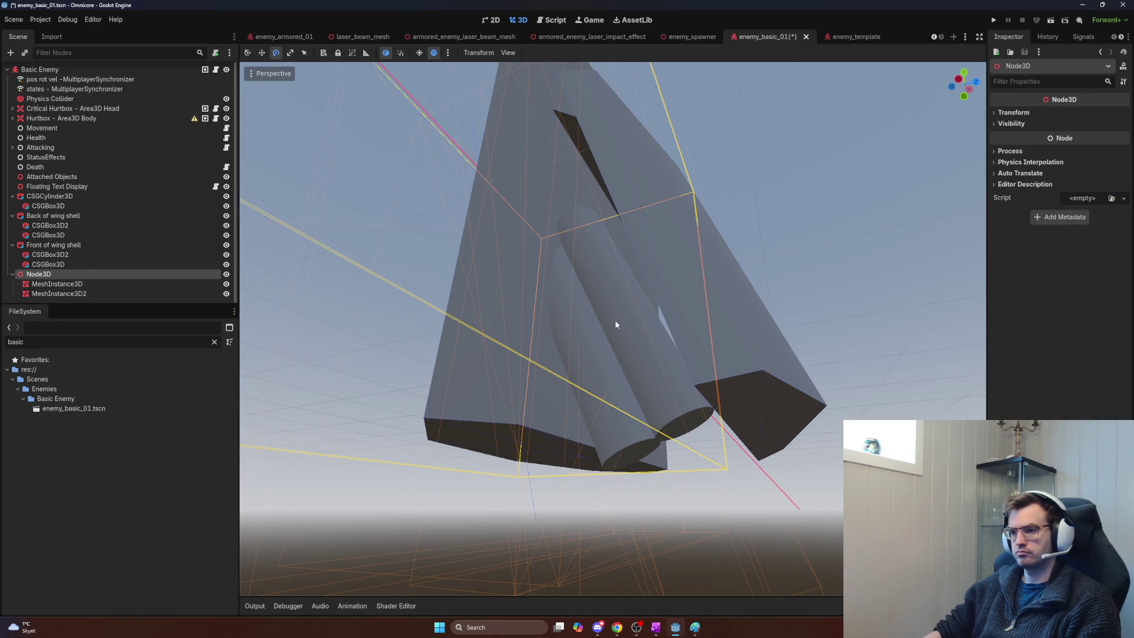
scroll(441, 296, "down", 10)
key("e")
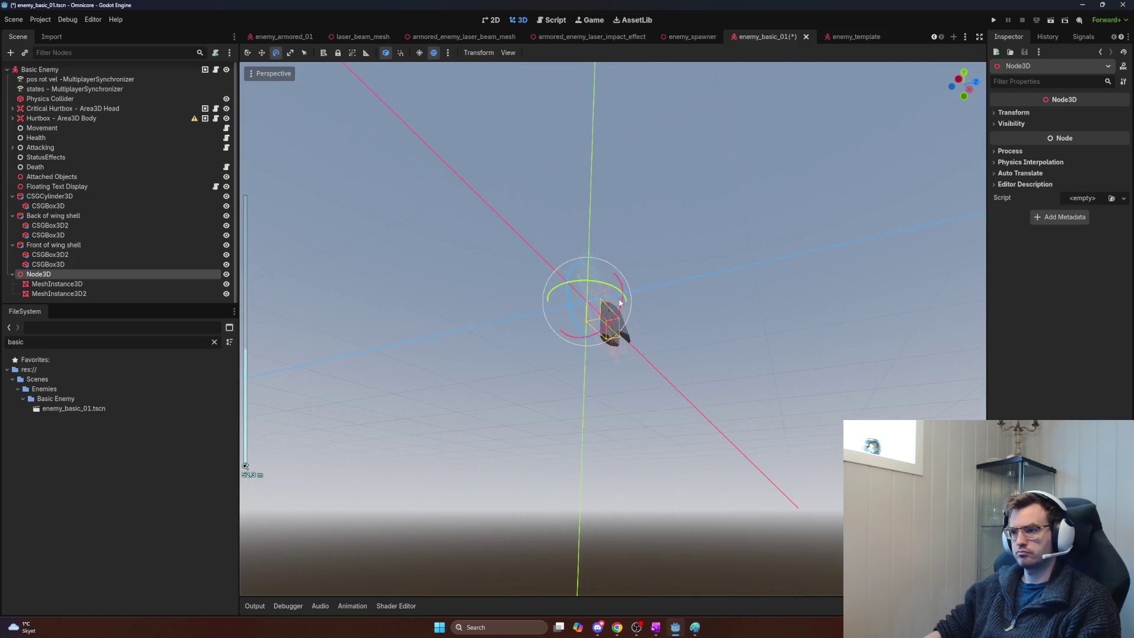
mouse_move(622, 297)
left_mouse_down()
mouse_move(619, 319)
mouse_move(668, 322)
left_mouse_up()
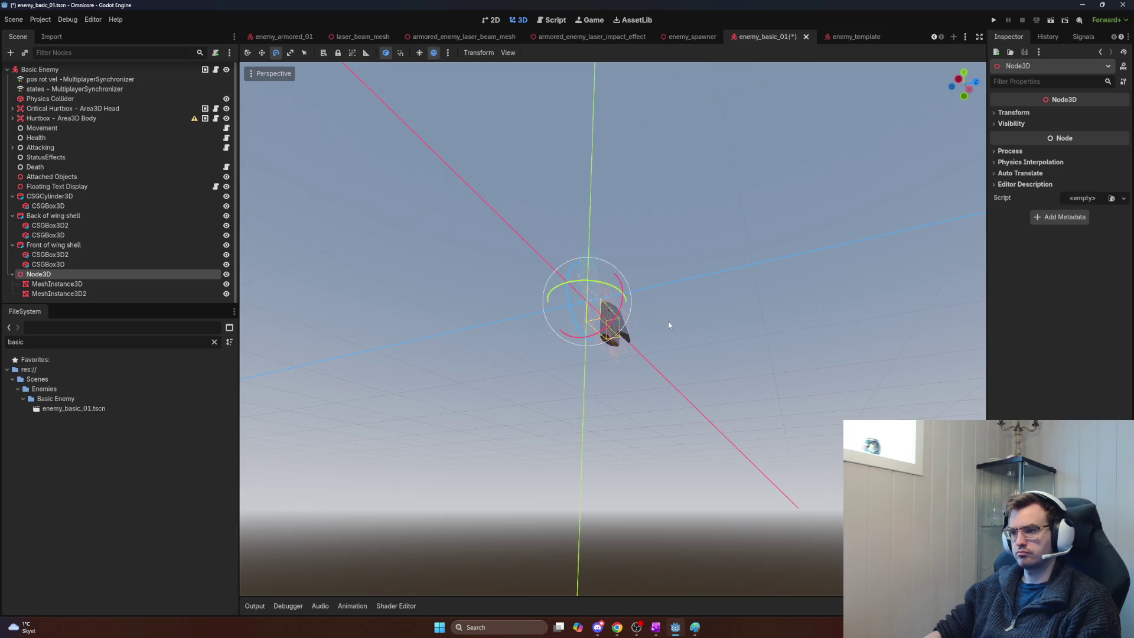
scroll(668, 324, "up", 5)
scroll(653, 324, "down", 5)
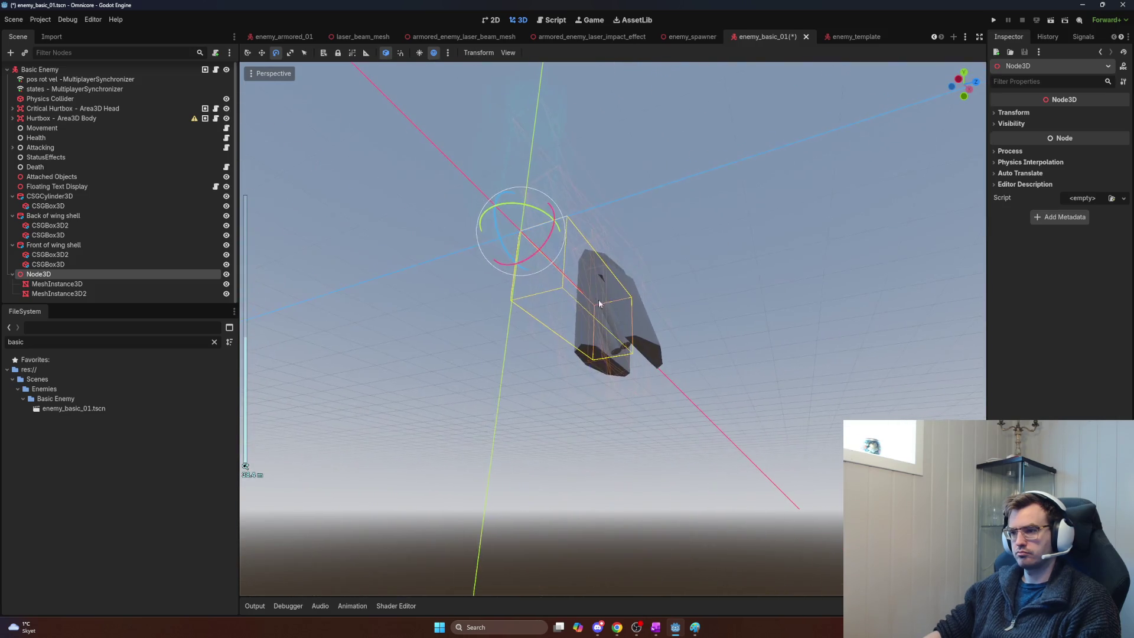
mouse_move(550, 260)
left_mouse_down()
mouse_move(537, 248)
mouse_move(531, 263)
mouse_move(549, 260)
mouse_move(537, 251)
mouse_move(559, 272)
left_mouse_up()
scroll(562, 286, "up", 3)
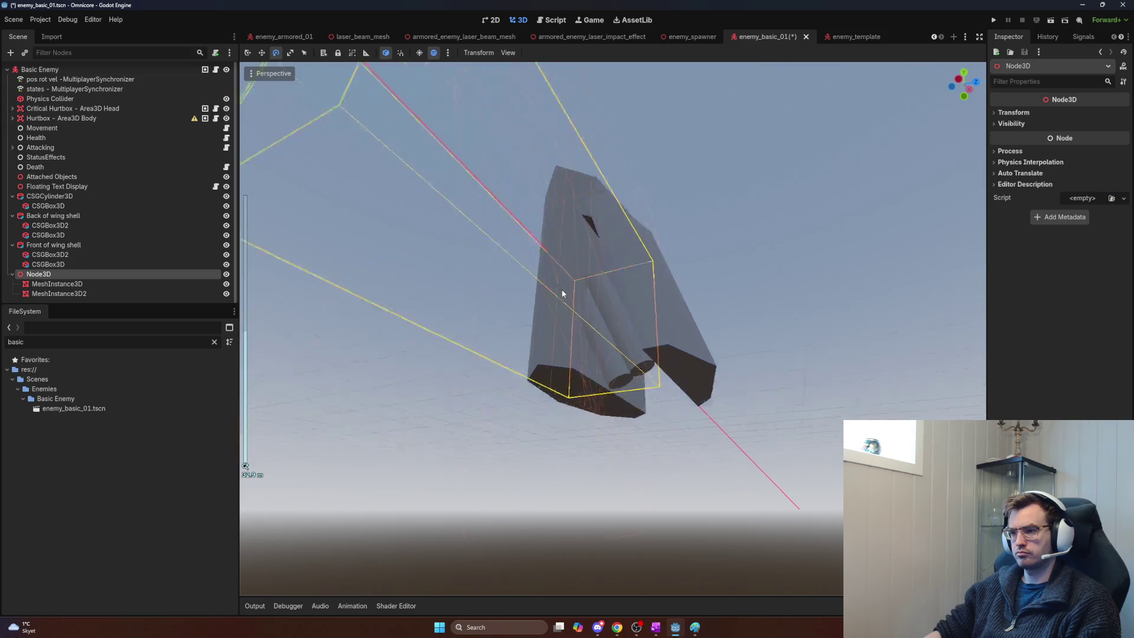
scroll(563, 287, "down", 3)
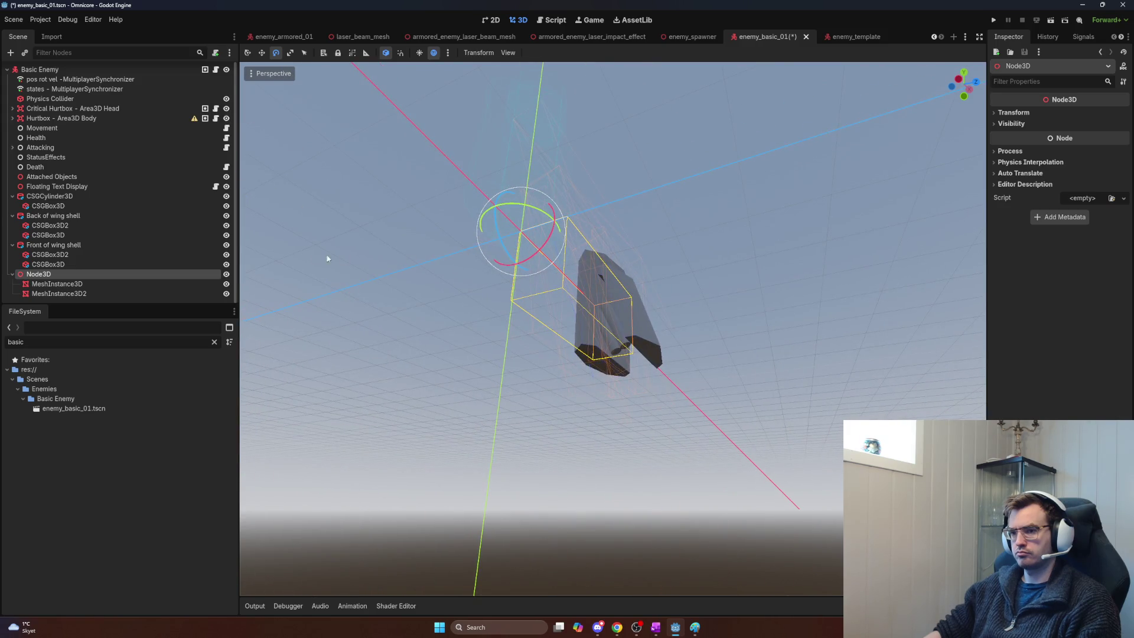
left_click(58, 283)
Step: Move the Back of wing shell into the Node3D group and rename the Node3D to 'ew'
left_click(58, 283)
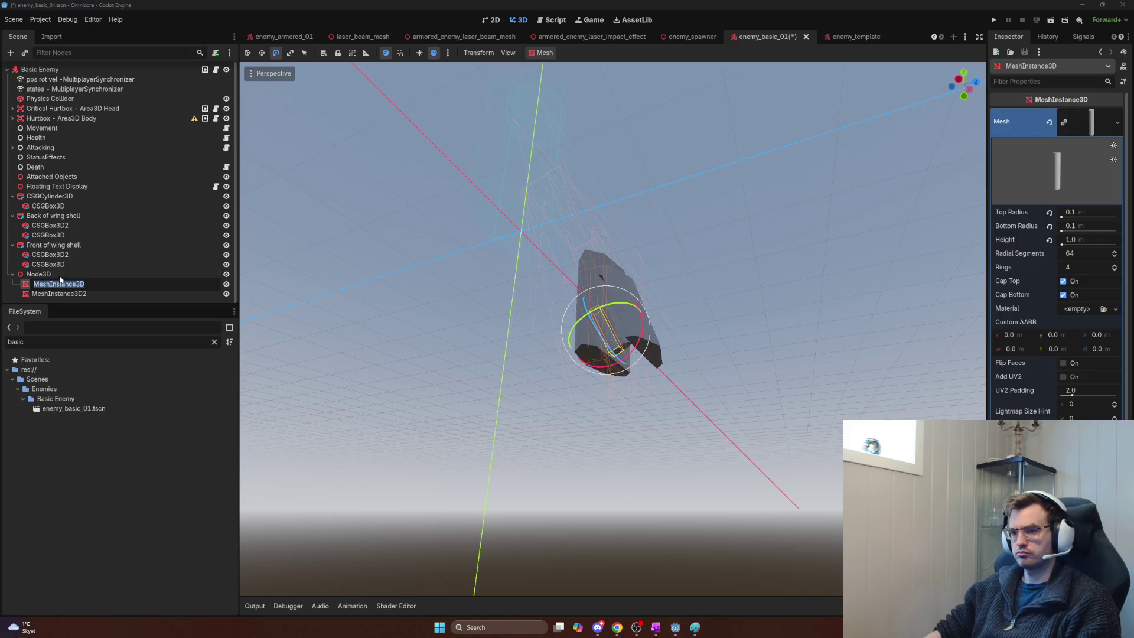
left_click(53, 287)
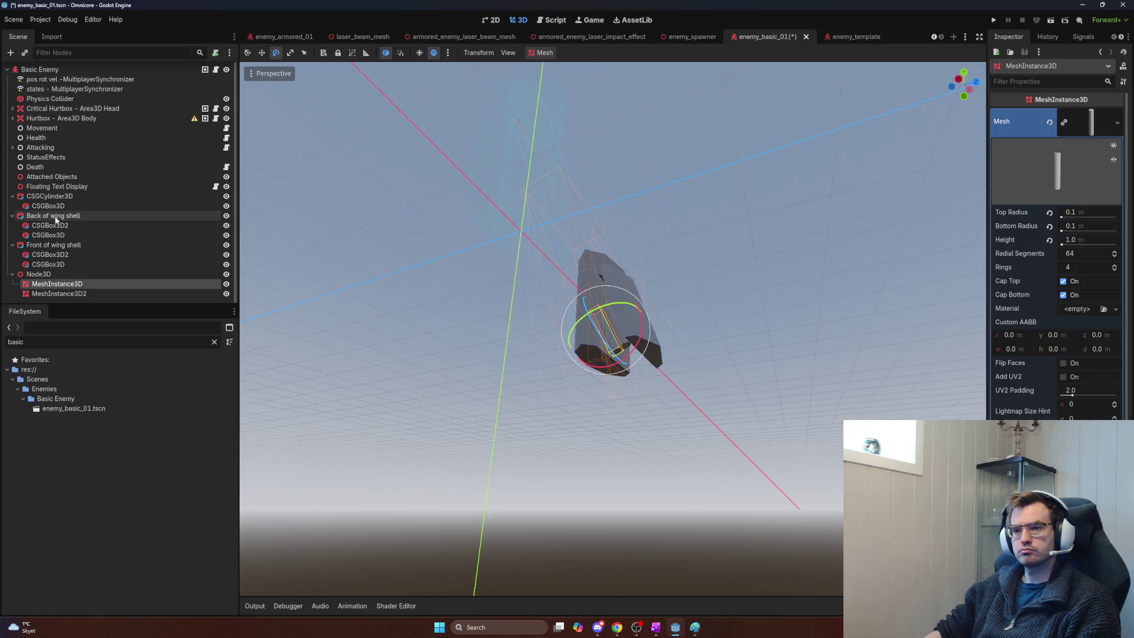
left_click_drag(51, 216, 50, 275)
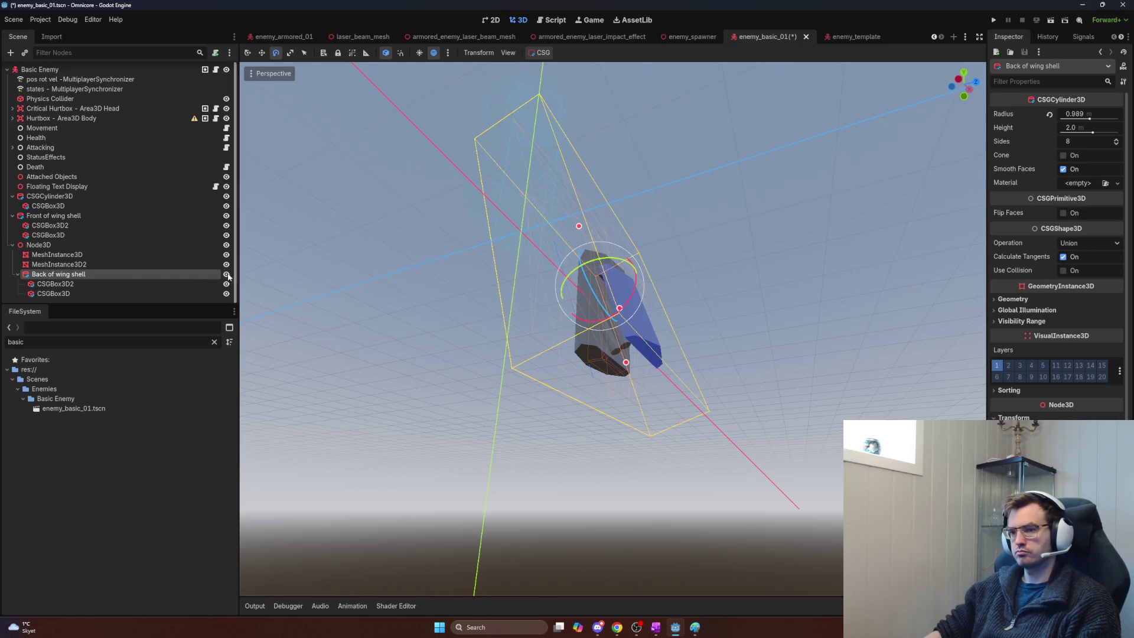
left_click(55, 245)
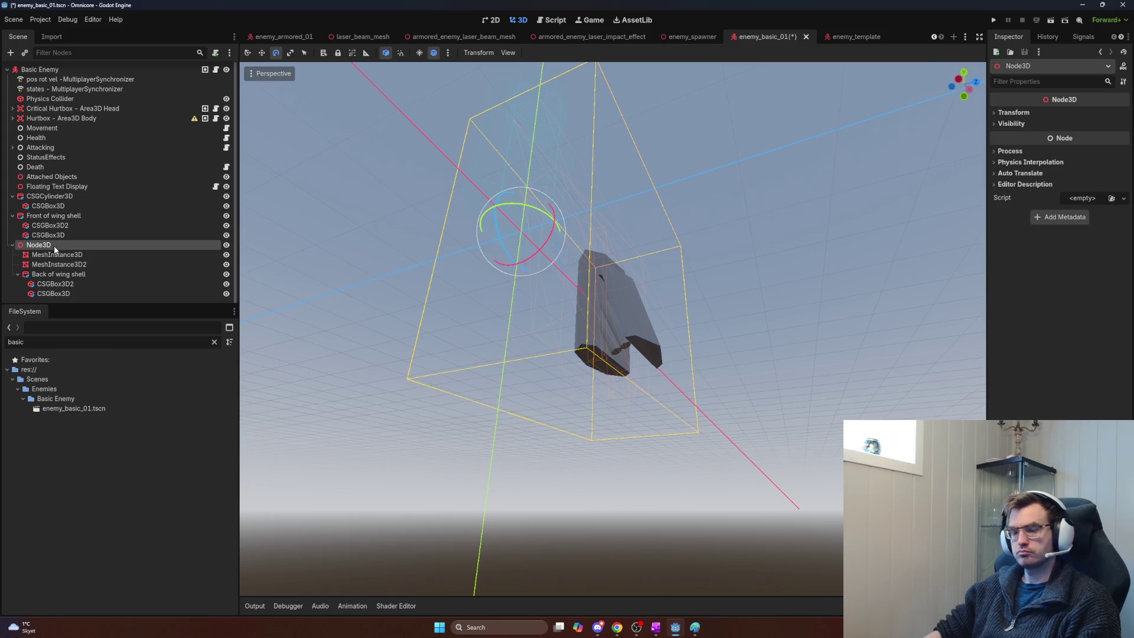
left_click(55, 246)
type("ew")
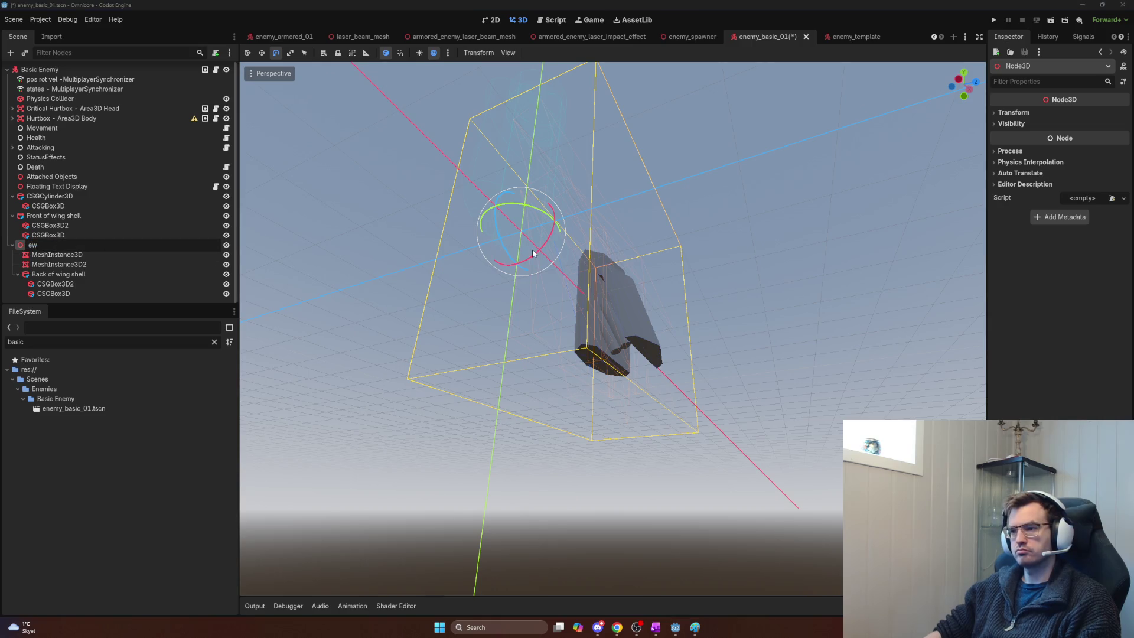
key("Return")
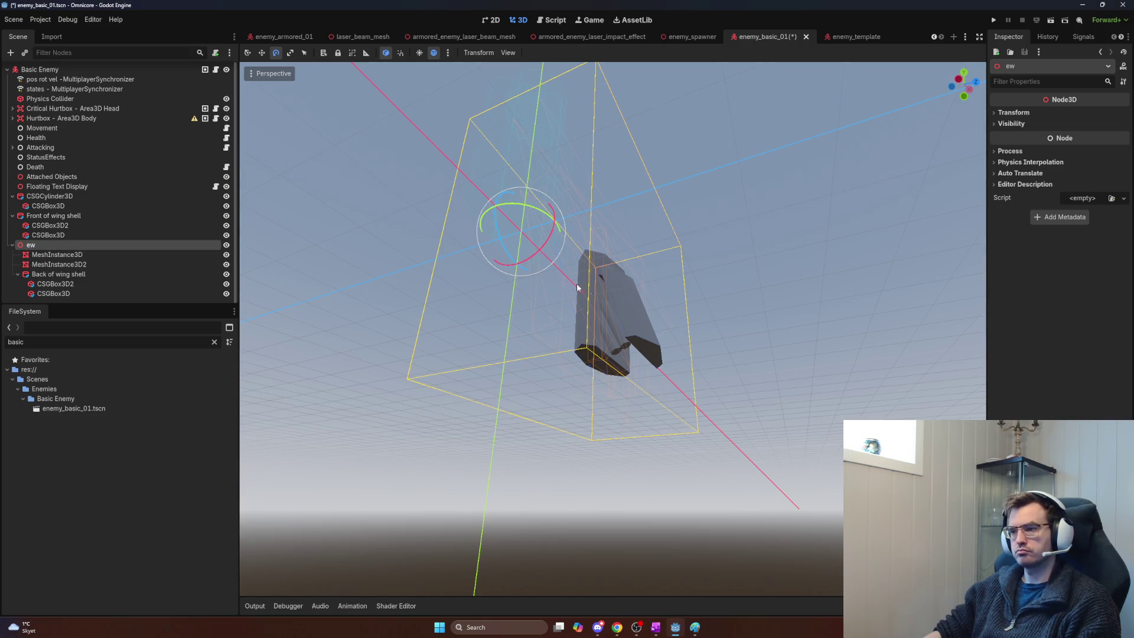
Step: Select the cylinder and front wing shell and frame the view on them
scroll(578, 287, "up", 5)
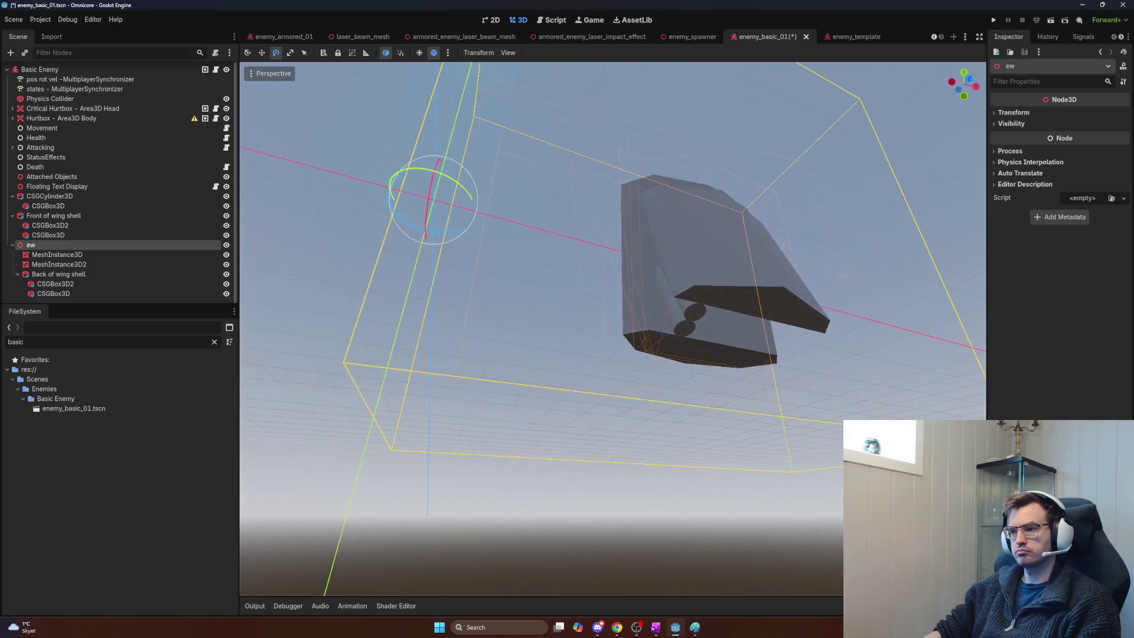
scroll(612, 328, "up", 3)
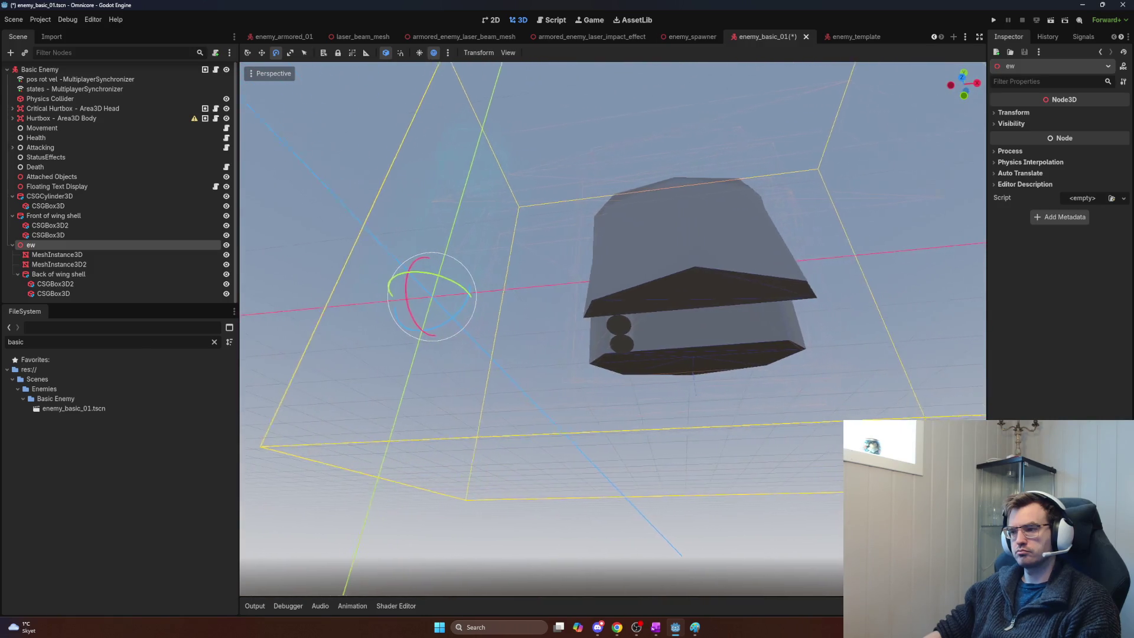
left_click(50, 196)
left_click(53, 215, "ctrl")
key("f")
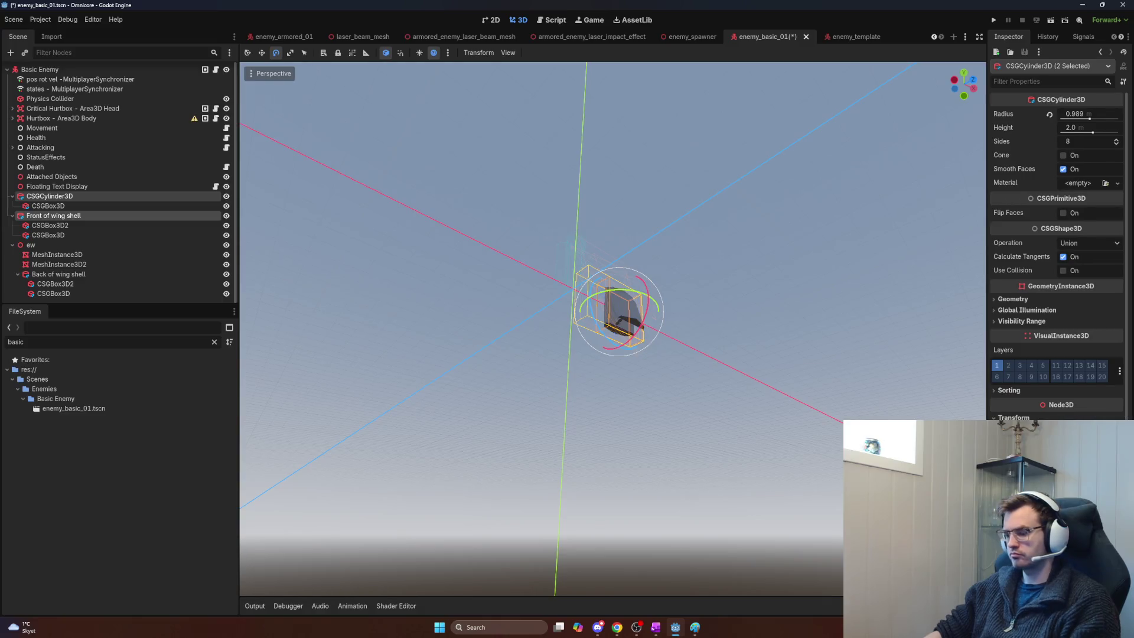
Step: Revert the Back of wing shell's placement and frame the view on the ew pivot
scroll(767, 353, "up", 3)
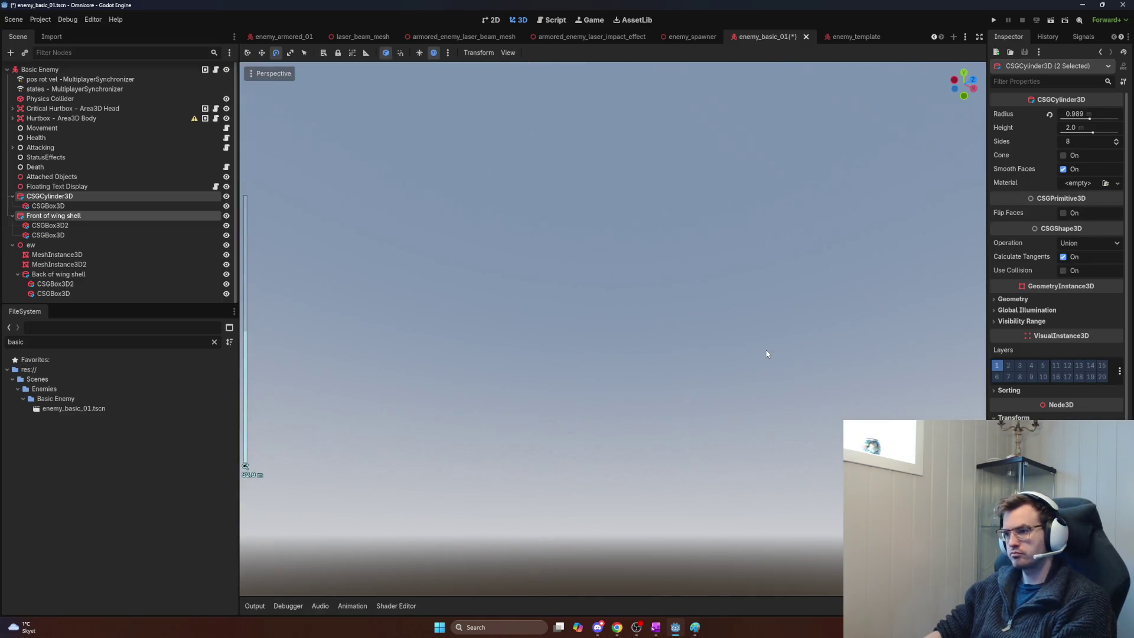
left_click(110, 255)
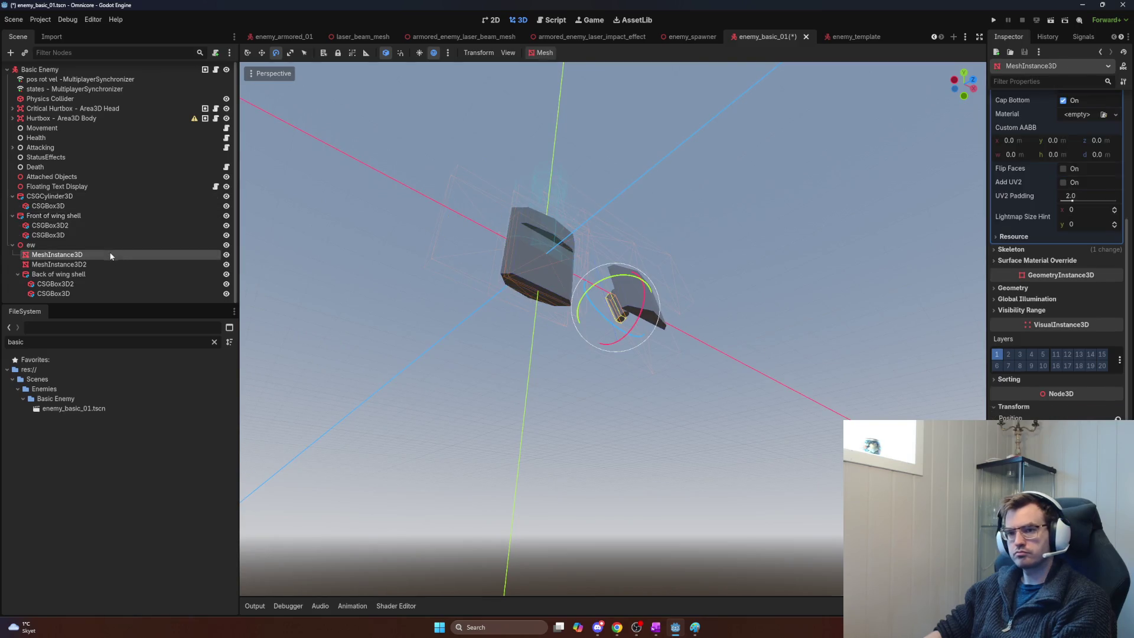
left_click(80, 274)
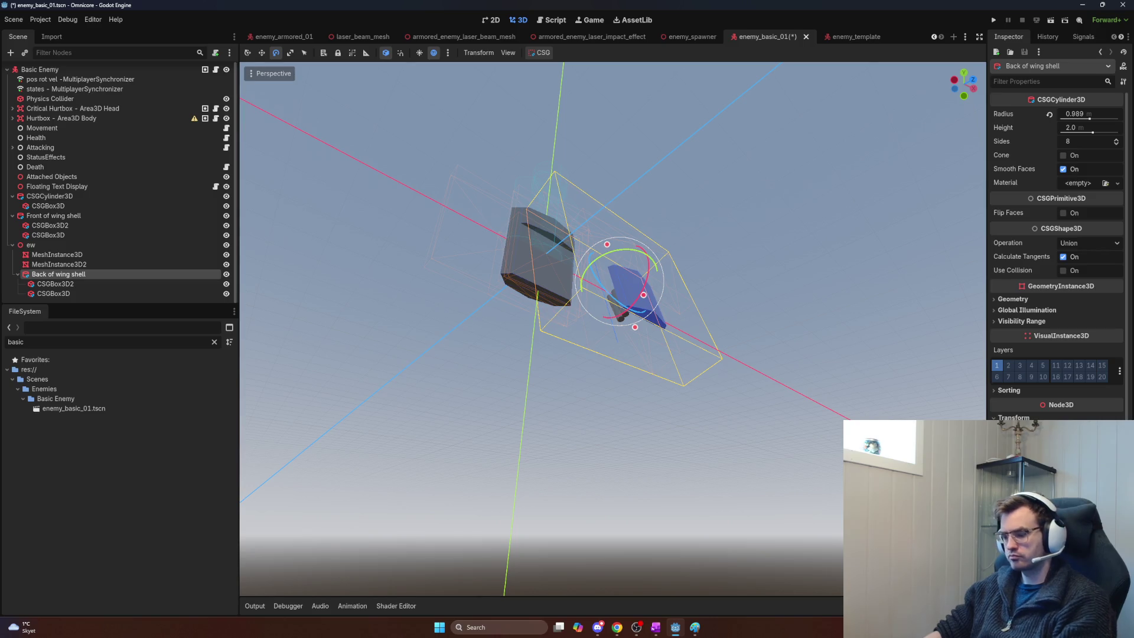
key("ctrl+z")
scroll(669, 350, "up", 5)
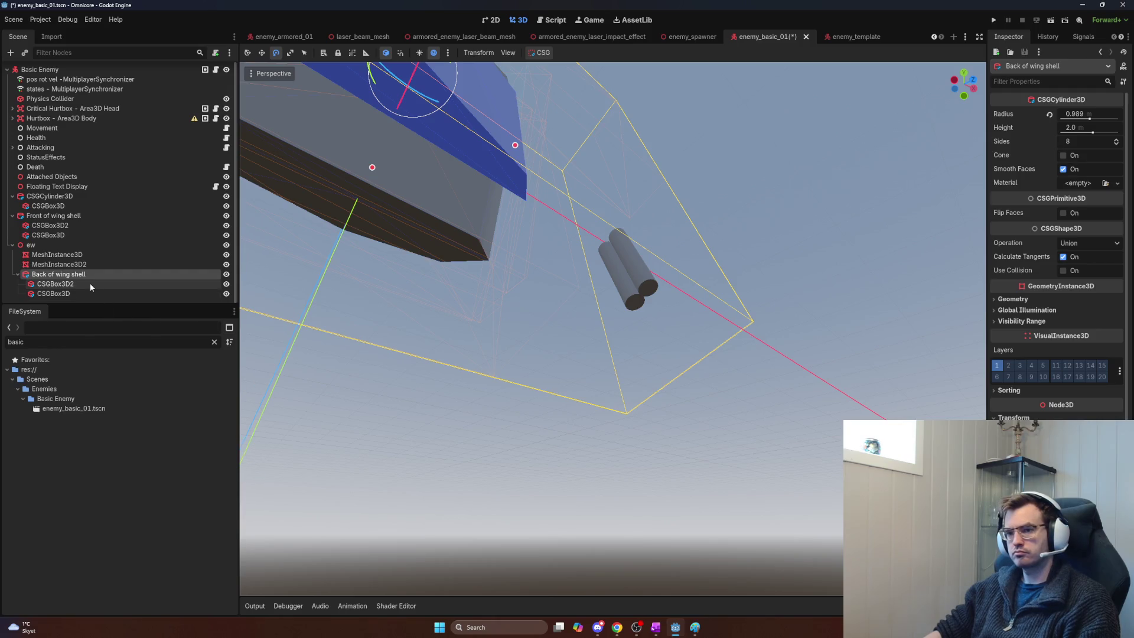
left_click(65, 248)
key("f")
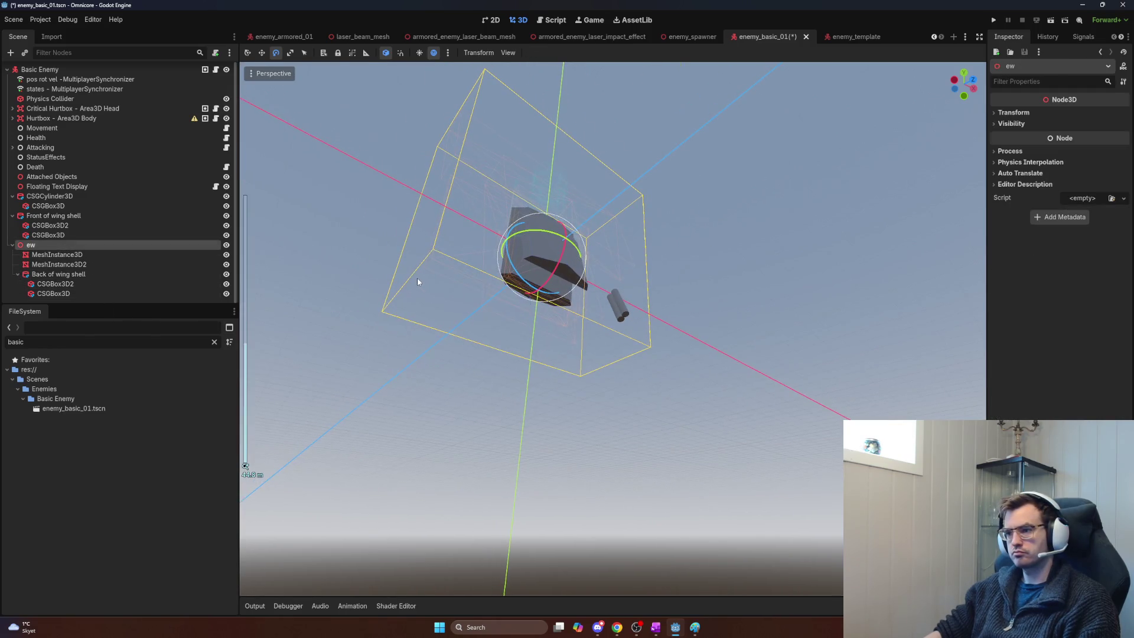
Step: Rotate the ew pivot, then lower the Back of wing shell from a side view
left_click_drag(562, 255, 531, 277)
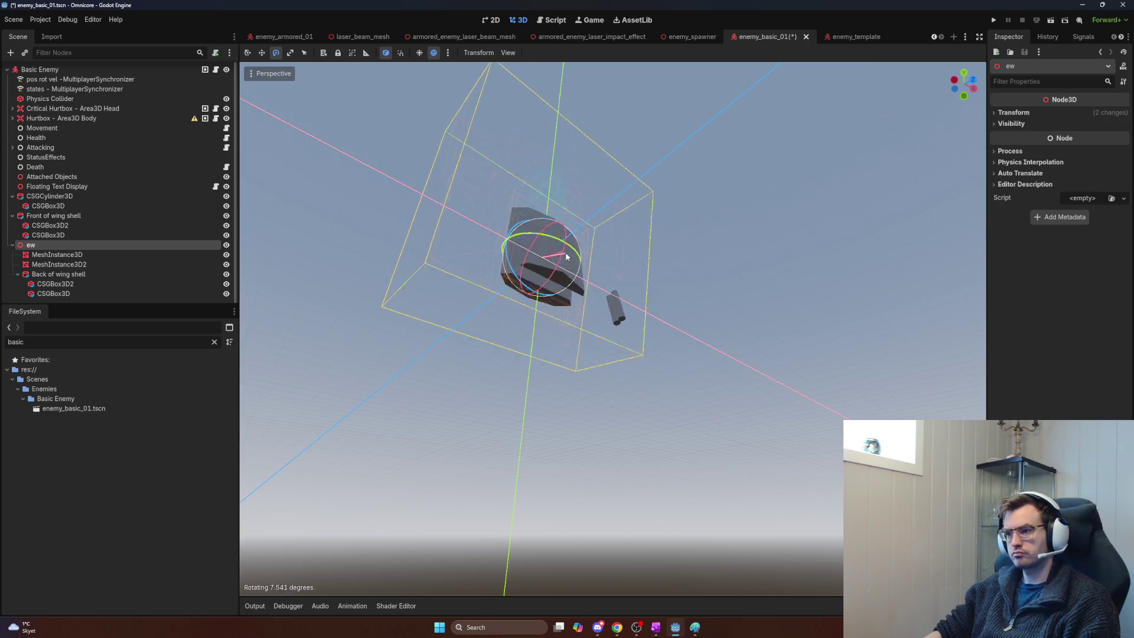
scroll(541, 328, "up", 10)
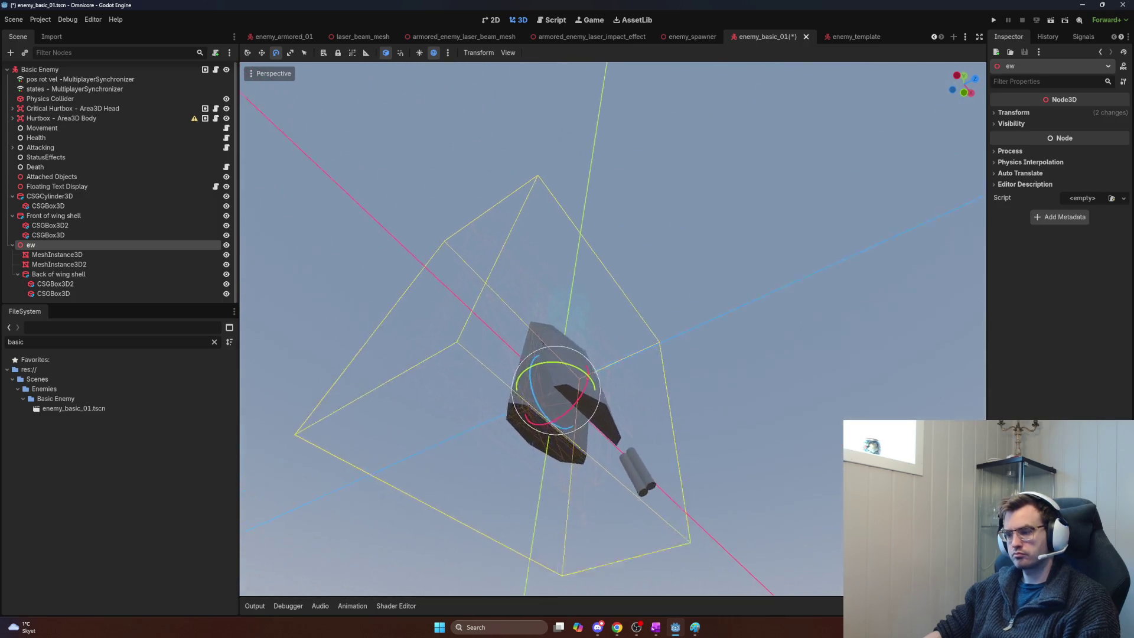
mouse_move(541, 329)
left_mouse_down()
mouse_move(561, 307)
mouse_move(550, 345)
mouse_move(622, 259)
mouse_move(601, 261)
mouse_move(621, 265)
mouse_move(603, 255)
mouse_move(611, 268)
left_mouse_up()
scroll(549, 346, "down", 5)
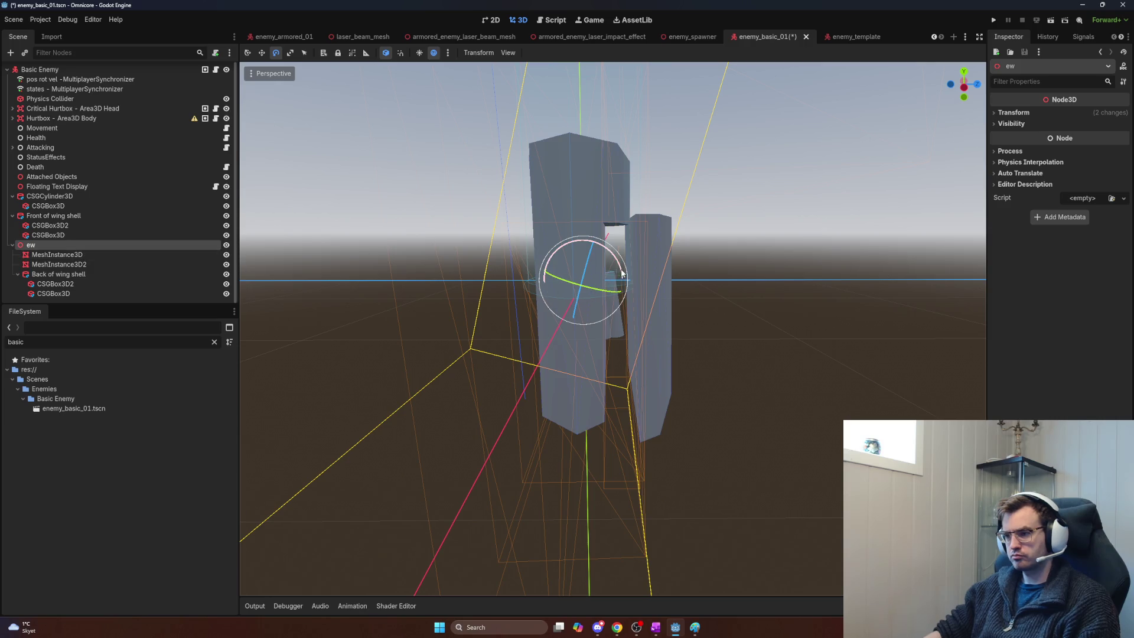
left_click(115, 264)
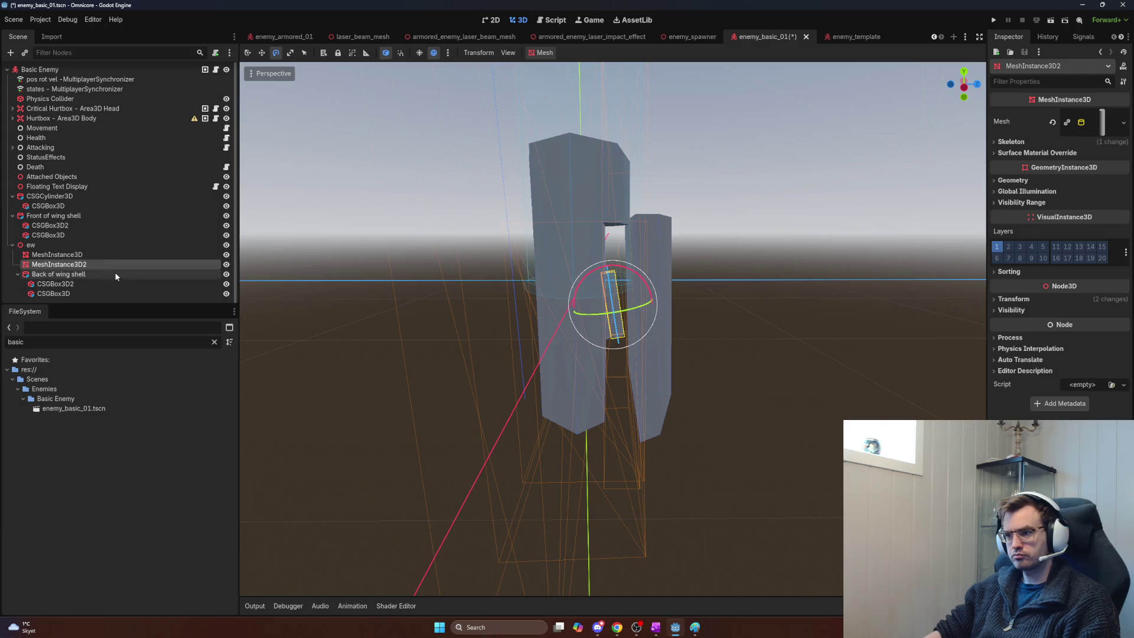
left_click(114, 274)
key("w")
left_click_drag(602, 173, 604, 235)
Step: Raise the ew wing pivot upward, discarding a trial tilt and sideways move
left_click(89, 244)
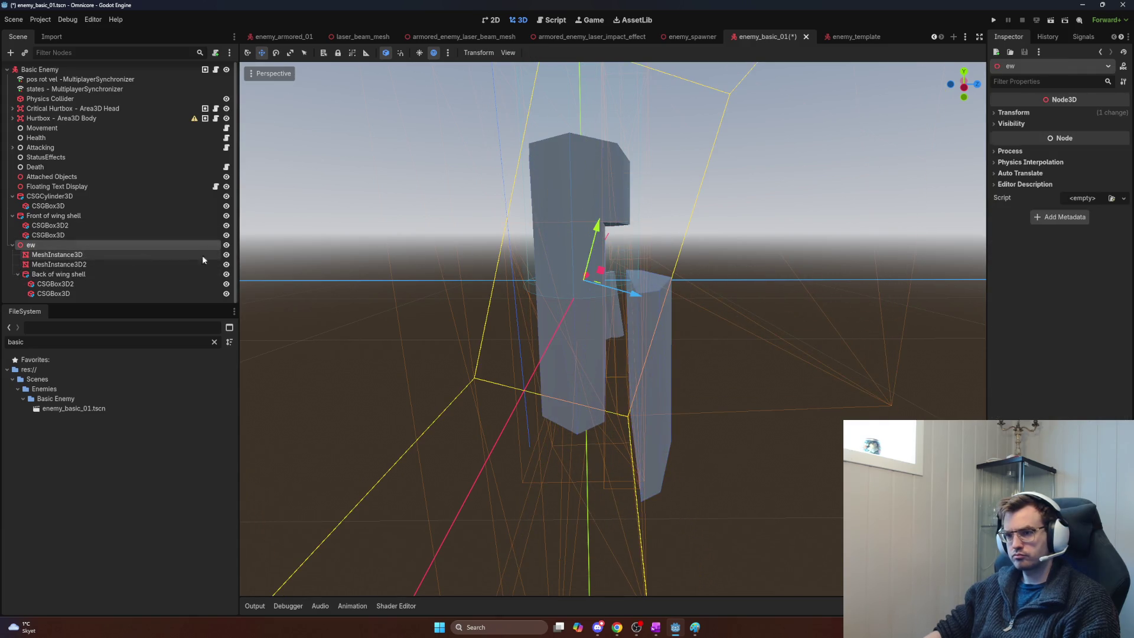
key("e")
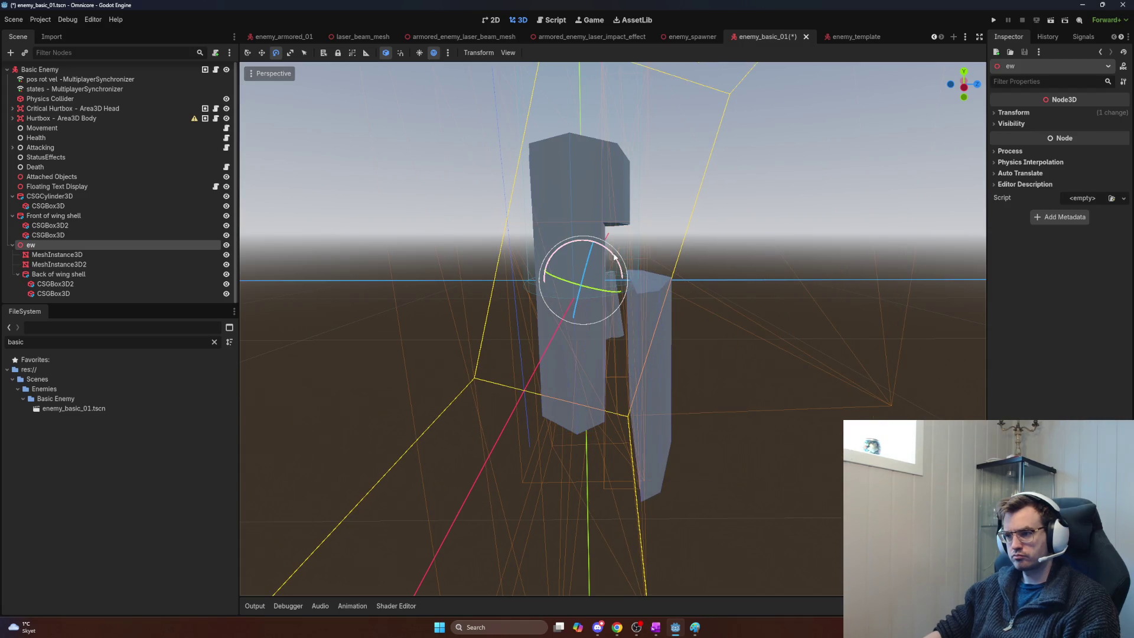
mouse_move(614, 257)
left_mouse_down()
mouse_move(618, 272)
mouse_move(612, 254)
mouse_move(617, 267)
mouse_move(595, 256)
left_mouse_up()
key("ctrl+z")
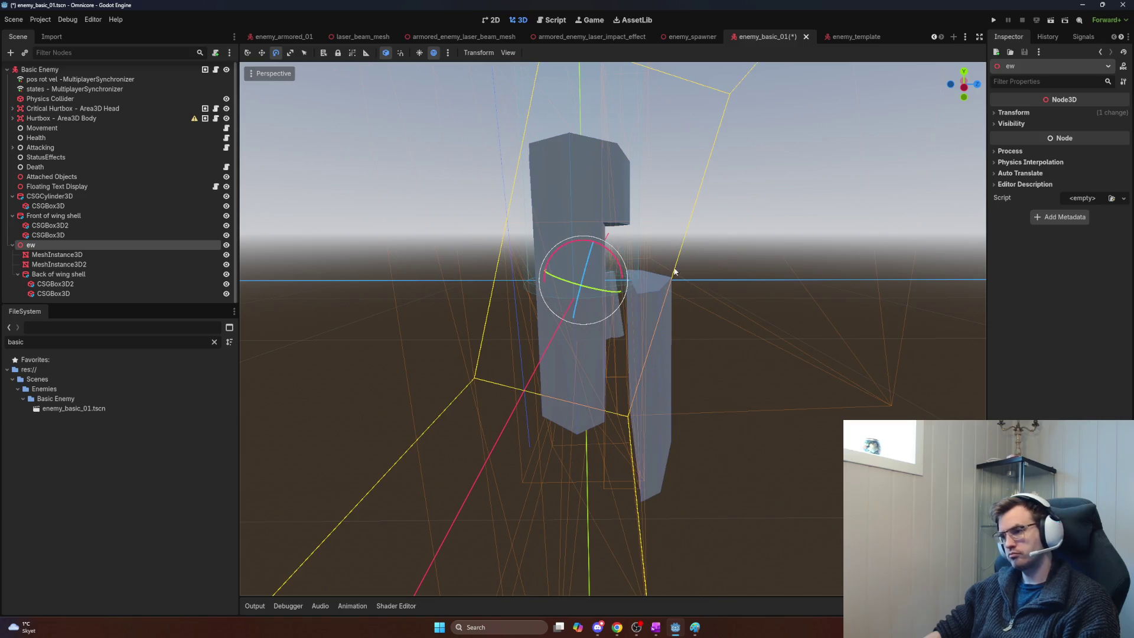
key("w")
left_click_drag(597, 232, 612, 177)
mouse_move(648, 243)
left_mouse_down()
mouse_move(610, 233)
mouse_move(619, 248)
left_mouse_up()
right_click(619, 248)
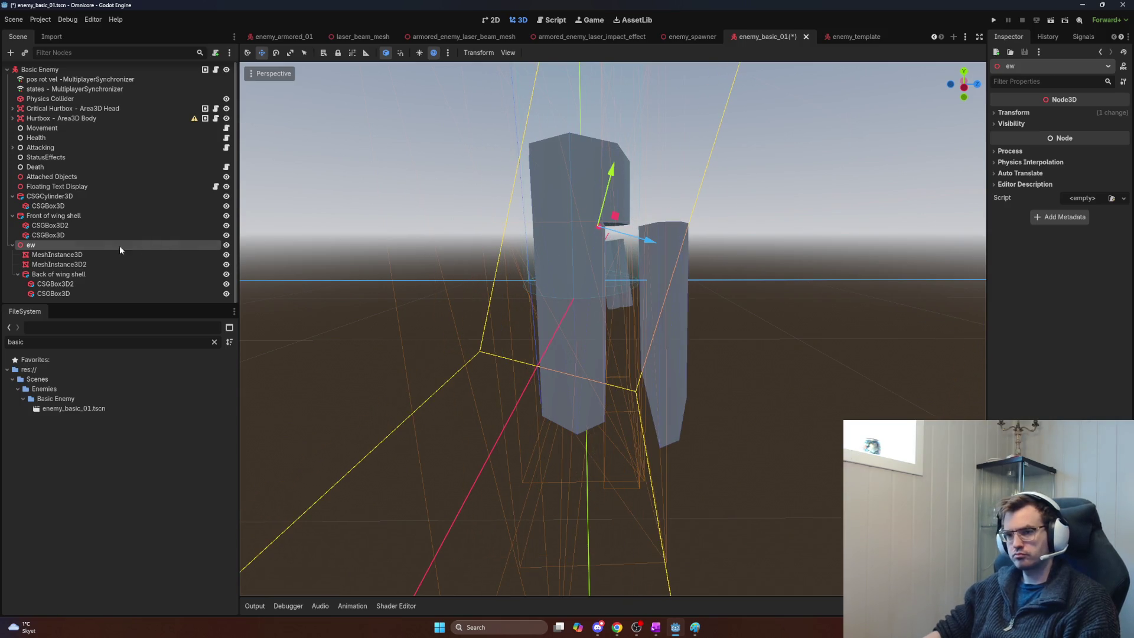
Step: Set the ew pivot's Rotation X to 0 in the Inspector Transform
left_click(1013, 112)
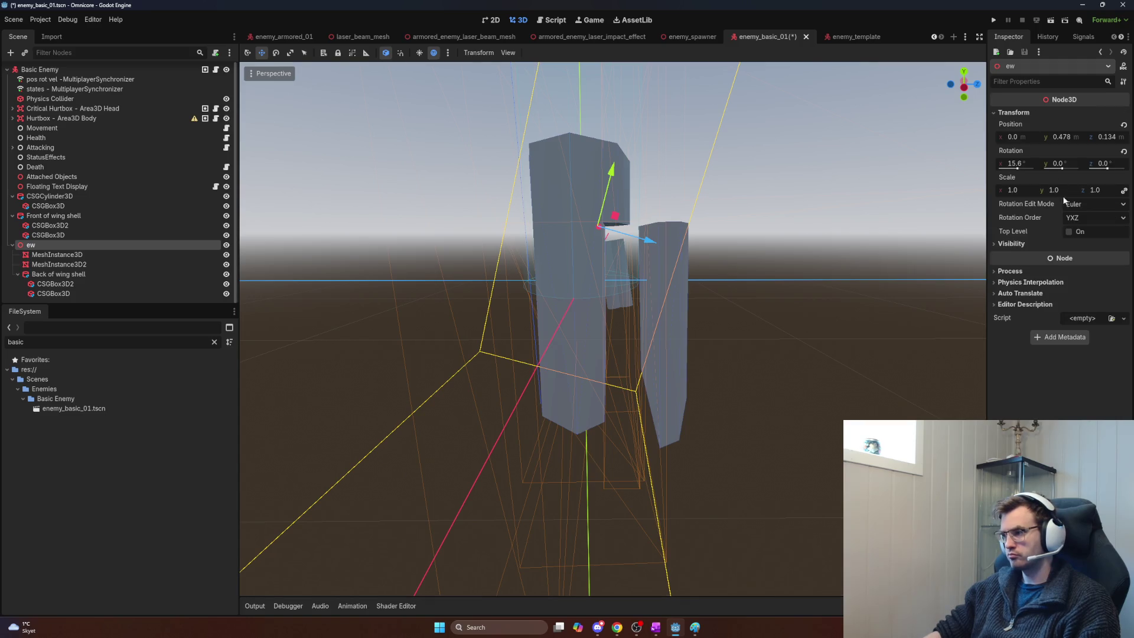
left_click(1021, 163)
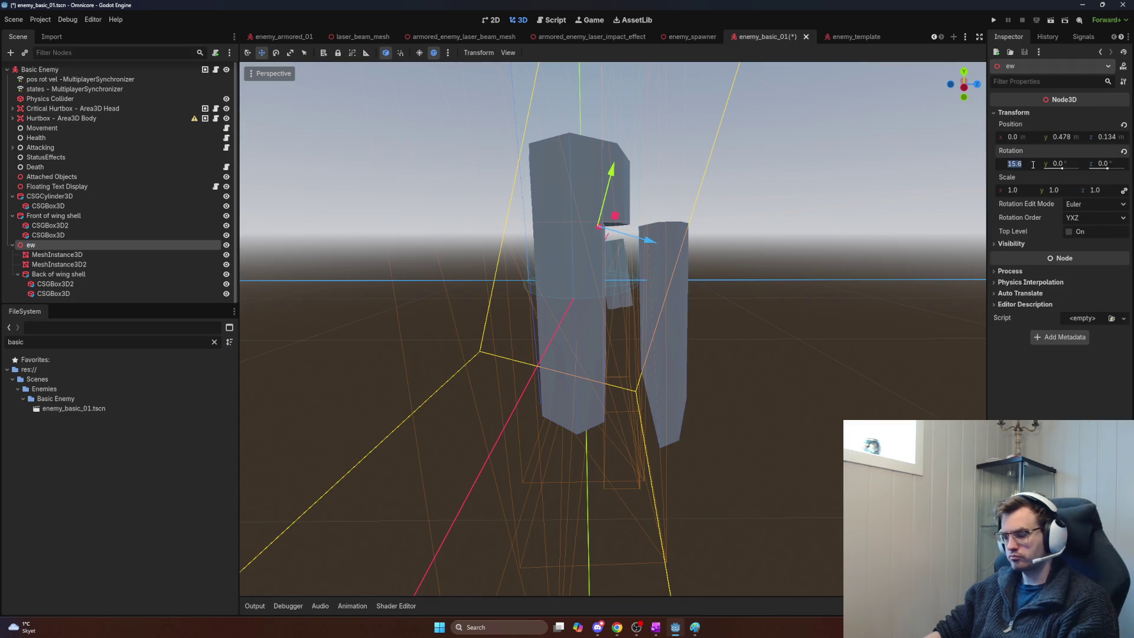
type("0")
key("Return")
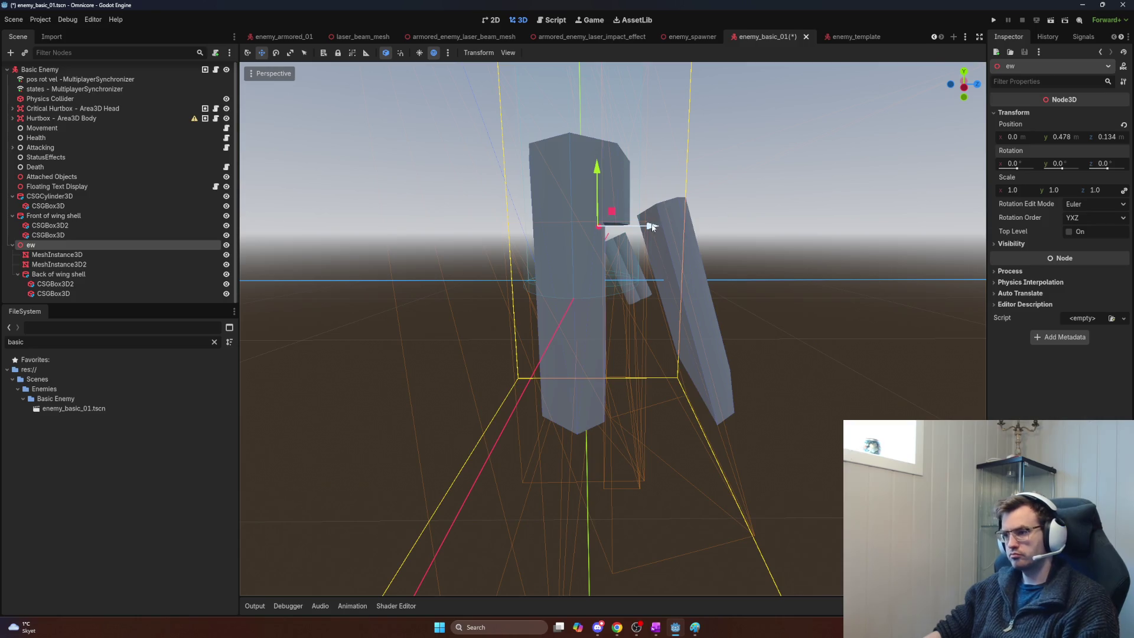
mouse_move(652, 227)
left_mouse_down()
mouse_move(607, 223)
mouse_move(607, 233)
left_mouse_up()
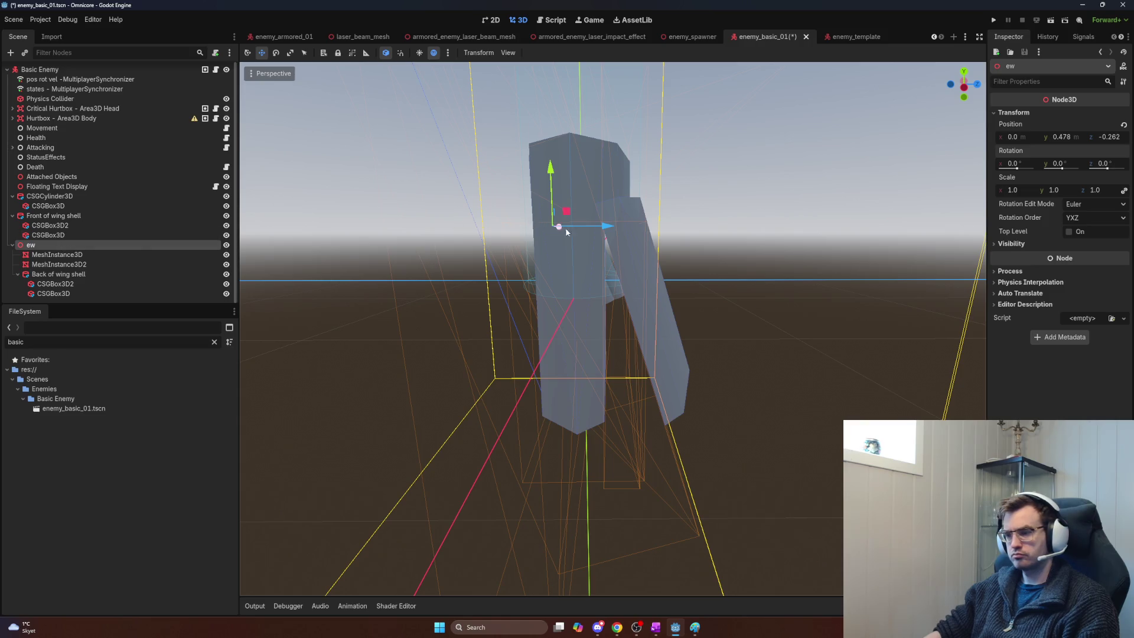
key("ctrl+z")
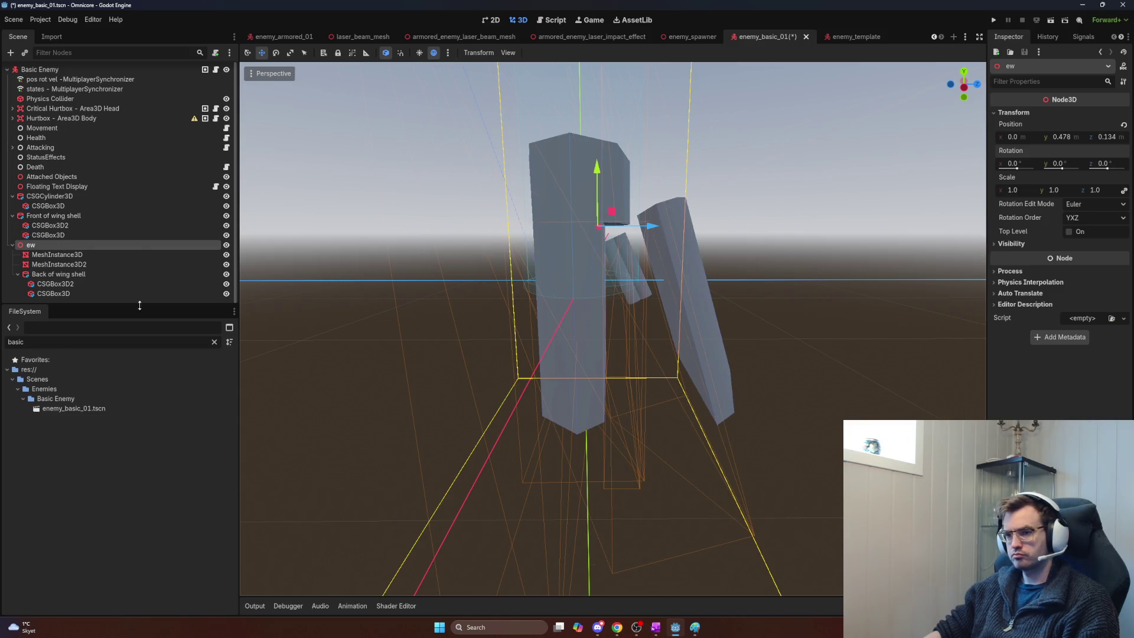
Step: Set the ew pivot's Position Y and Z to 0
left_click(84, 274)
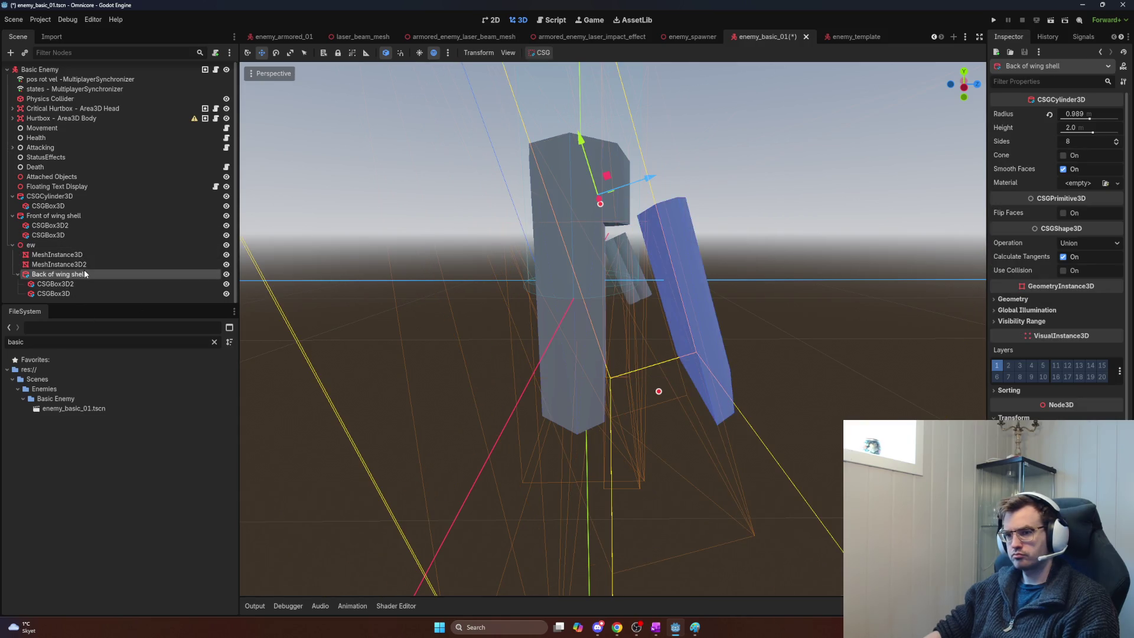
left_click(408, 278)
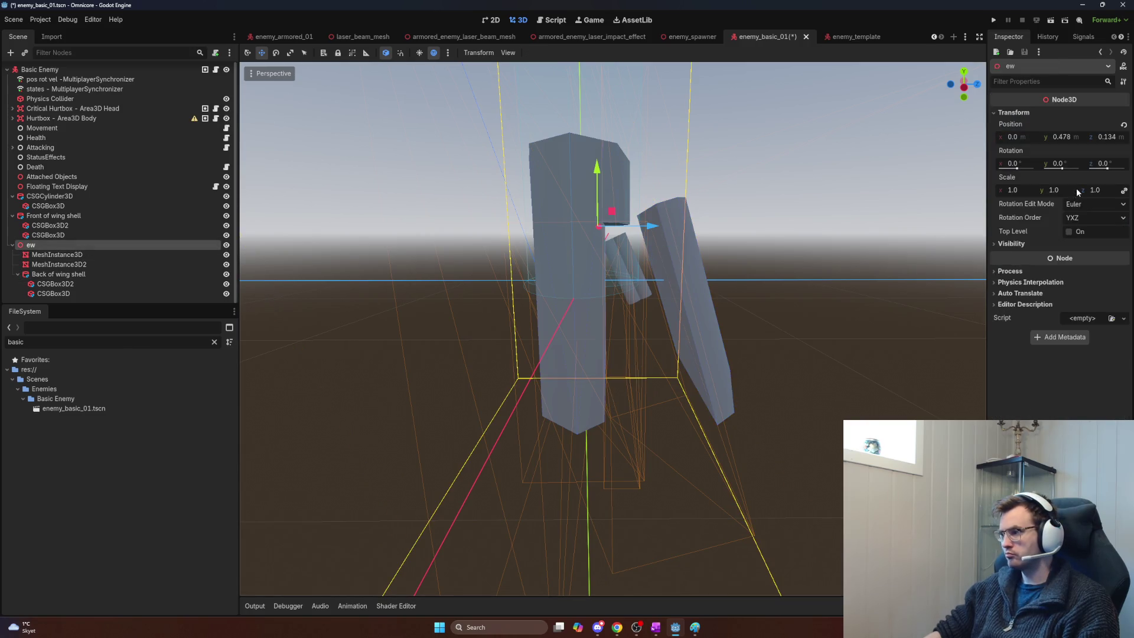
left_click(1069, 136)
type("0")
key("Return")
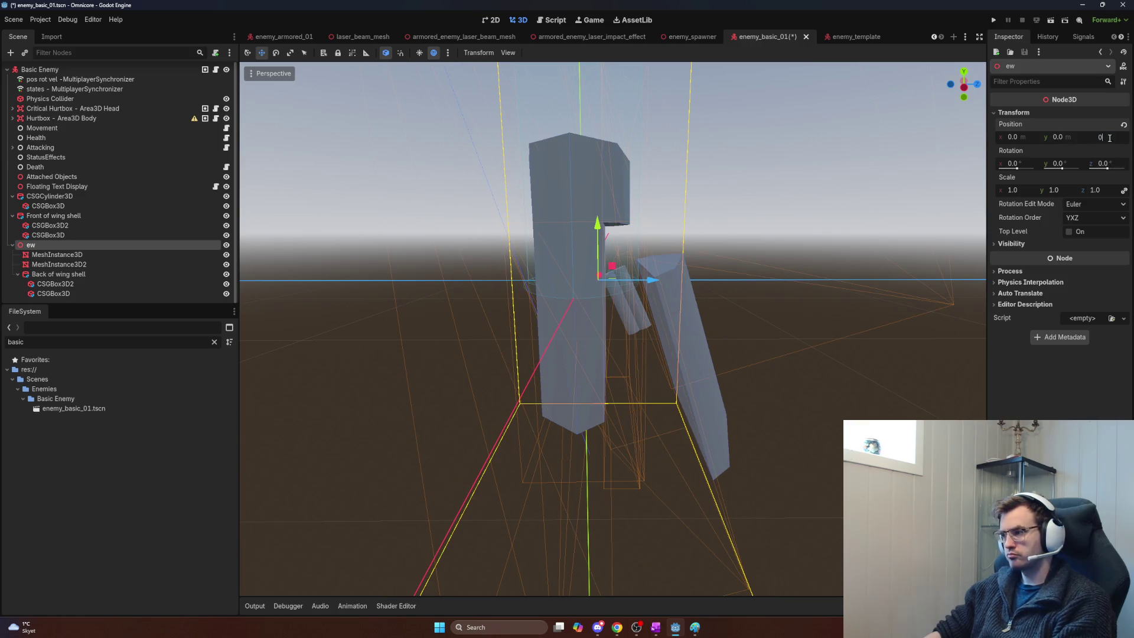
key("Return")
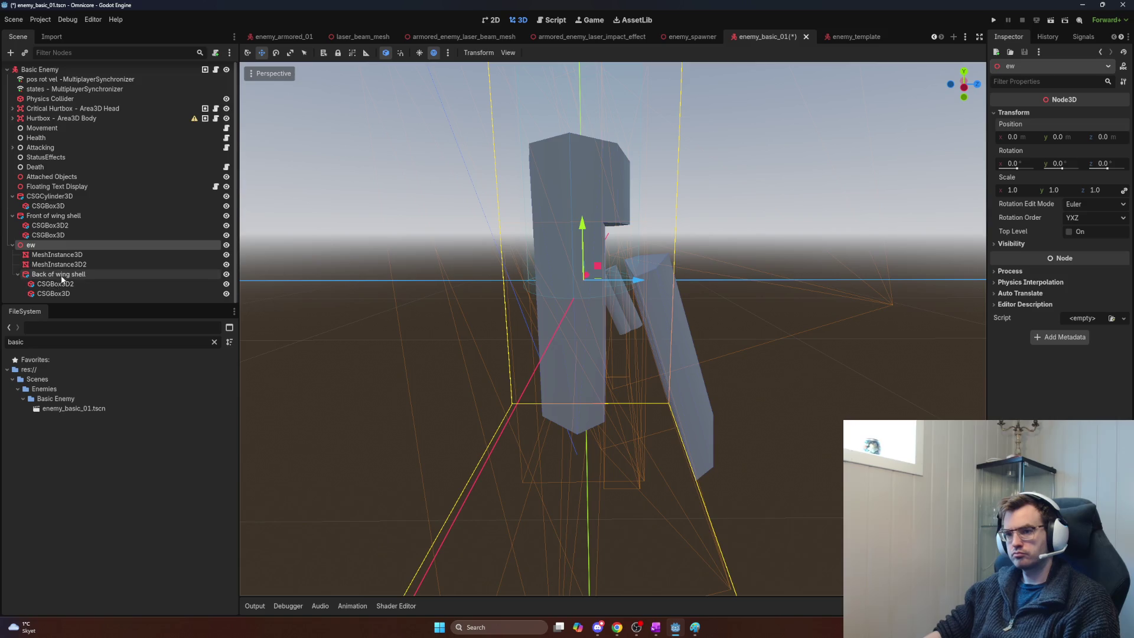
Step: Test-tilt the ew pivot around its X axis, then cancel the rotation
left_click(62, 276)
mouse_move(631, 248)
left_mouse_down()
mouse_move(557, 220)
mouse_move(538, 154)
left_mouse_up()
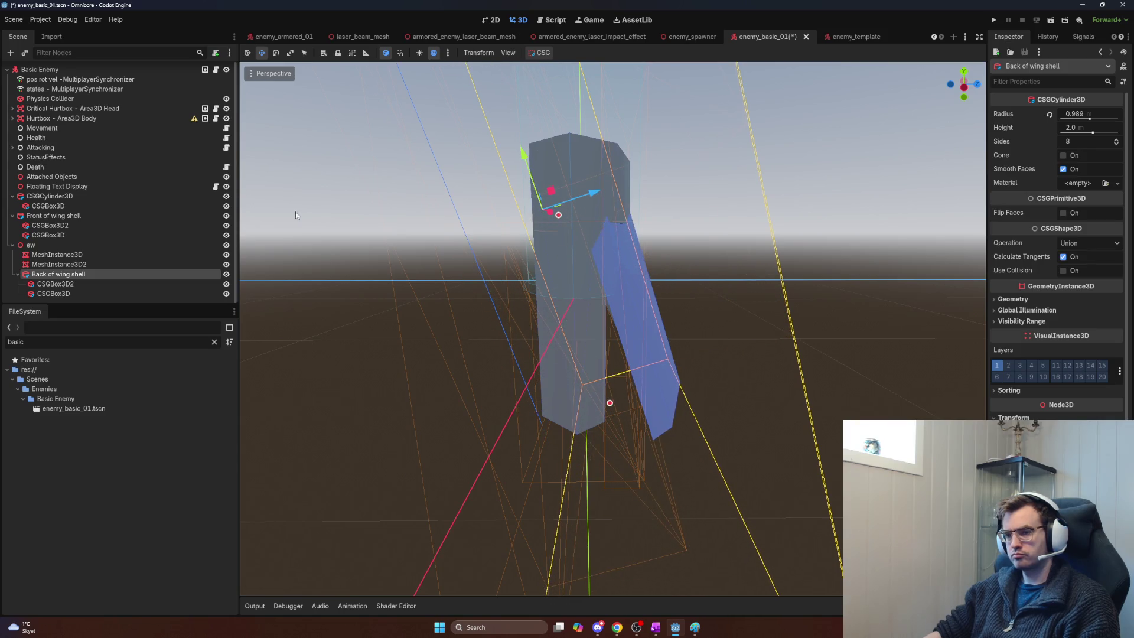
left_click(31, 245)
key("e")
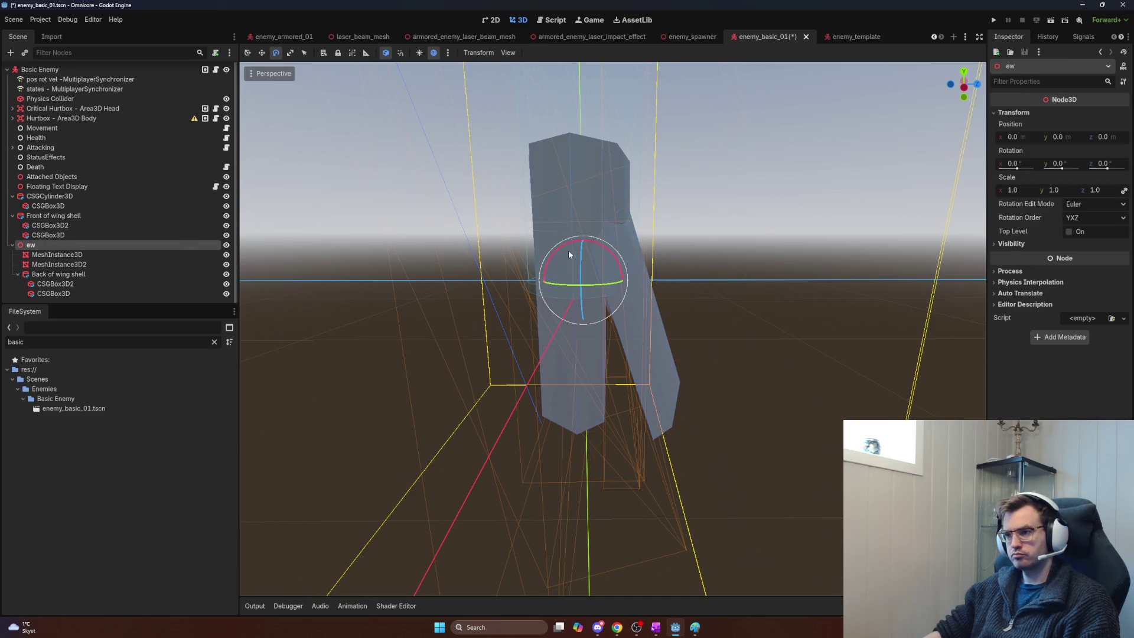
mouse_move(575, 243)
left_mouse_down()
mouse_move(547, 268)
mouse_move(589, 243)
mouse_move(562, 236)
mouse_move(633, 261)
left_mouse_up()
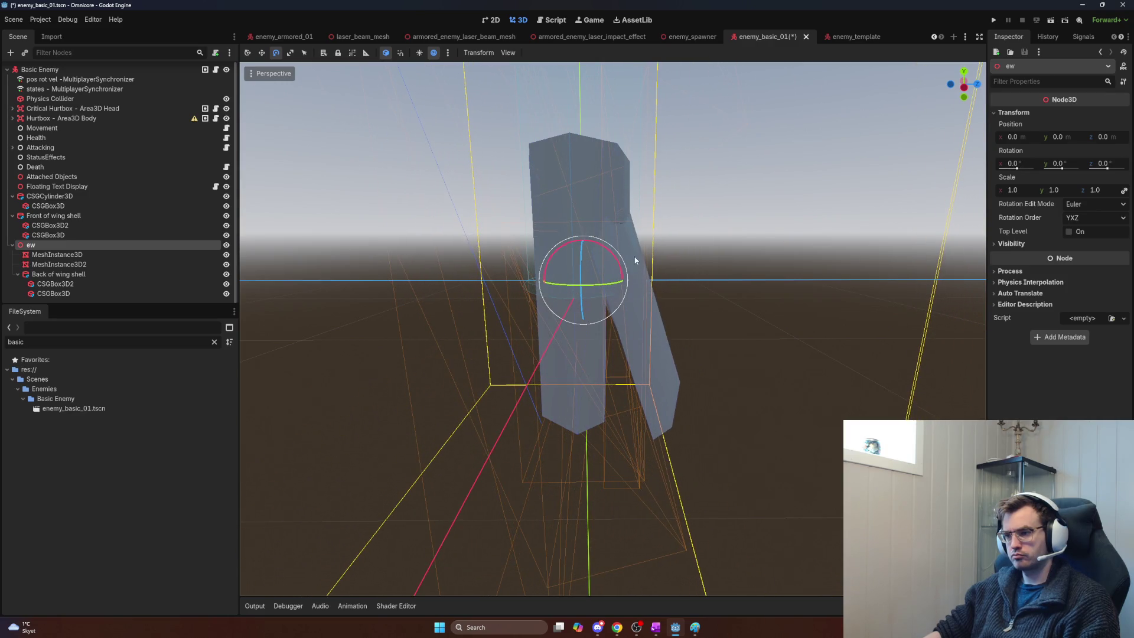
right_click(639, 260)
Step: Reset the Back of wing shell upright and tilt the ew pivot back about 20 degrees
left_click(71, 275)
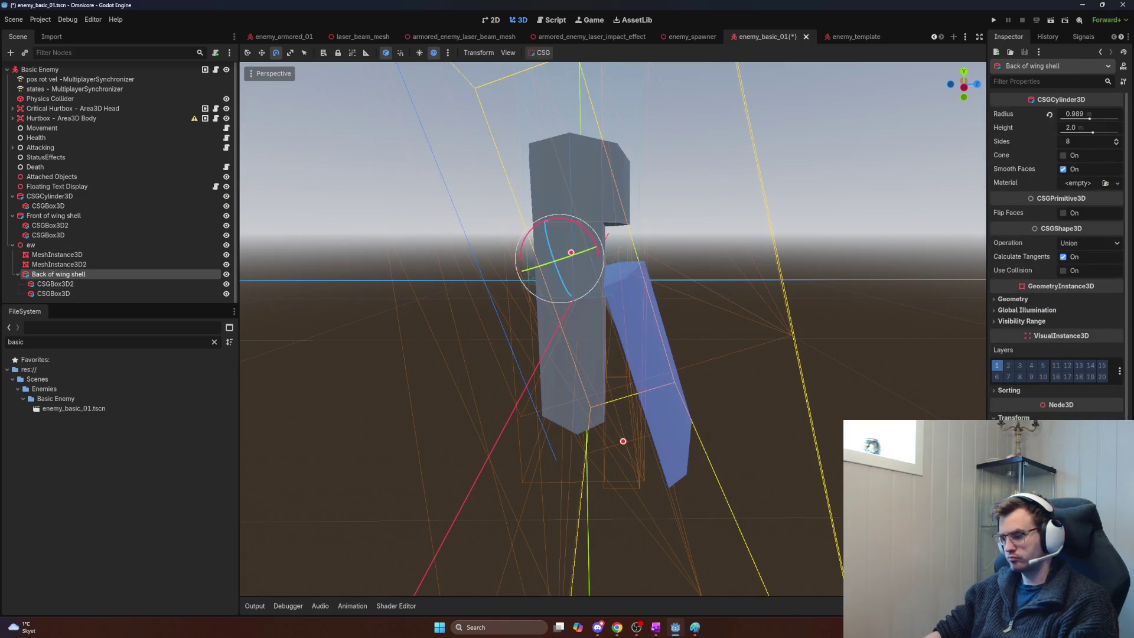
key("ctrl+z")
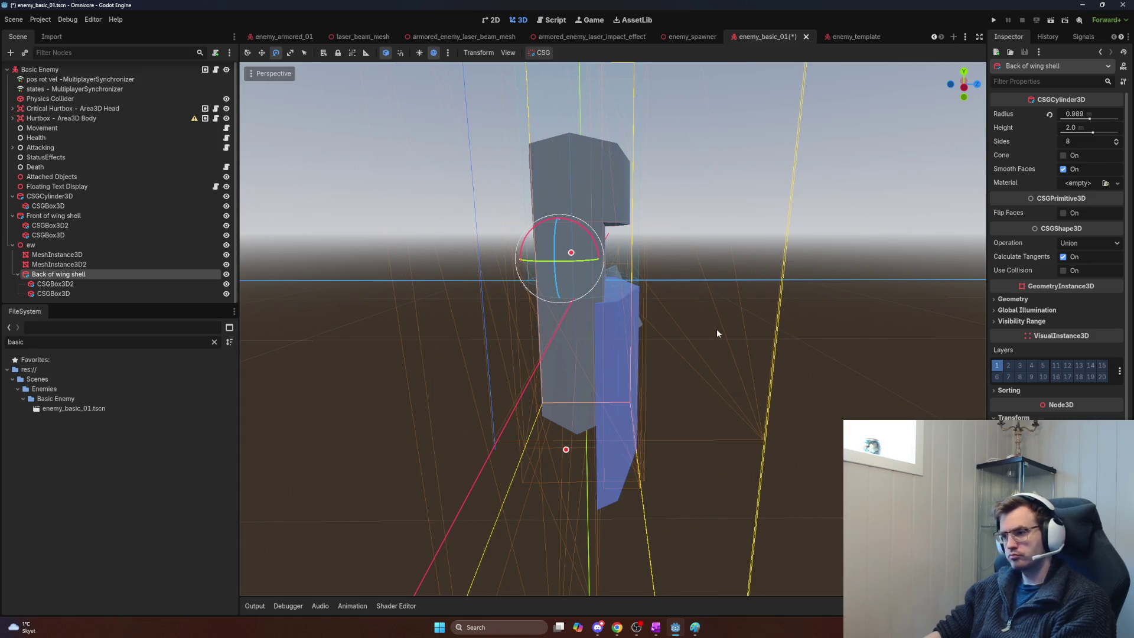
left_click(94, 284)
left_click(65, 264)
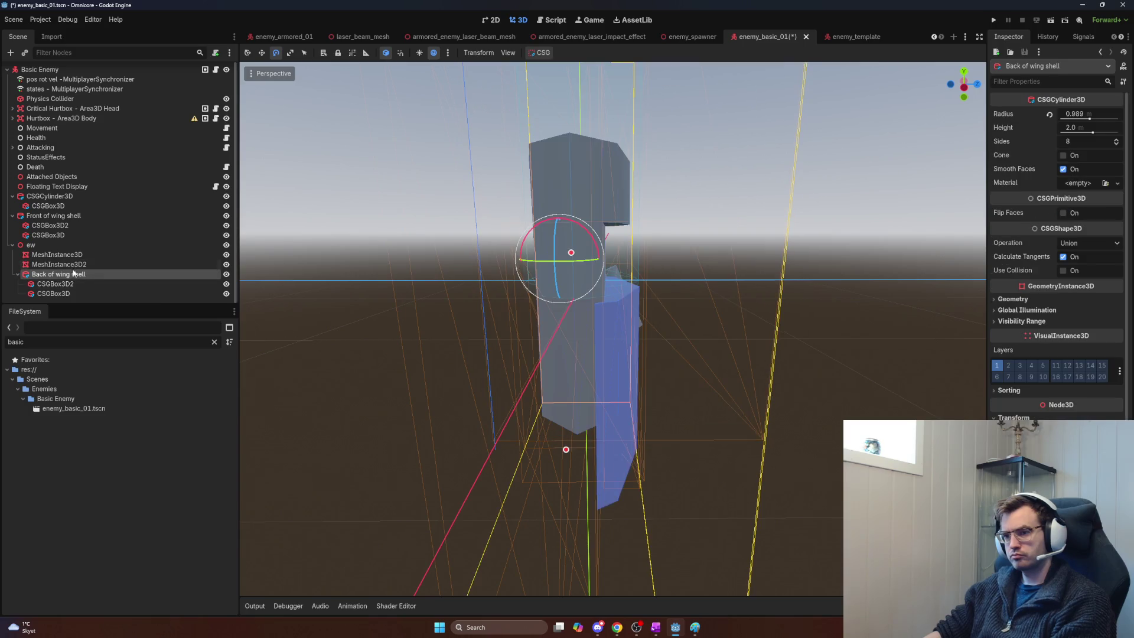
left_click(62, 254)
left_click(75, 265)
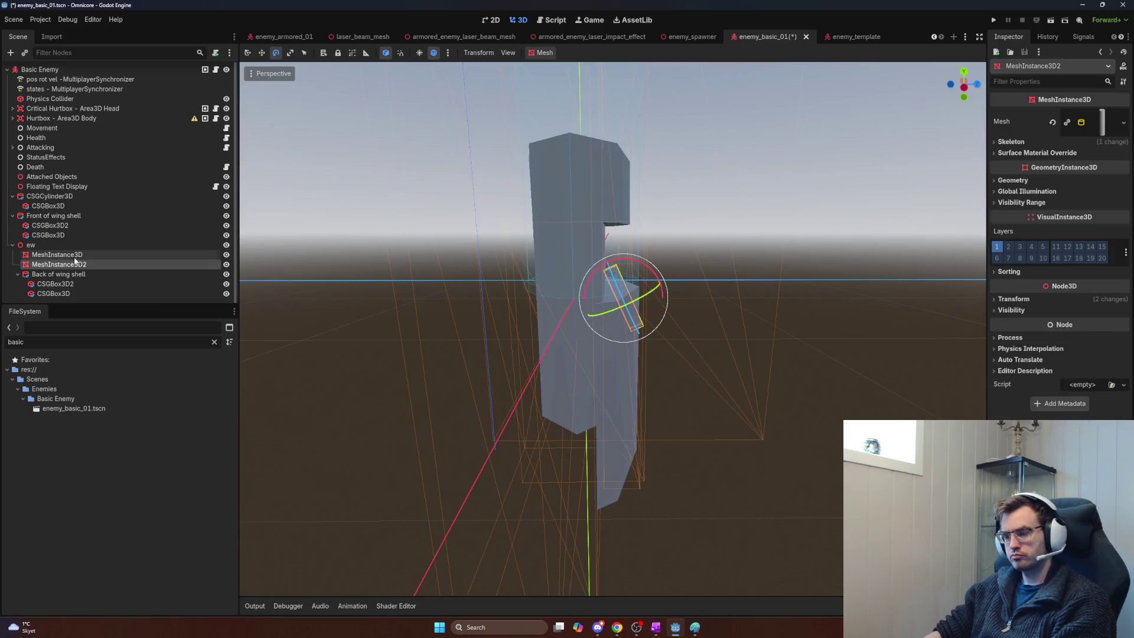
left_click(75, 256)
key("Up")
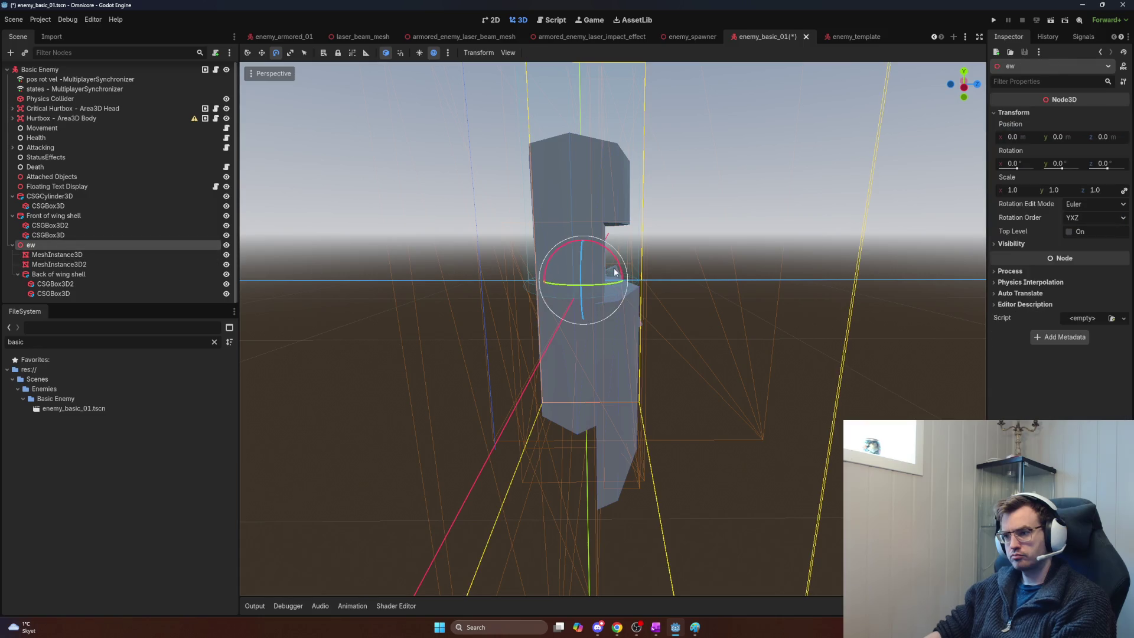
left_click_drag(611, 258, 600, 254)
Step: Slide the Back of wing shell slightly back into the body along Z
left_click(36, 254)
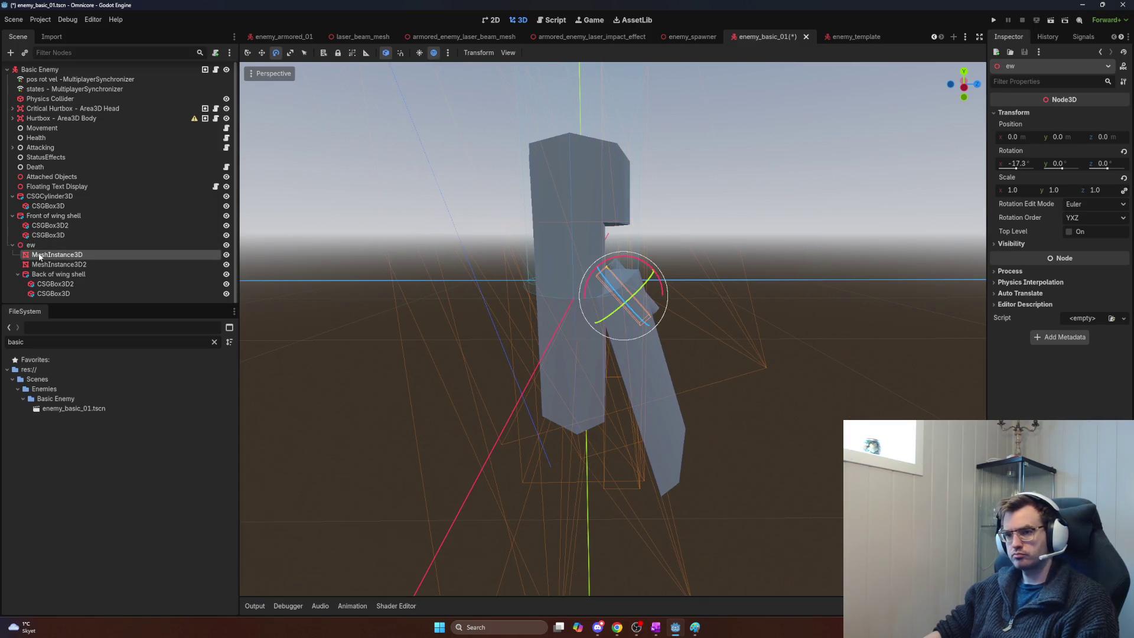
left_click(42, 264)
left_click(50, 275)
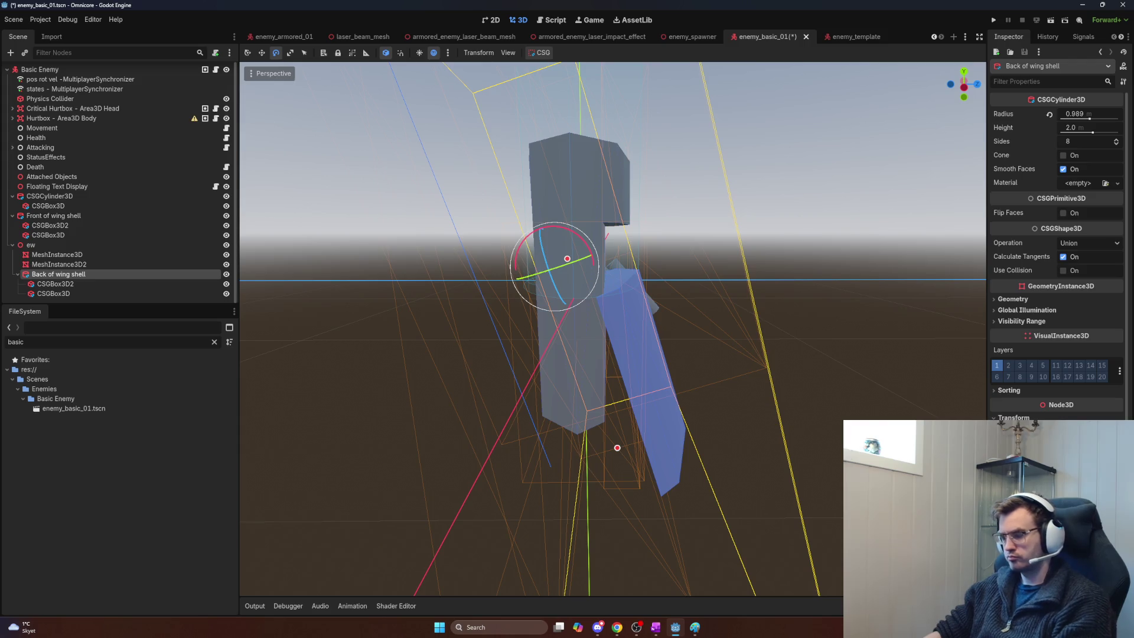
key("ctrl+z")
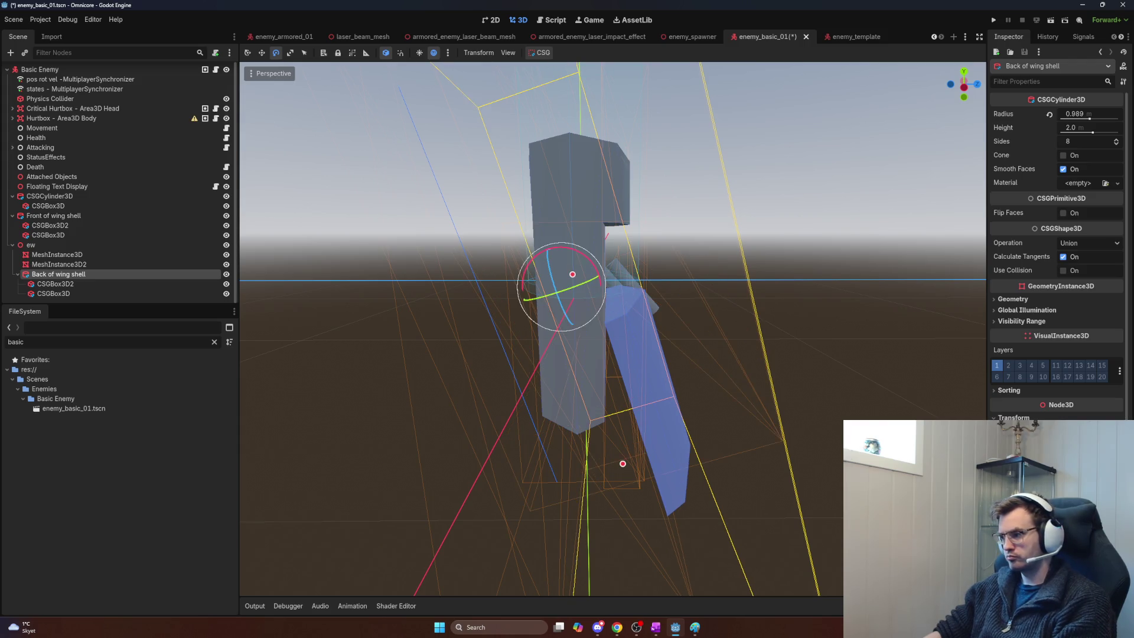
key("ctrl+z")
left_click_drag(800, 351, 673, 336)
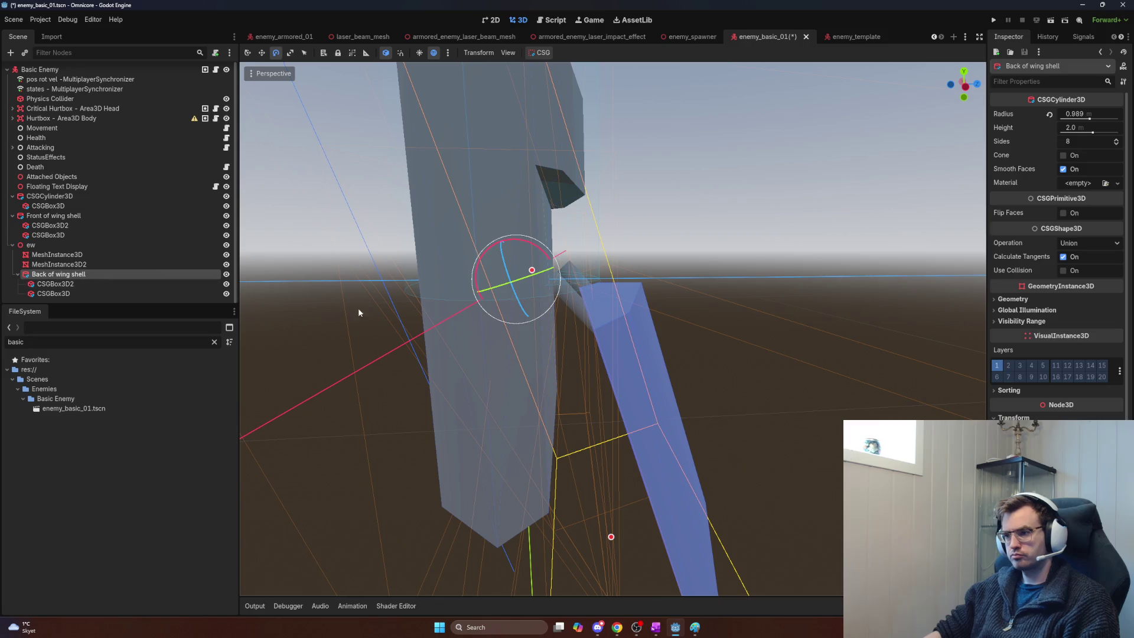
key("w")
left_click_drag(566, 278, 536, 275)
left_click_drag(536, 275, 544, 272)
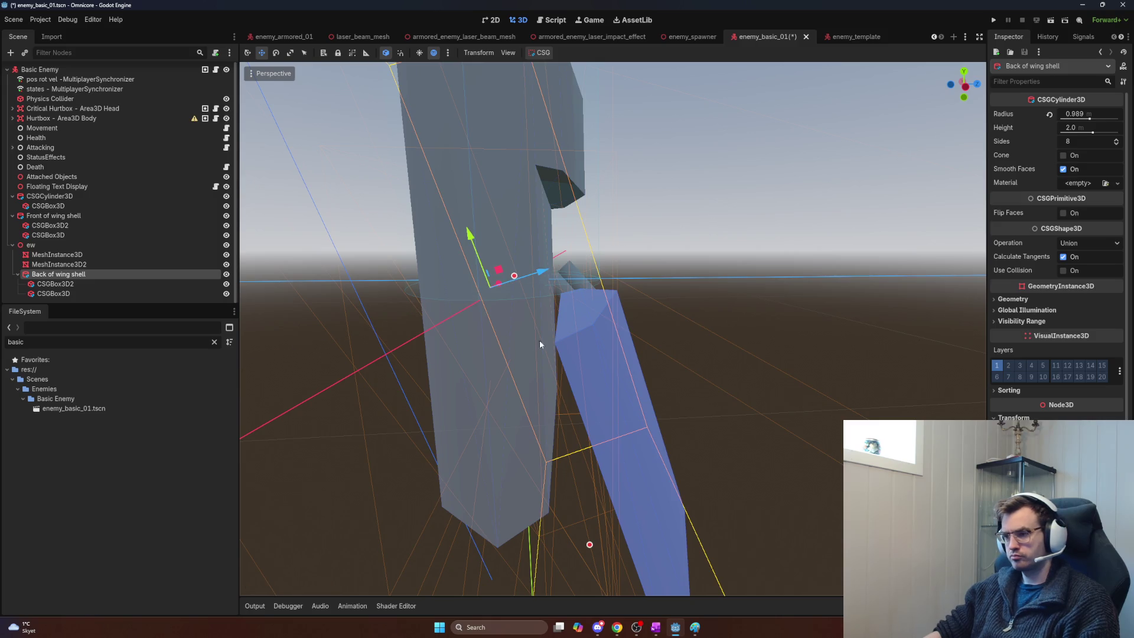
Step: Raise the ew pivot and reset its X rotation from -17.3 to 0
left_click(76, 245)
mouse_move(494, 219)
left_mouse_down()
mouse_move(476, 171)
mouse_move(481, 201)
left_mouse_up()
left_click(65, 276)
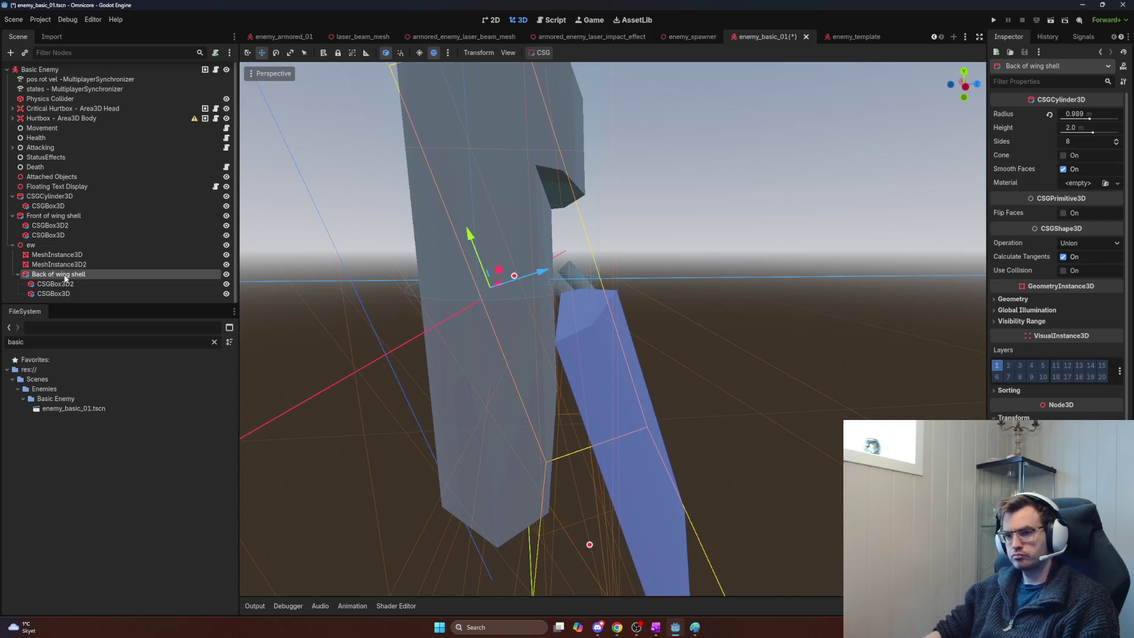
left_click_drag(65, 278, 67, 252)
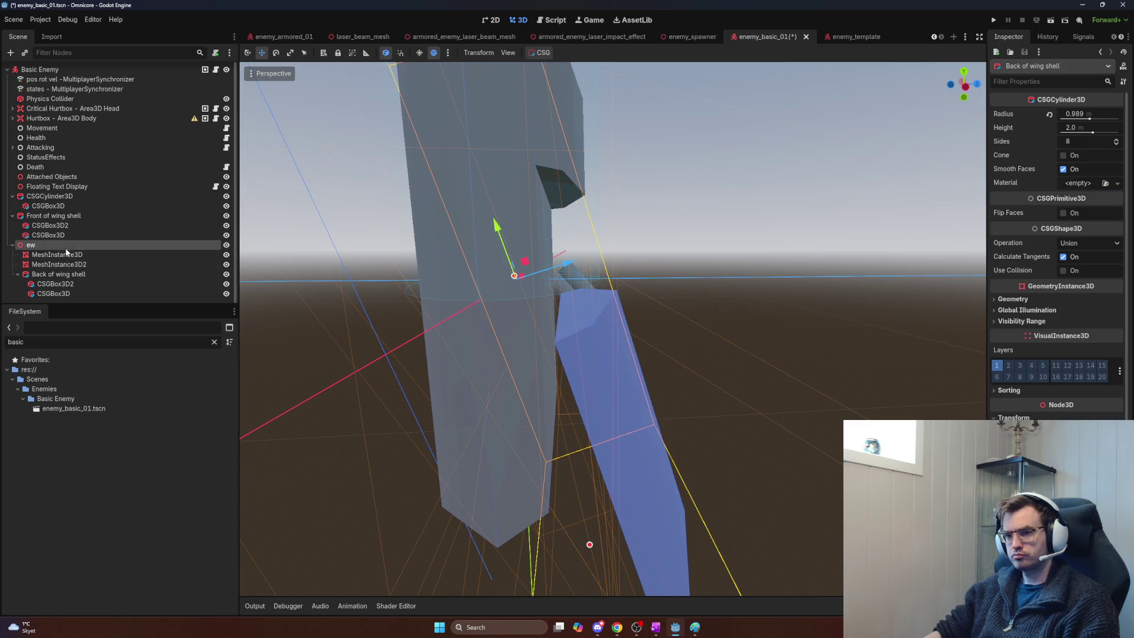
left_click(66, 248)
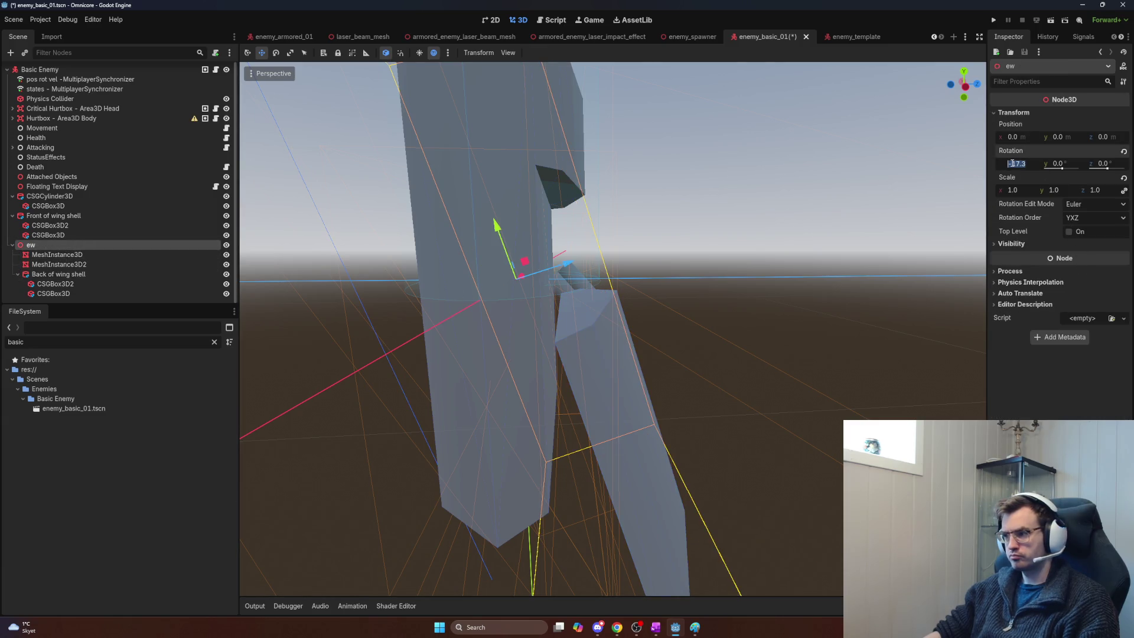
left_click(1123, 151)
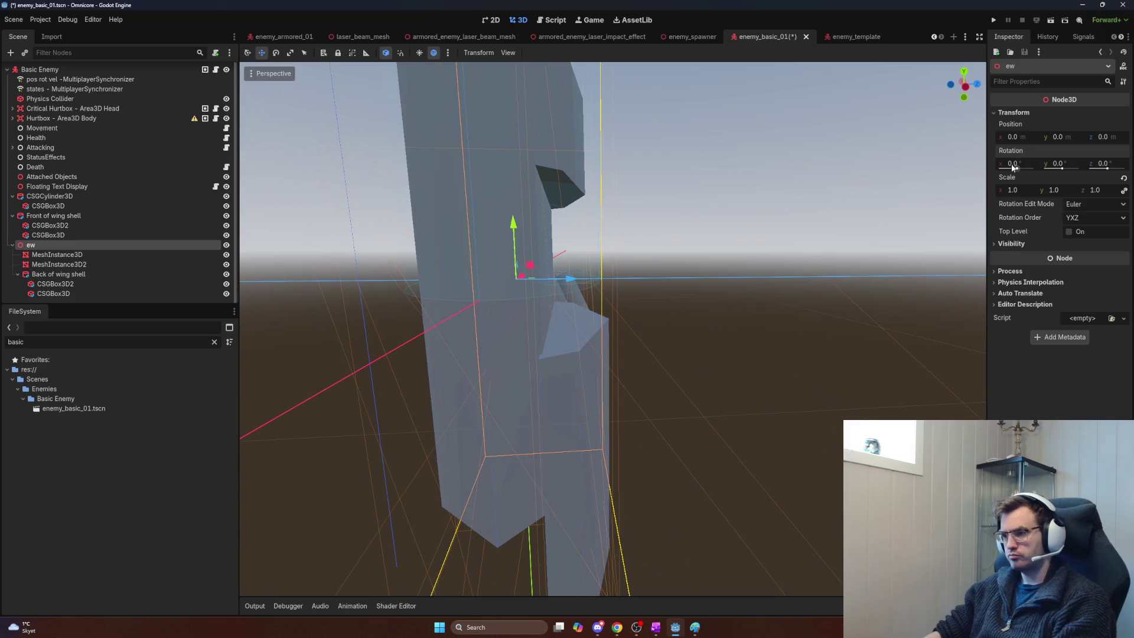
left_click(58, 264)
left_click(58, 274)
mouse_move(501, 246)
left_mouse_down()
mouse_move(486, 216)
mouse_move(492, 97)
left_mouse_up()
scroll(491, 91, "up", 3)
key("w")
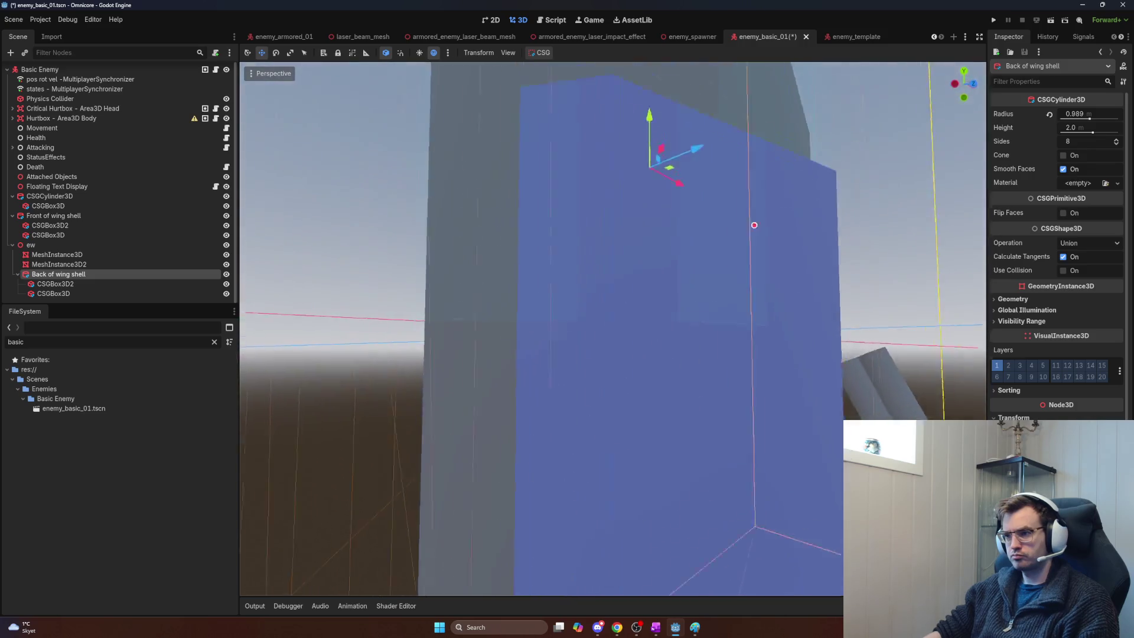
key("s")
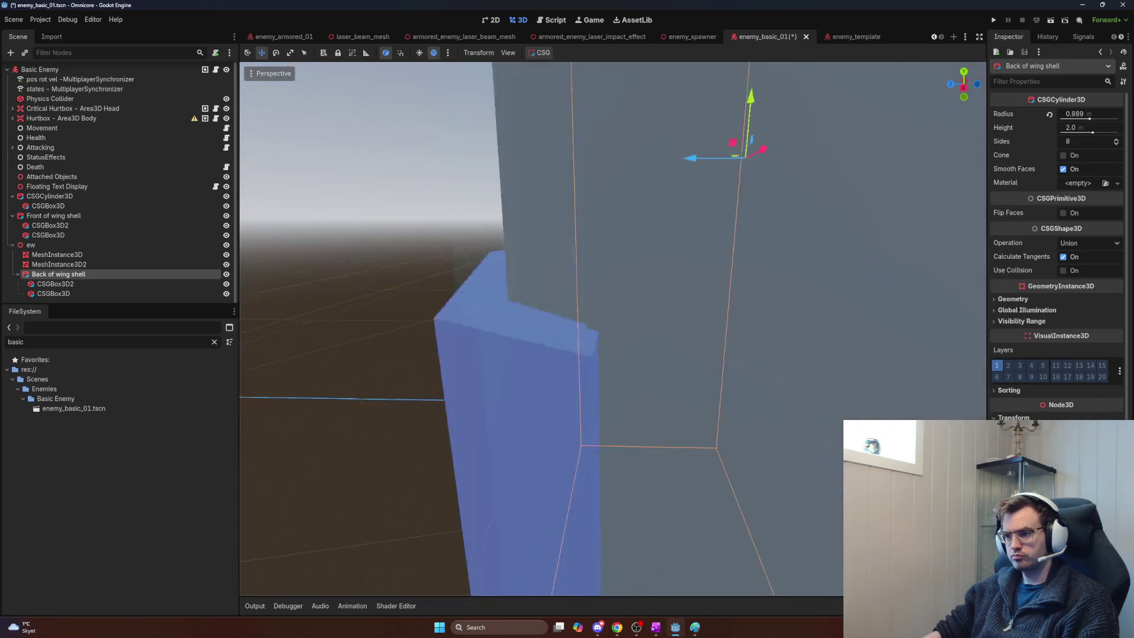
key("w")
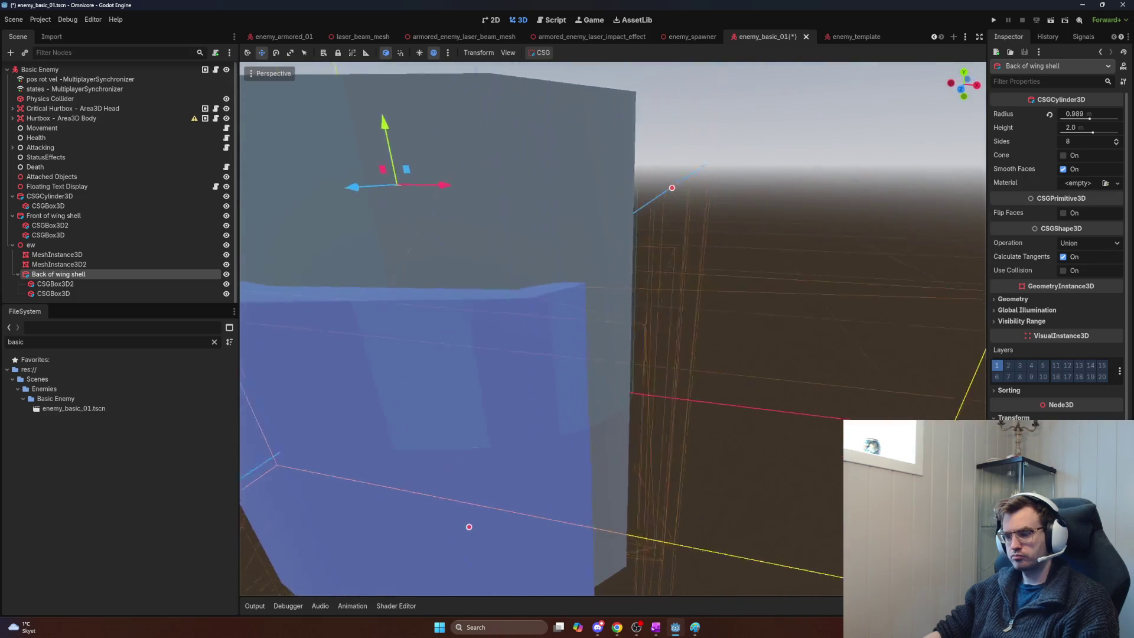
key("s")
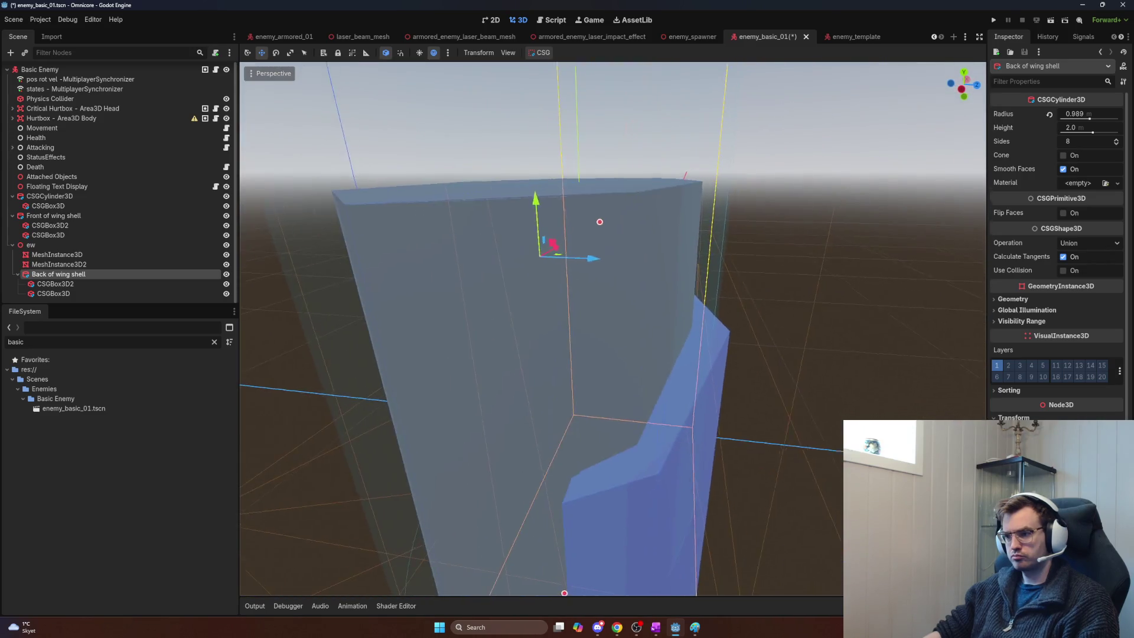
key("w")
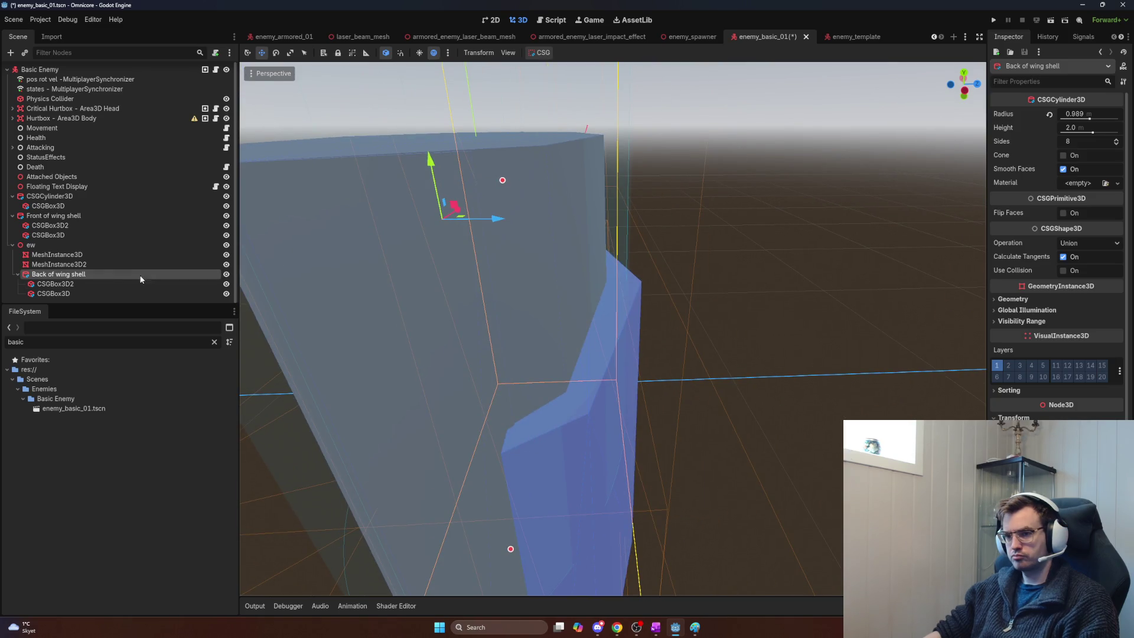
left_click(141, 245)
key("e")
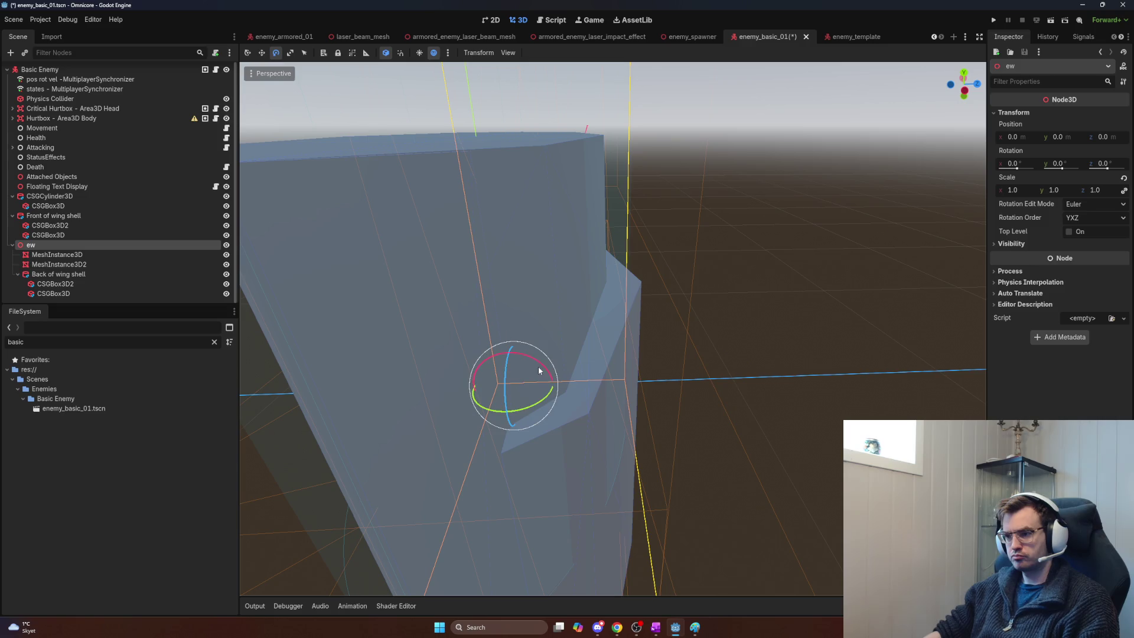
mouse_move(542, 366)
left_mouse_down()
mouse_move(522, 361)
mouse_move(496, 400)
left_mouse_up()
scroll(613, 330, "up", 5)
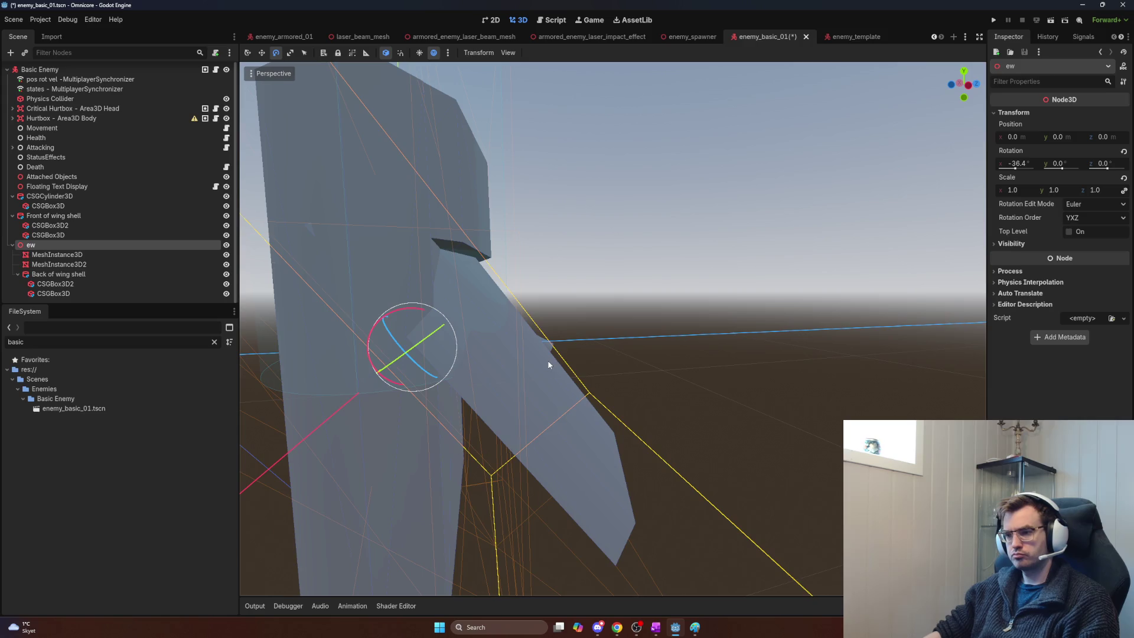
key("ctrl+z")
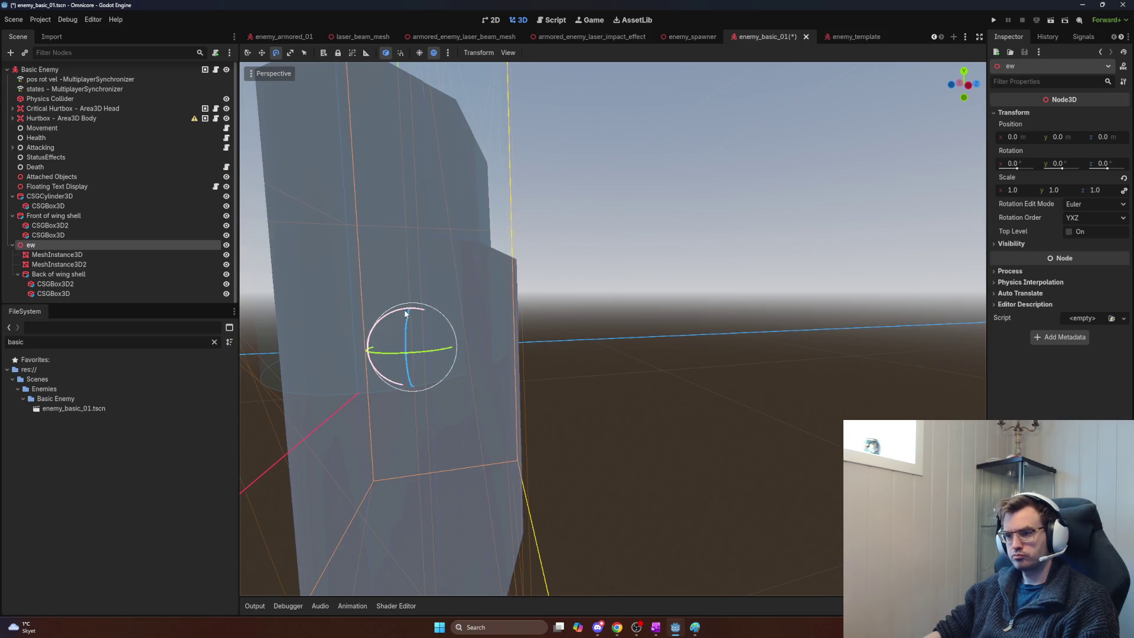
mouse_move(406, 313)
left_mouse_down()
mouse_move(437, 331)
mouse_move(463, 319)
left_mouse_up()
key("ctrl+z")
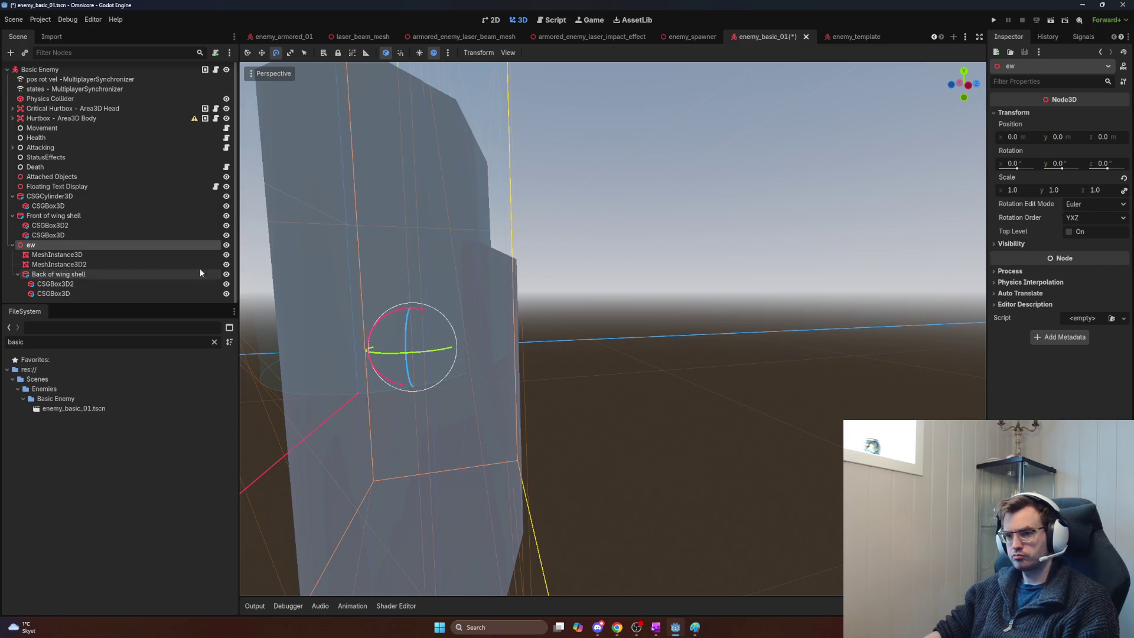
left_click(76, 273)
key("w")
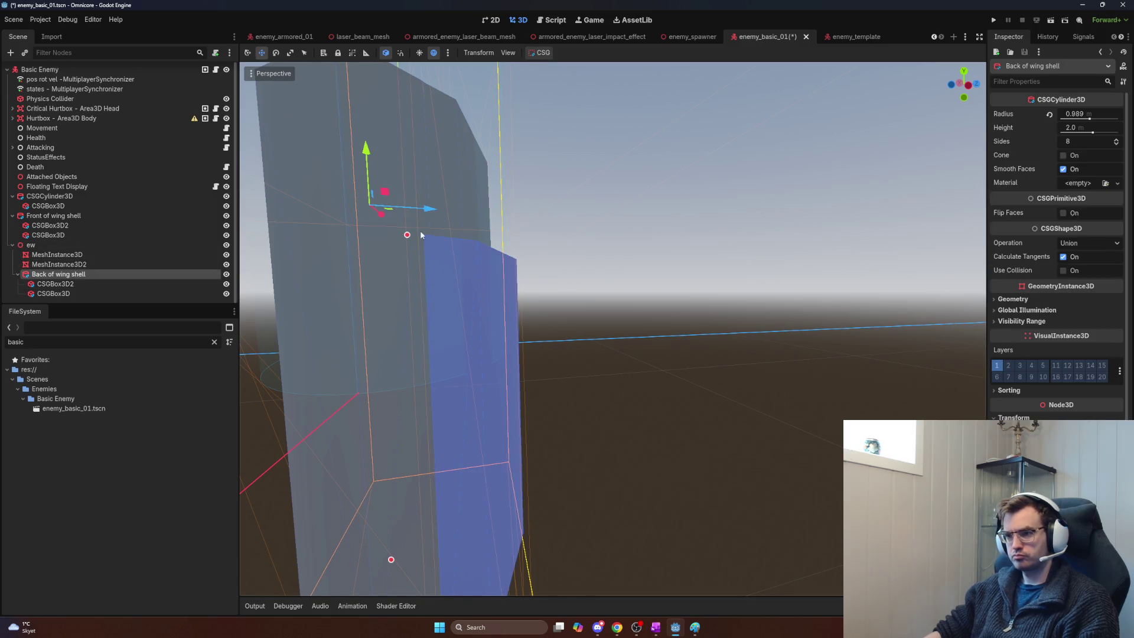
left_click_drag(374, 166, 359, 258)
left_click(104, 245)
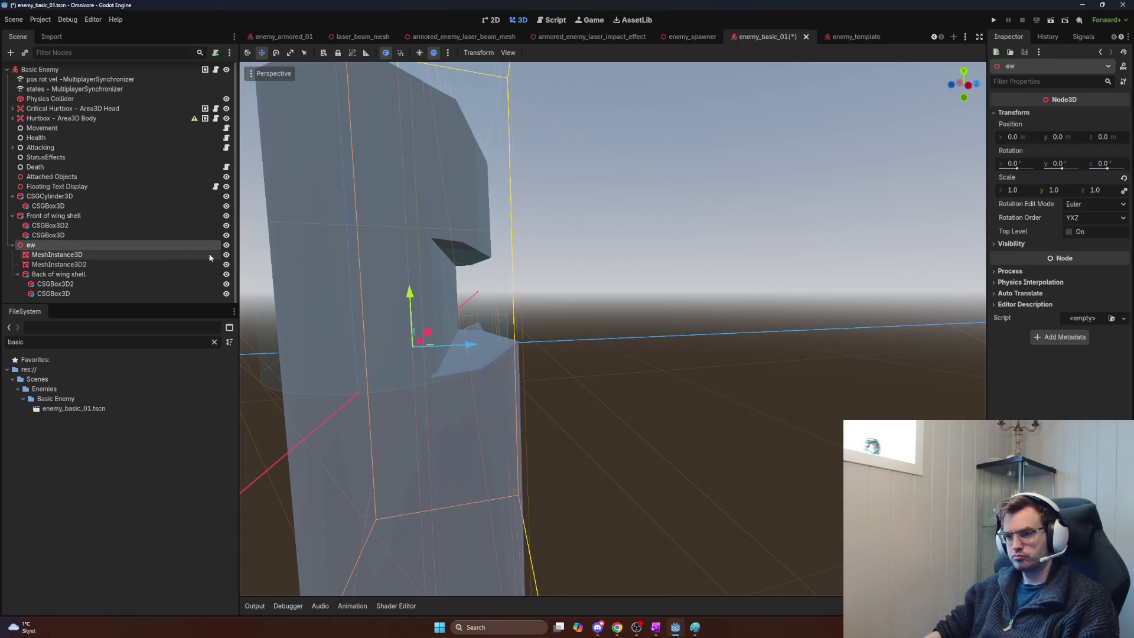
key("e")
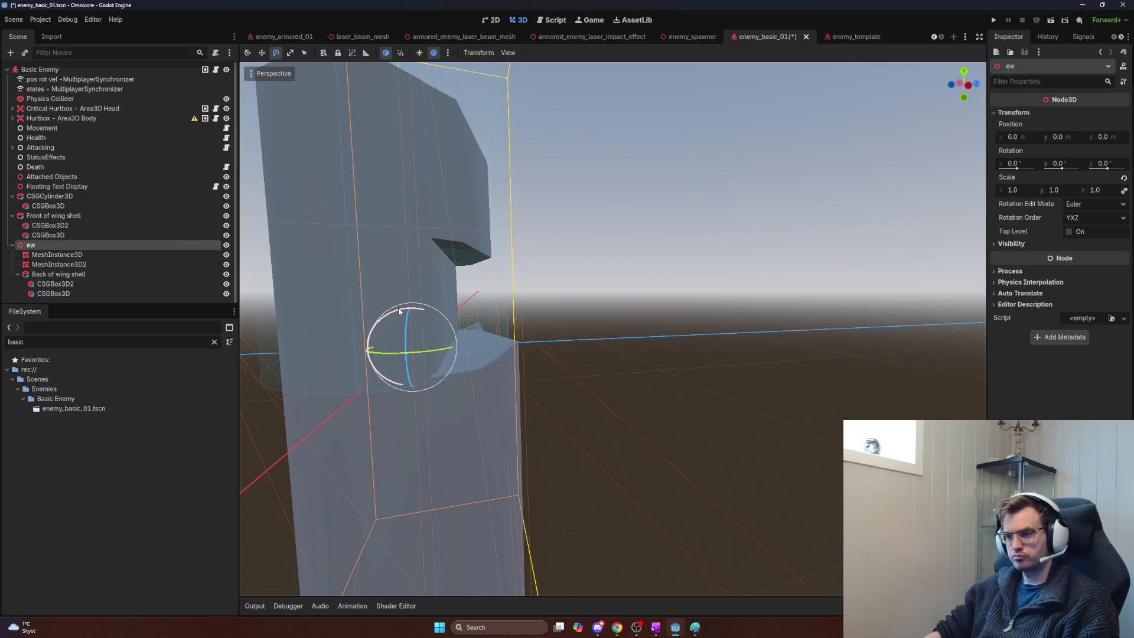
mouse_move(399, 311)
left_mouse_down()
mouse_move(356, 303)
mouse_move(410, 292)
mouse_move(416, 196)
mouse_move(512, 248)
left_mouse_up()
key("ctrl+z")
key("w")
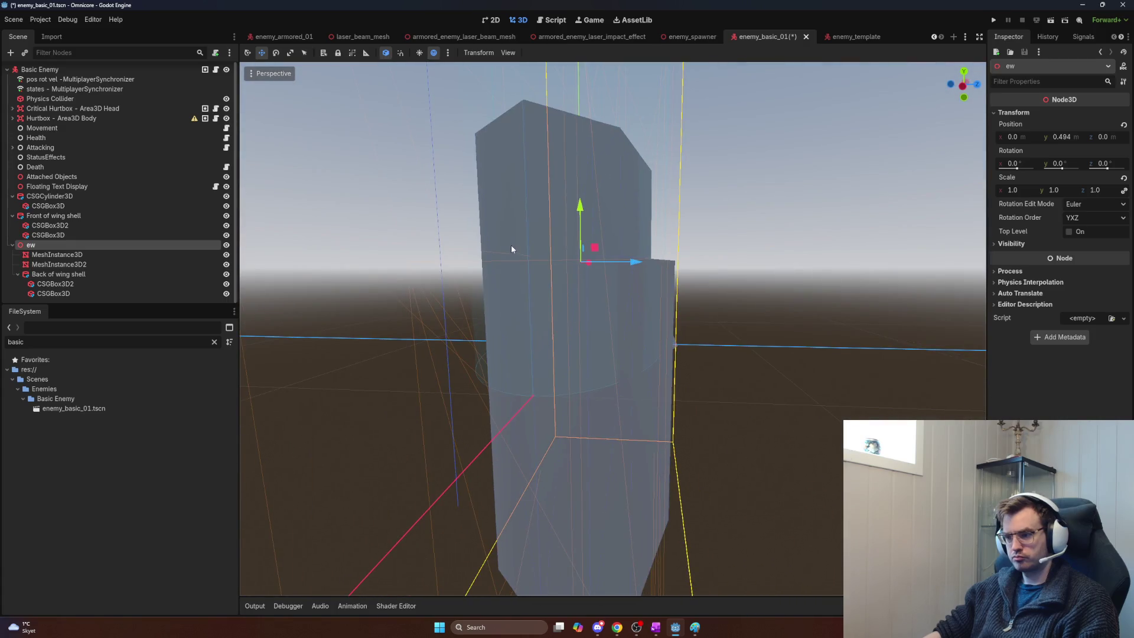
key("w")
key("e")
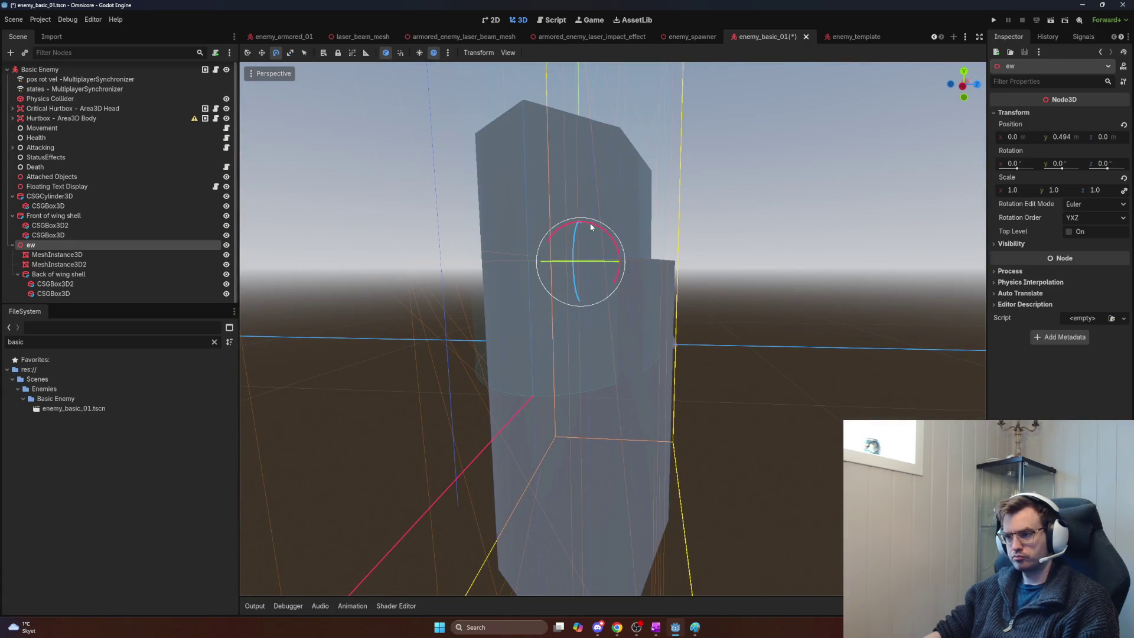
left_click_drag(585, 234, 578, 227)
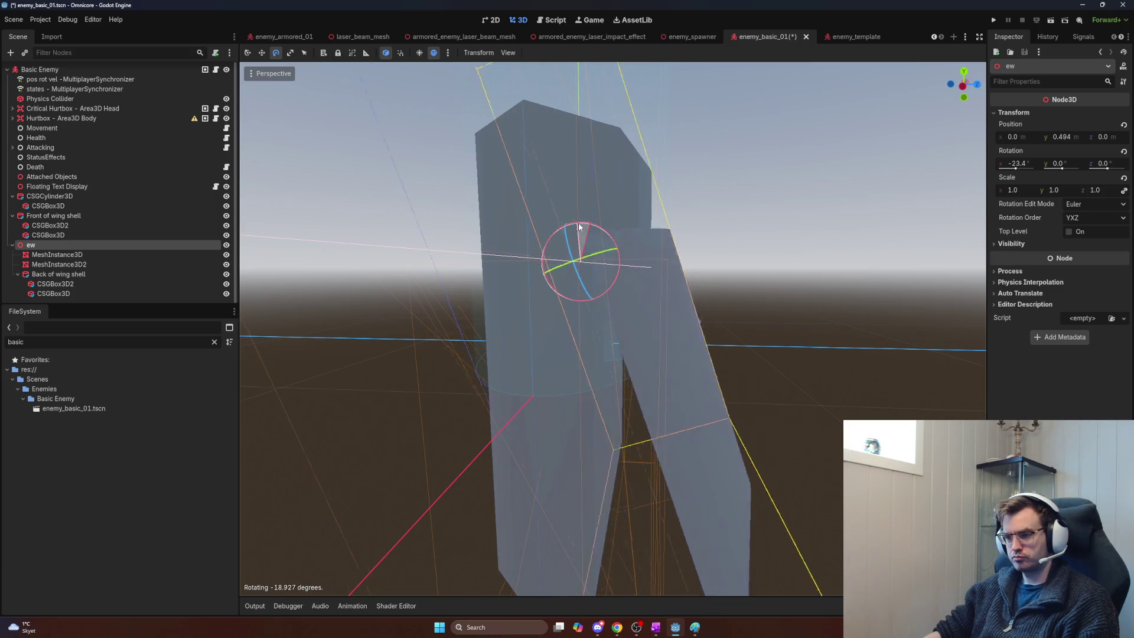
key("Escape")
left_click(55, 275)
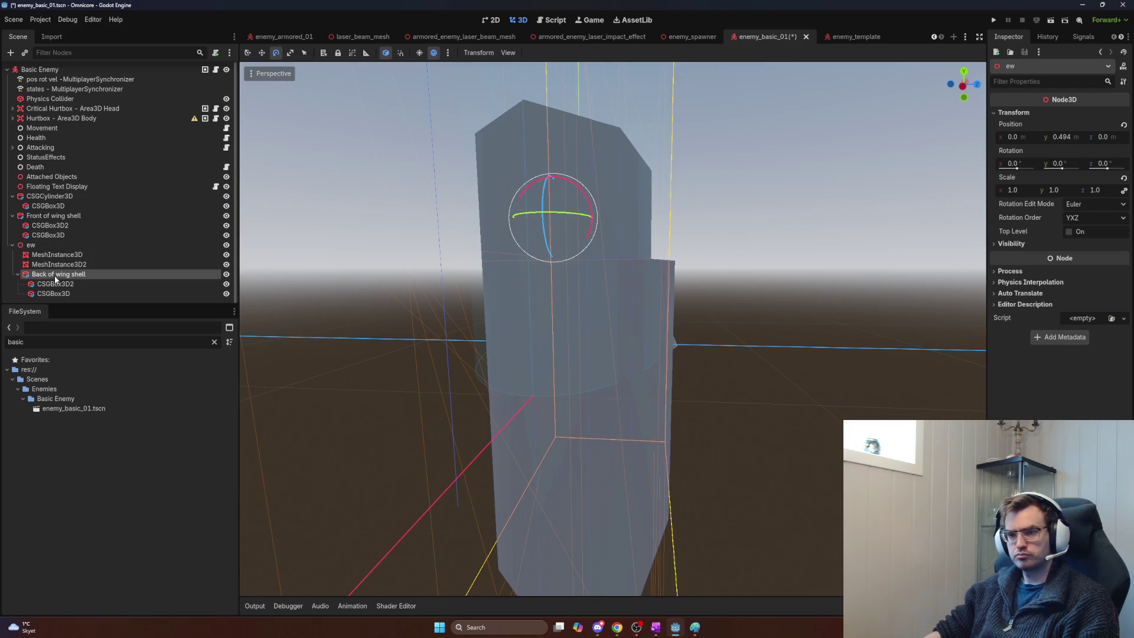
Step: Select both exhaust meshes and pull them toward the front of the wing
left_click(57, 255)
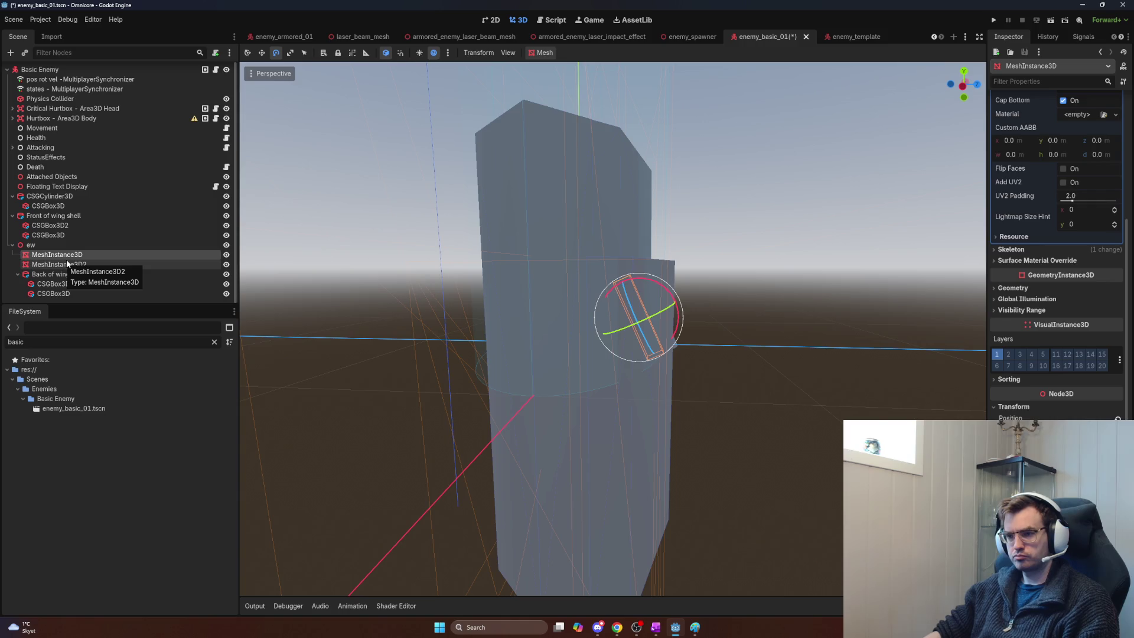
key("w")
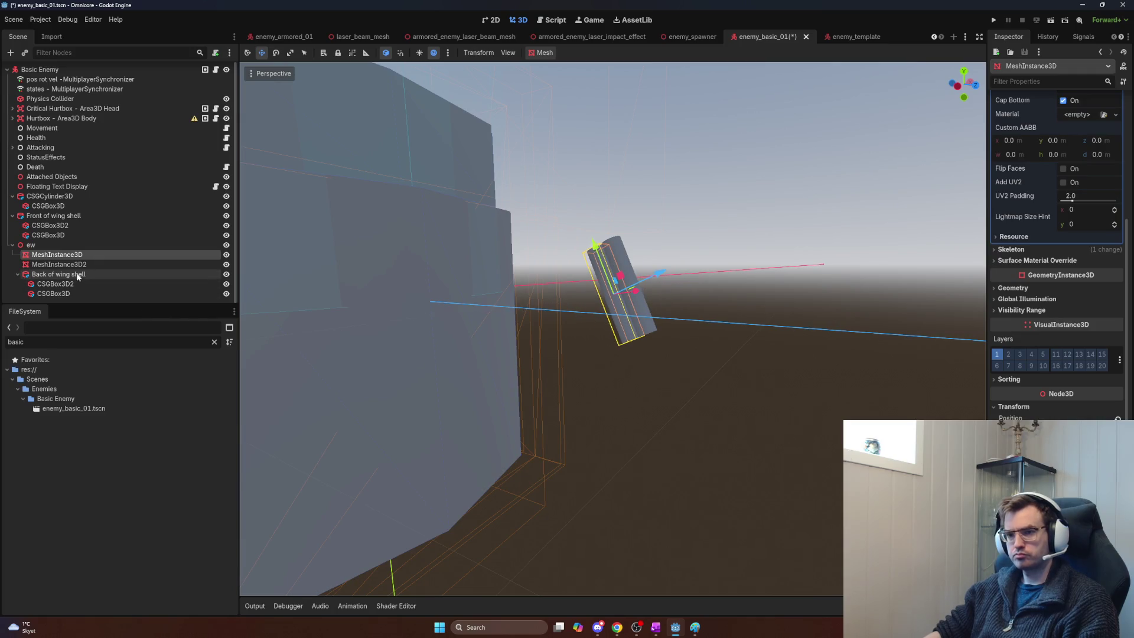
left_click(104, 264, "ctrl")
left_click_drag(654, 289, 451, 323)
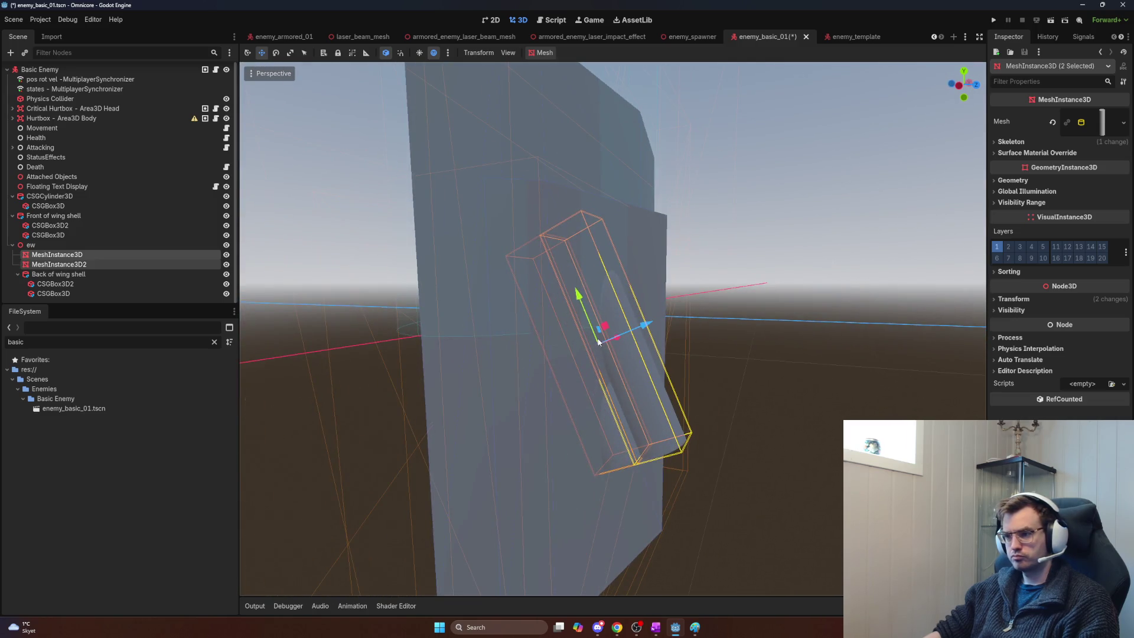
mouse_move(619, 342)
left_mouse_down()
mouse_move(584, 347)
mouse_move(644, 399)
mouse_move(558, 303)
left_mouse_up()
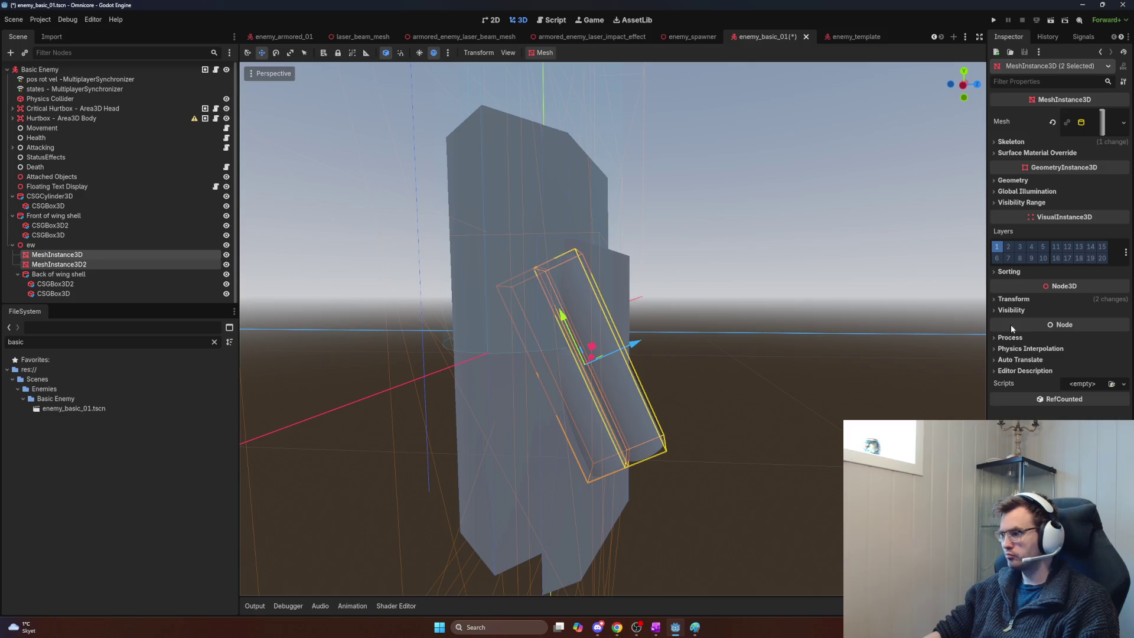
Step: Set both exhaust meshes' Rotation X to 0 in the Inspector Transform
left_click(1013, 301)
left_click(1063, 324)
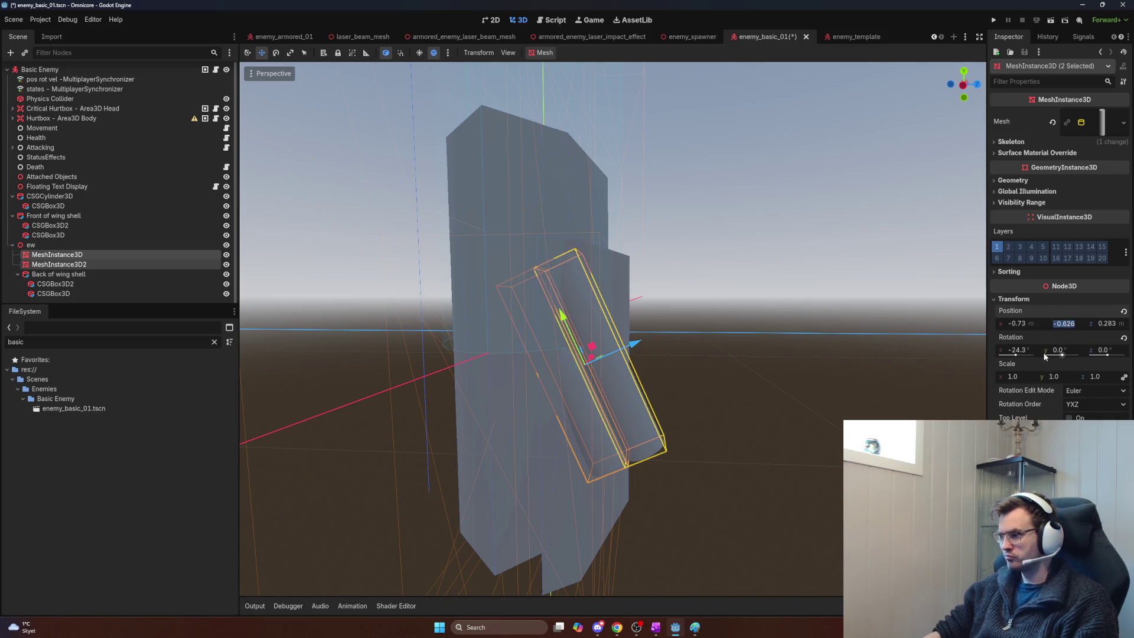
left_click(1123, 337)
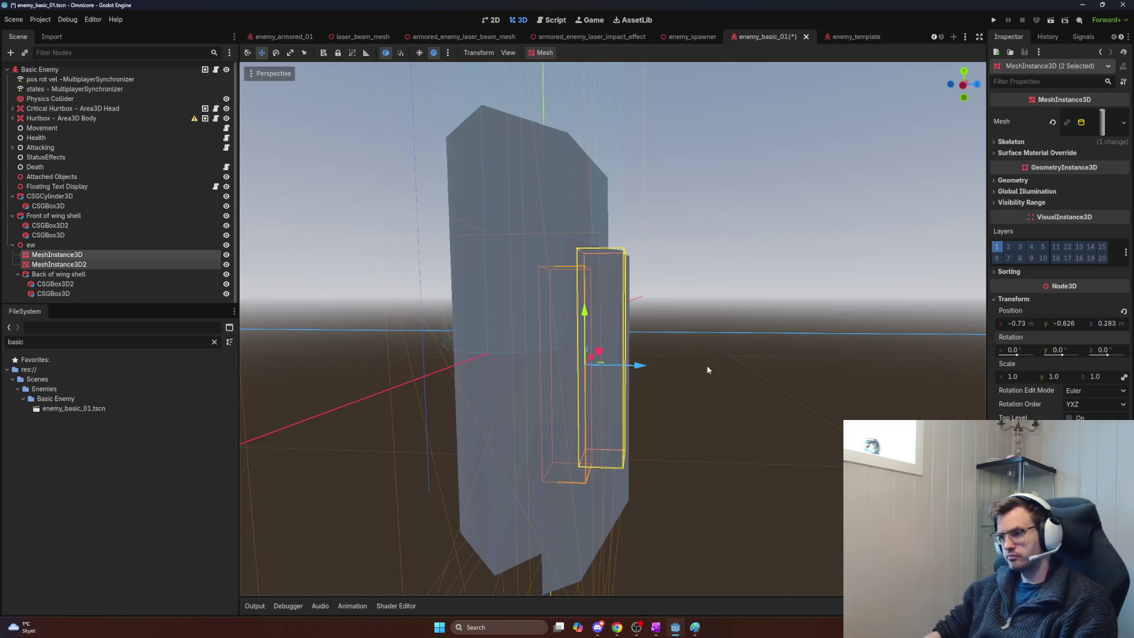
mouse_move(635, 366)
left_mouse_down()
mouse_move(588, 365)
mouse_move(607, 364)
mouse_move(589, 364)
mouse_move(553, 336)
mouse_move(588, 349)
mouse_move(557, 332)
left_mouse_up()
key("e")
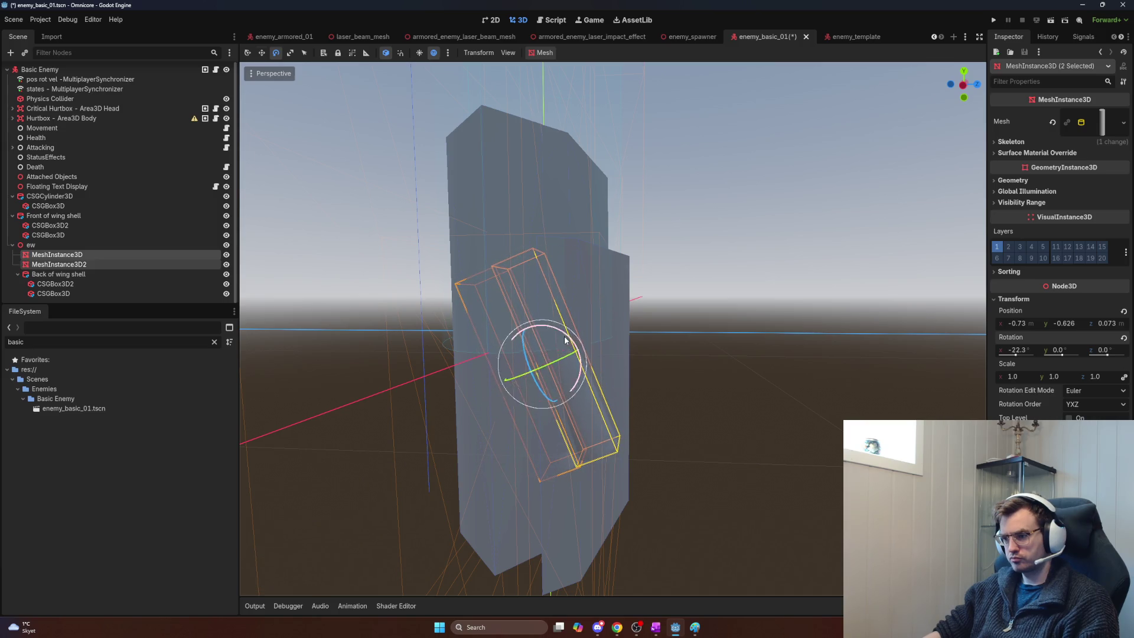
key("w")
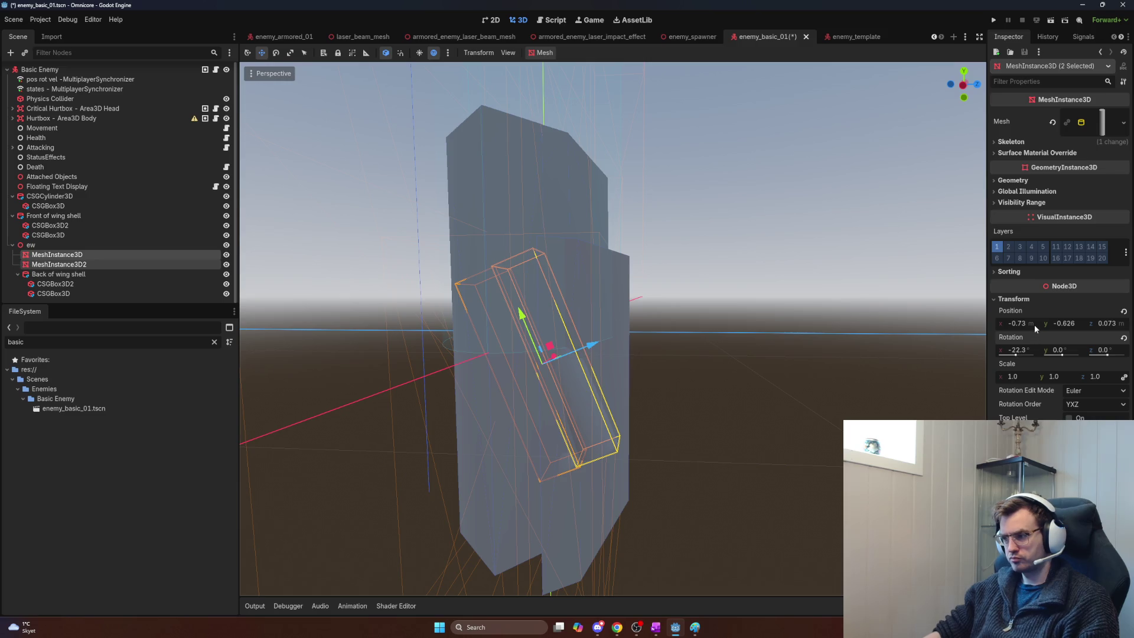
left_click(1016, 350)
type("0")
key("Return")
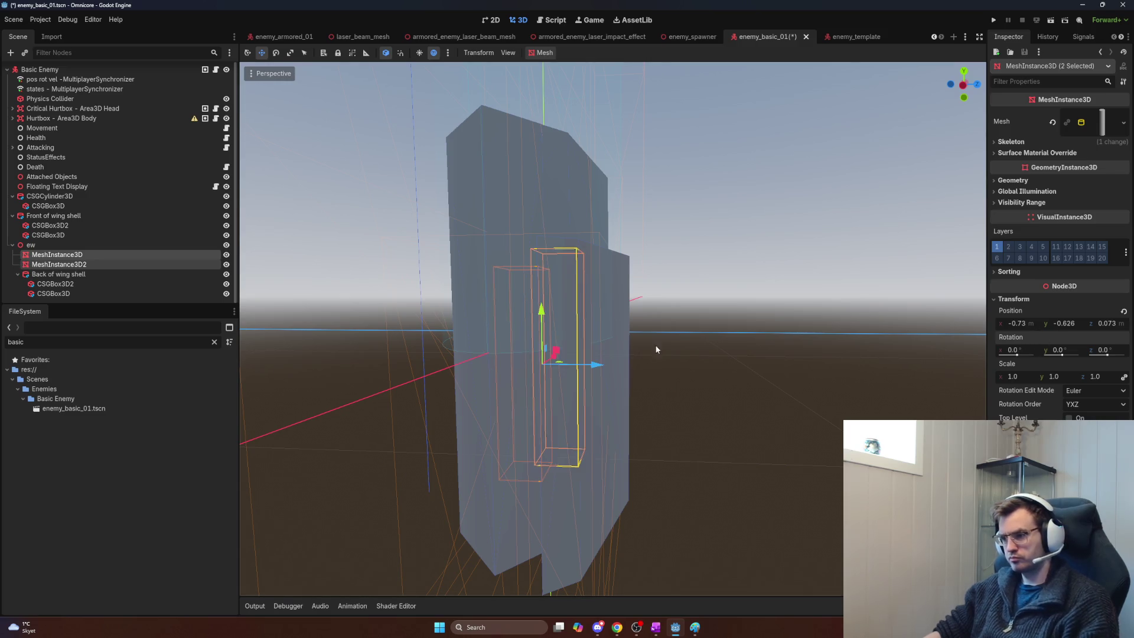
Step: Move both exhaust meshes to Y -0.892 and Z about -0.03
left_click_drag(541, 327, 536, 380)
scroll(536, 380, "up", 5)
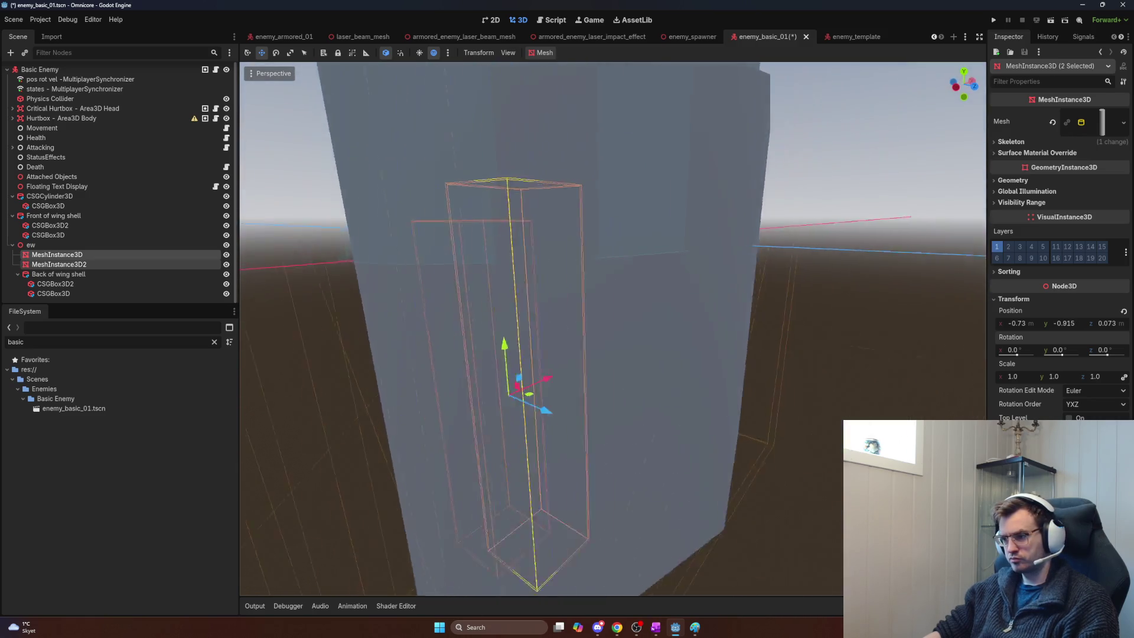
scroll(655, 425, "down", 5)
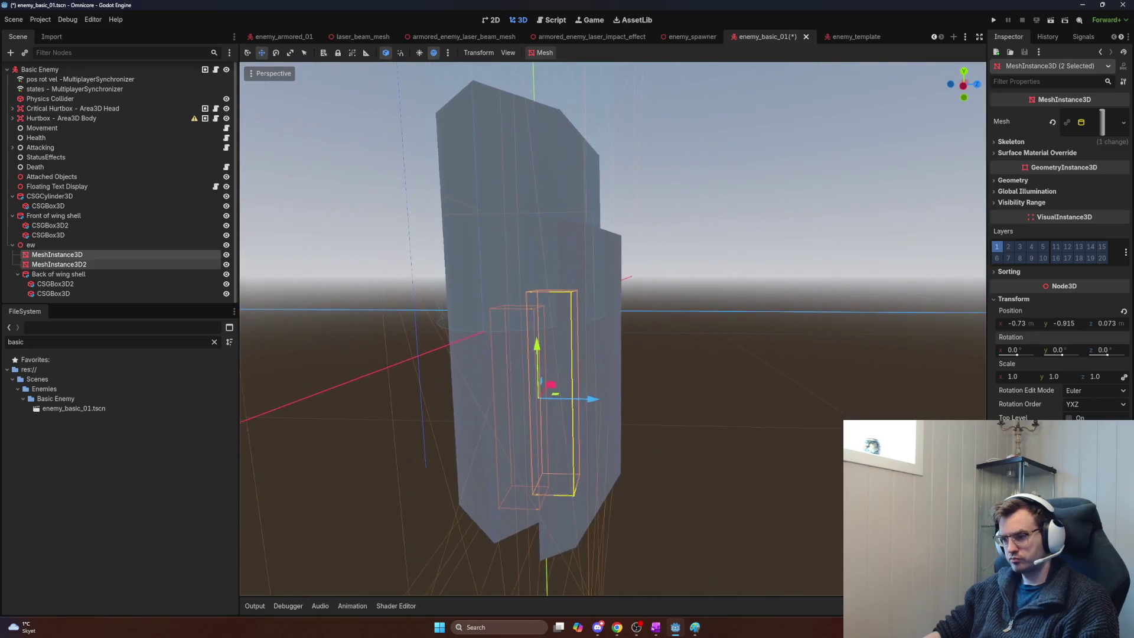
left_click_drag(636, 393, 617, 395)
scroll(617, 395, "up", 3)
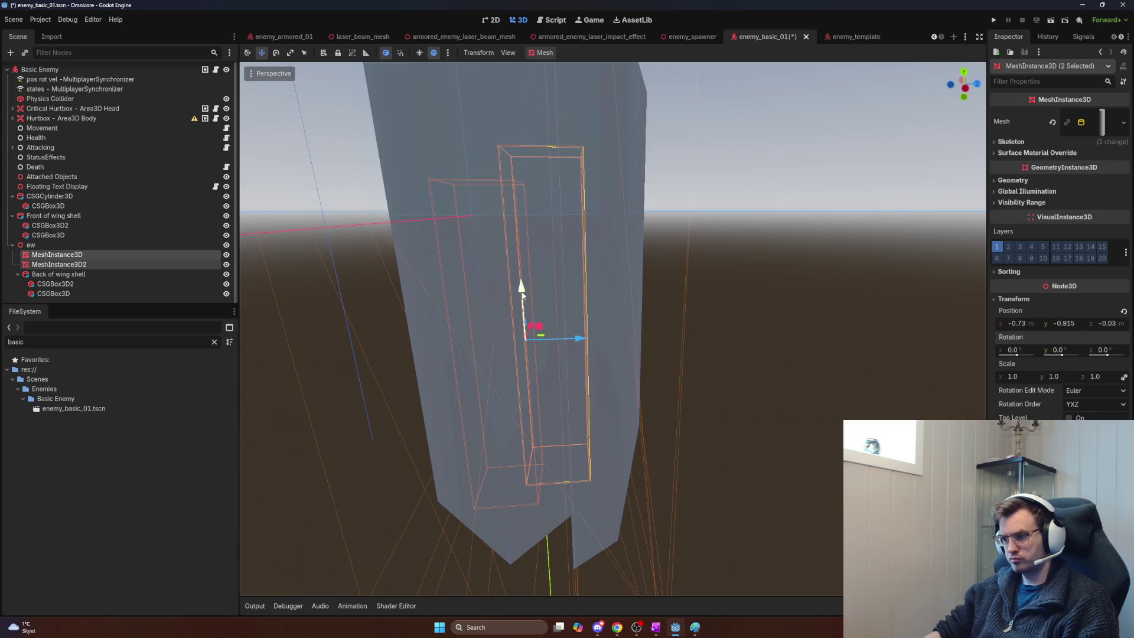
left_click_drag(522, 296, 526, 322)
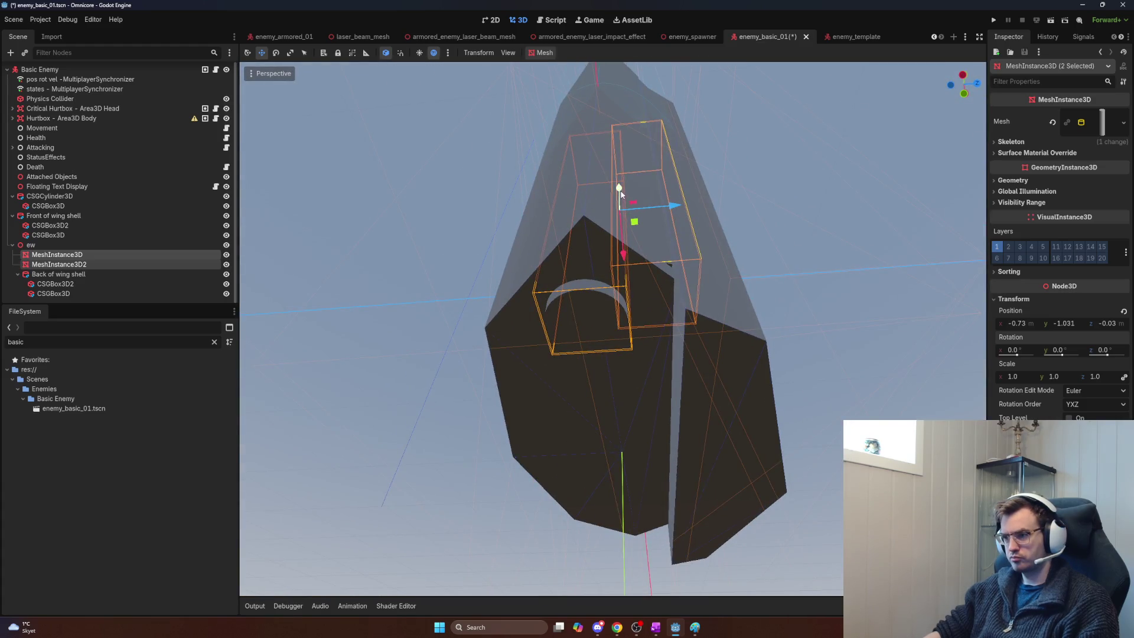
left_click_drag(620, 193, 622, 175)
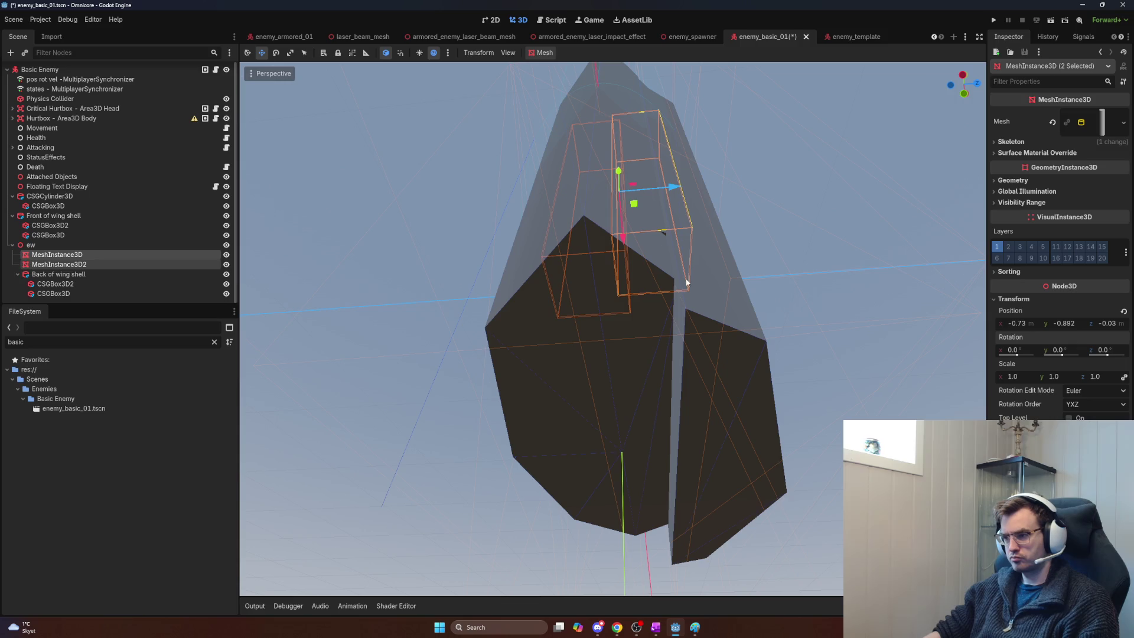
left_click(118, 274)
Step: Tilt the ew pivot to -20.2° around X
left_click(121, 255)
left_click(124, 246)
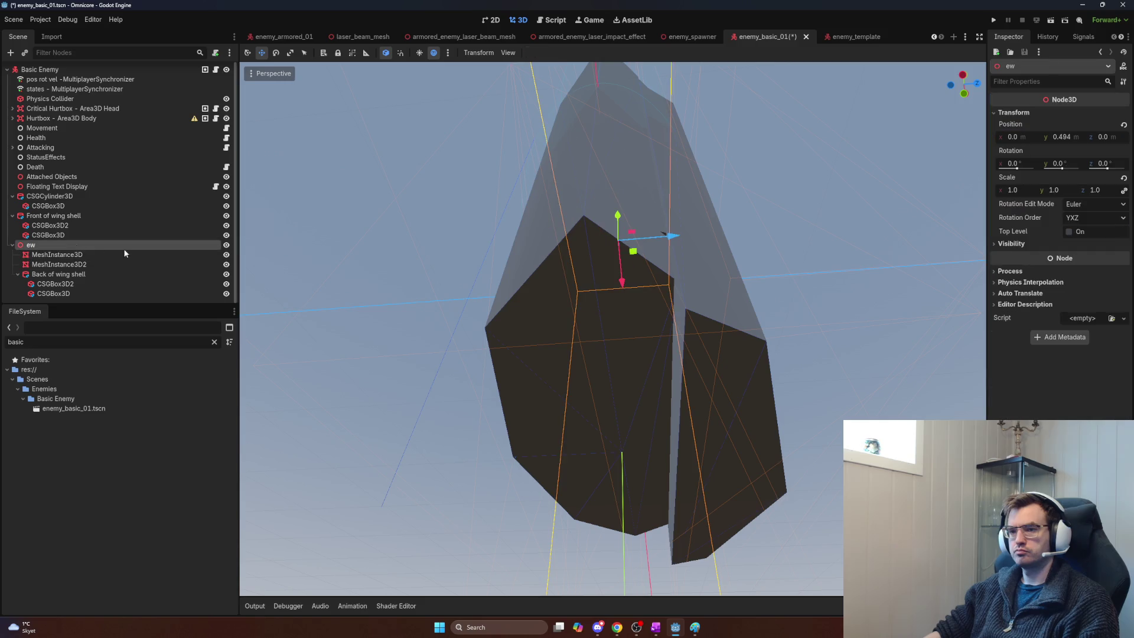
key("e")
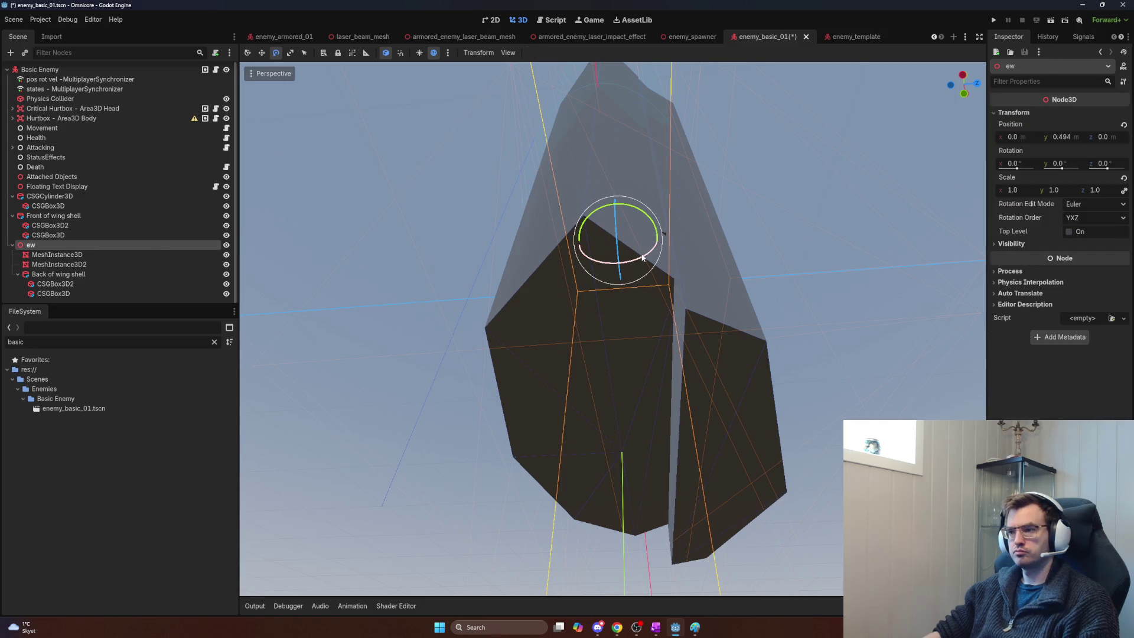
mouse_move(643, 258)
left_mouse_down()
mouse_move(677, 255)
mouse_move(549, 155)
left_mouse_up()
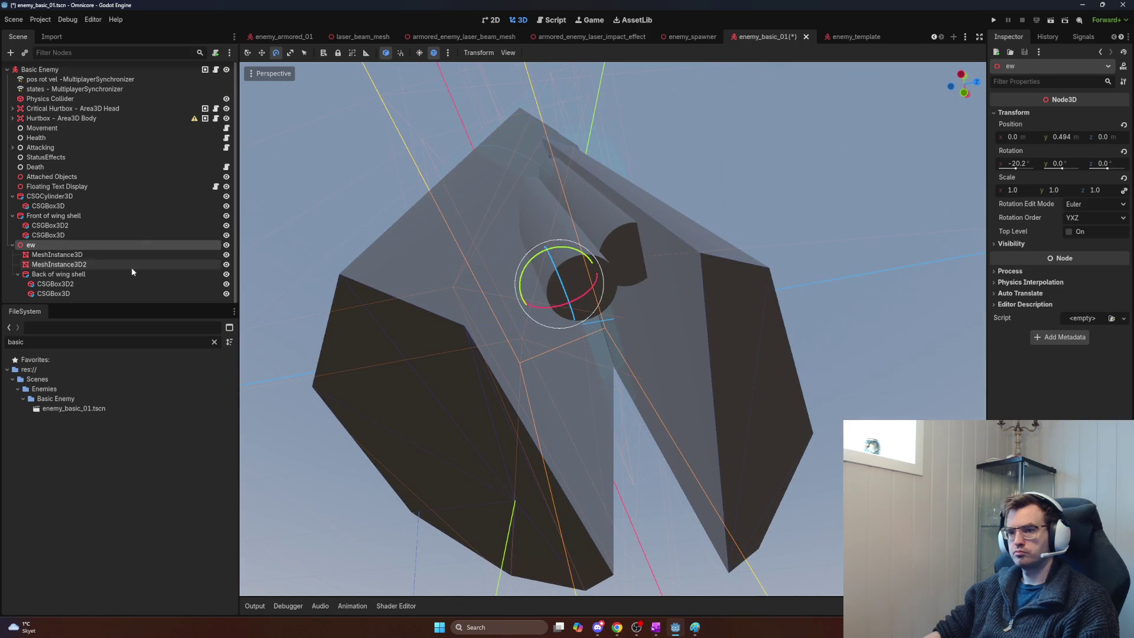
Step: Select both MeshInstance3D exhaust meshes and shift them down-left into the wing shell
left_click(98, 275)
left_click(94, 284)
key("w")
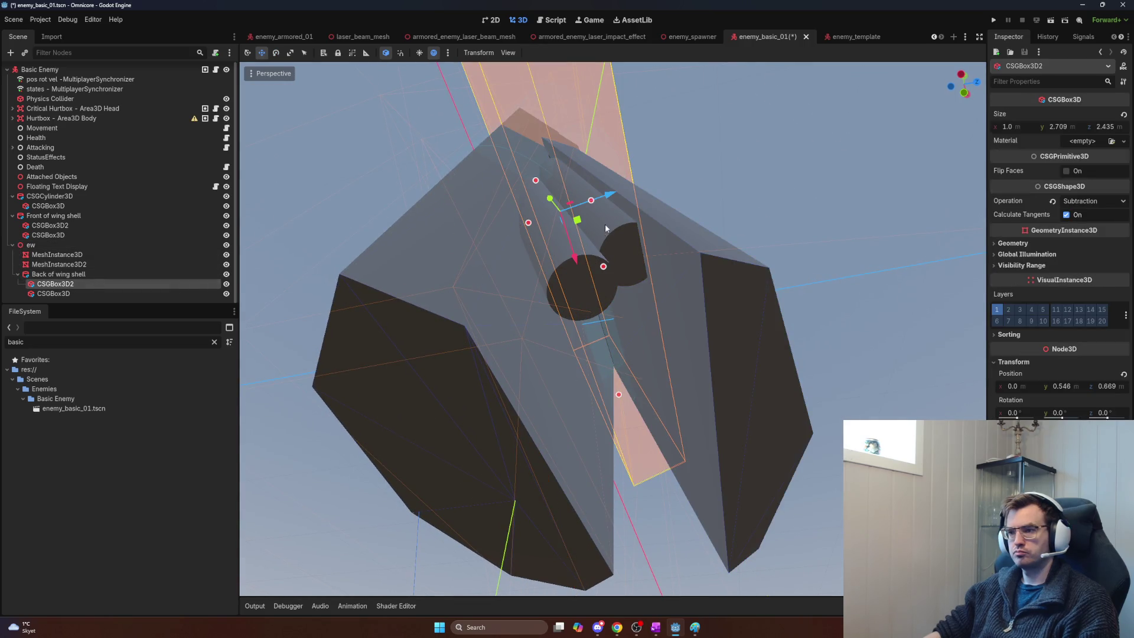
left_click(87, 293, "shift")
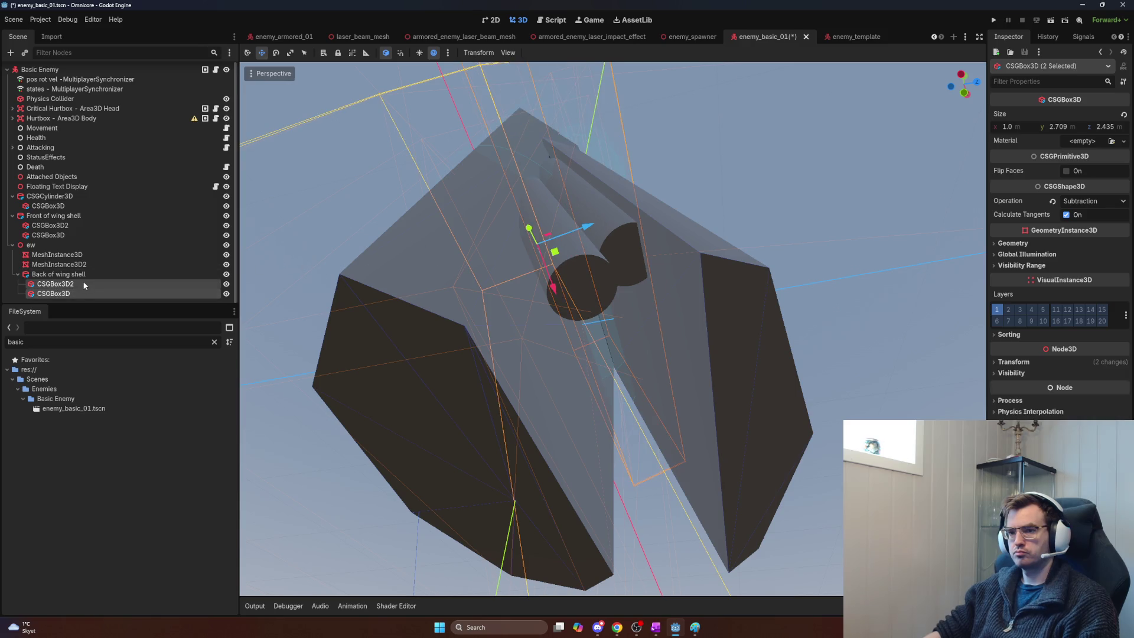
left_click(70, 264)
left_click(65, 256, "shift")
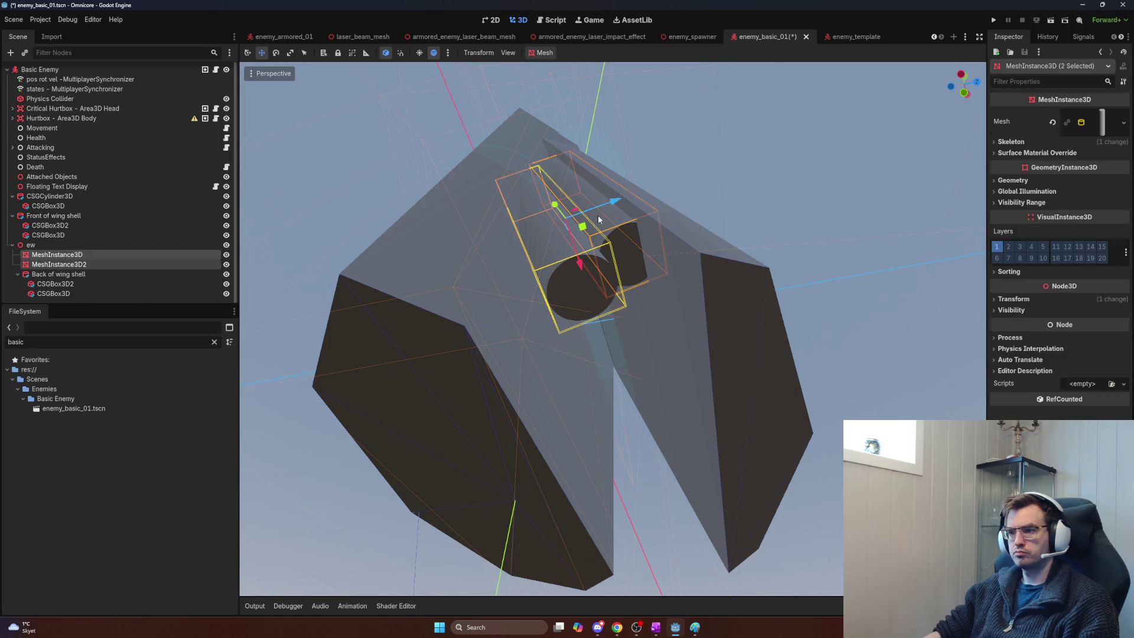
left_click_drag(615, 203, 597, 204)
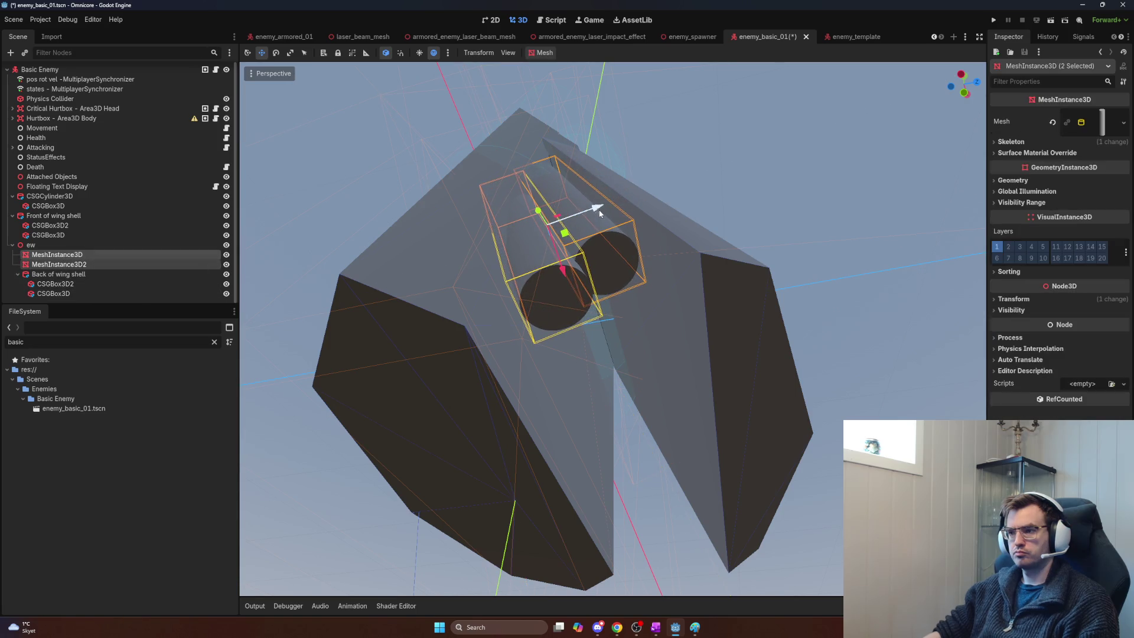
Step: Inspect the exhausts up close and check their position: X -0.73, Y -0.813, Z 0.069
key("w")
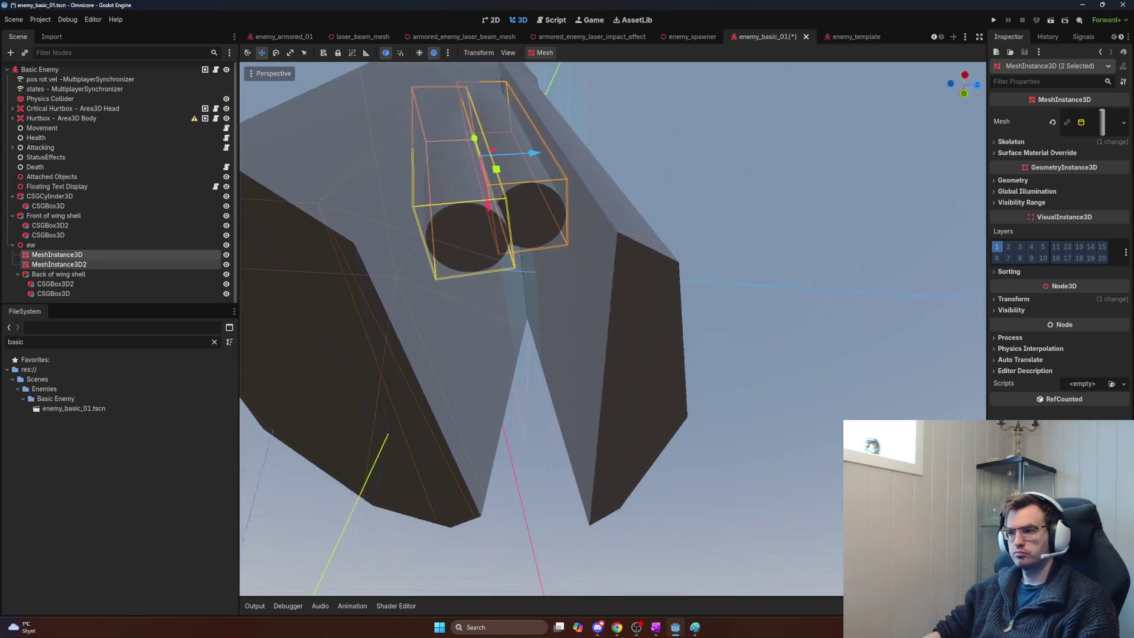
key("w")
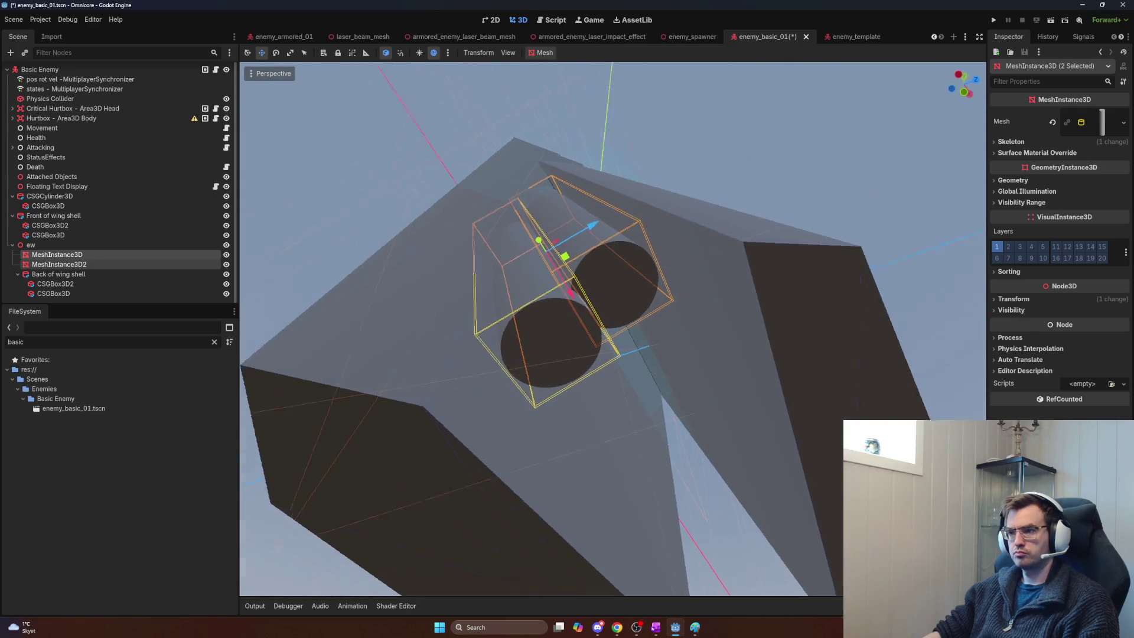
key("w")
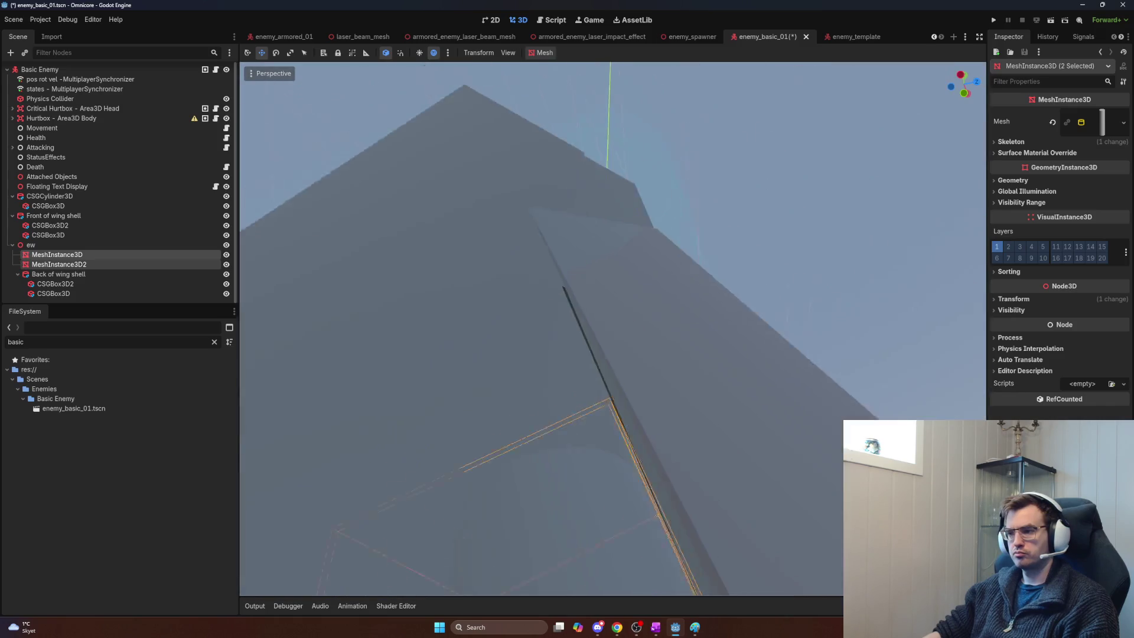
key("s")
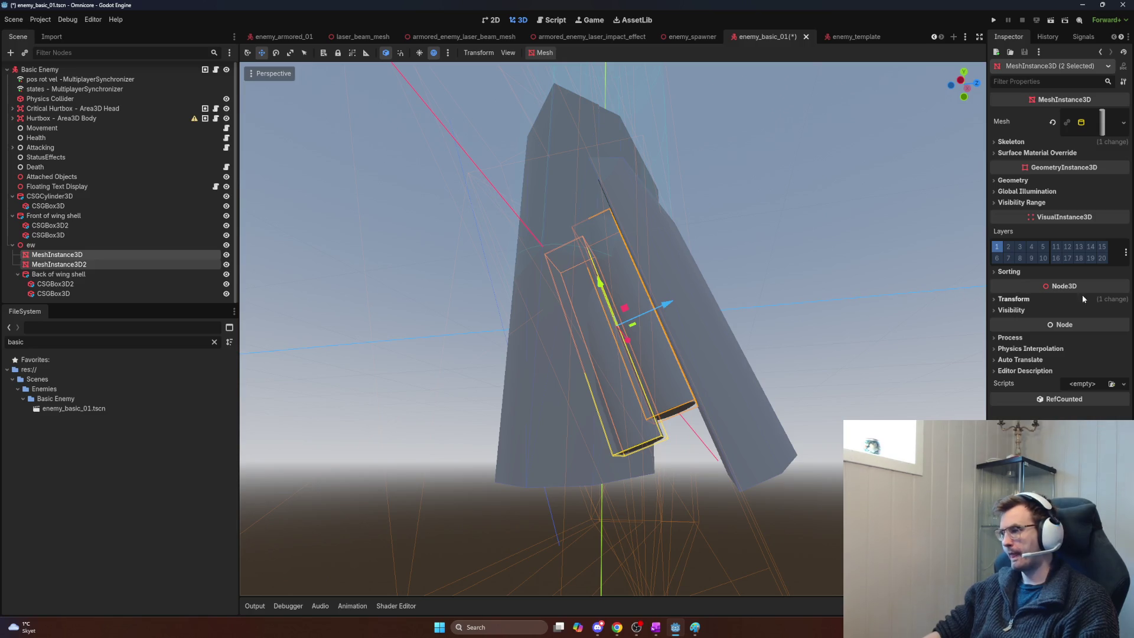
left_click(1023, 300)
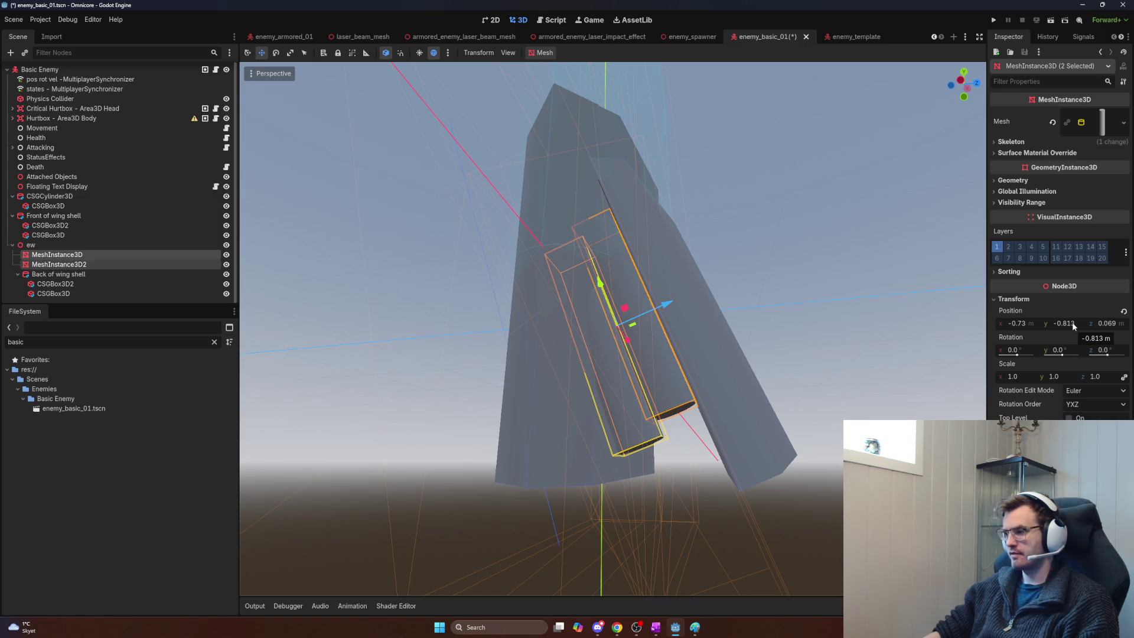
Step: Set the selected meshes' Y position to -1 in the Inspector
left_click(1072, 321)
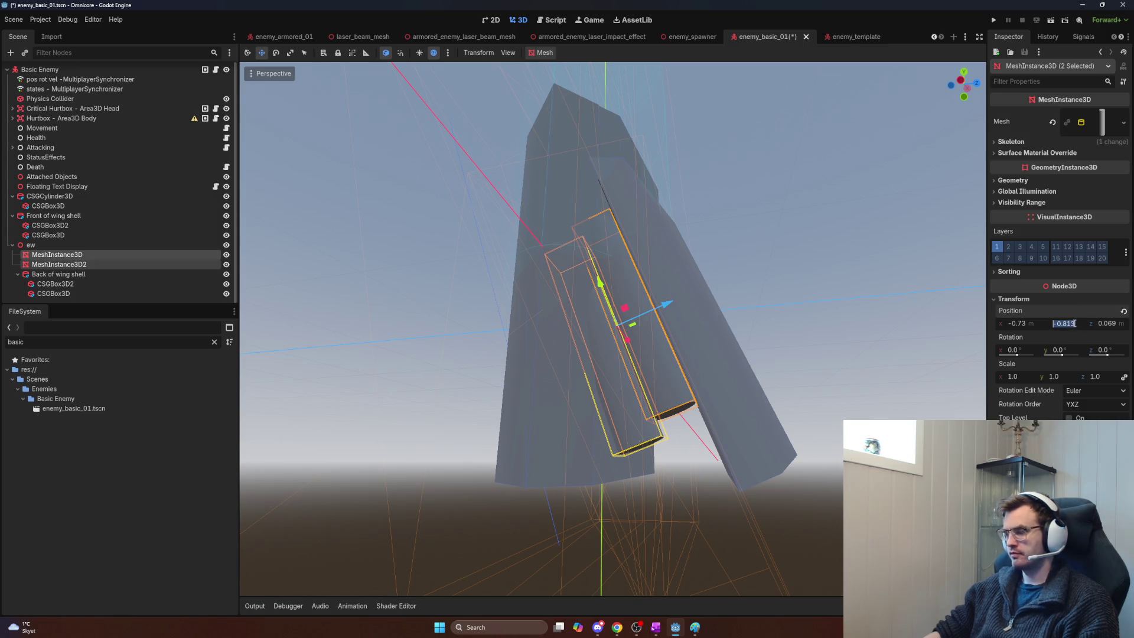
type("-1")
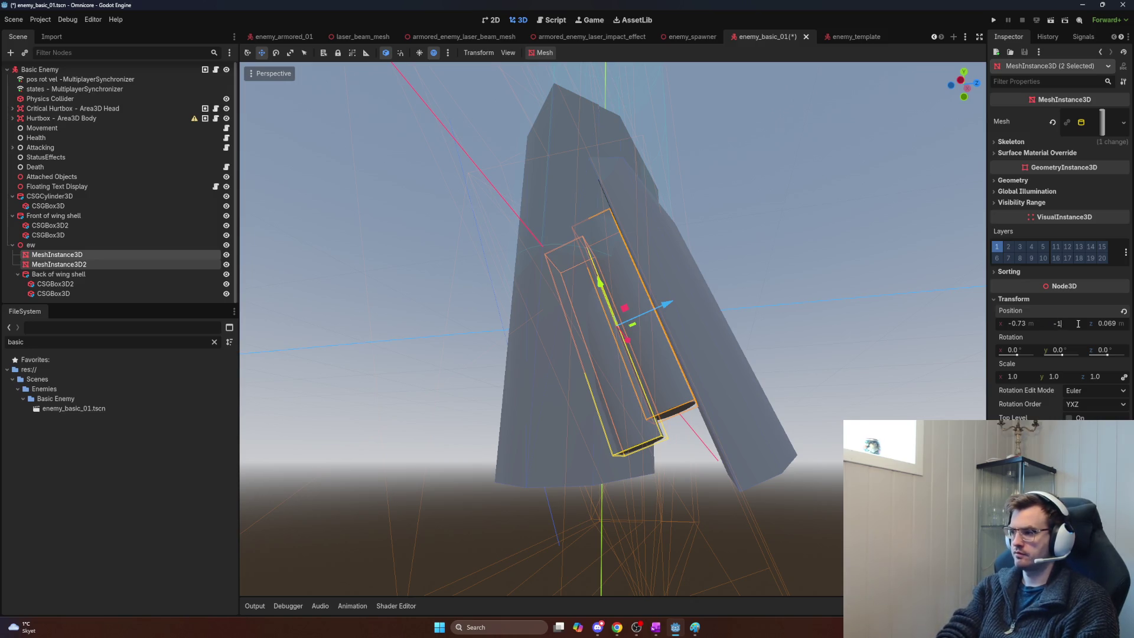
key("Return")
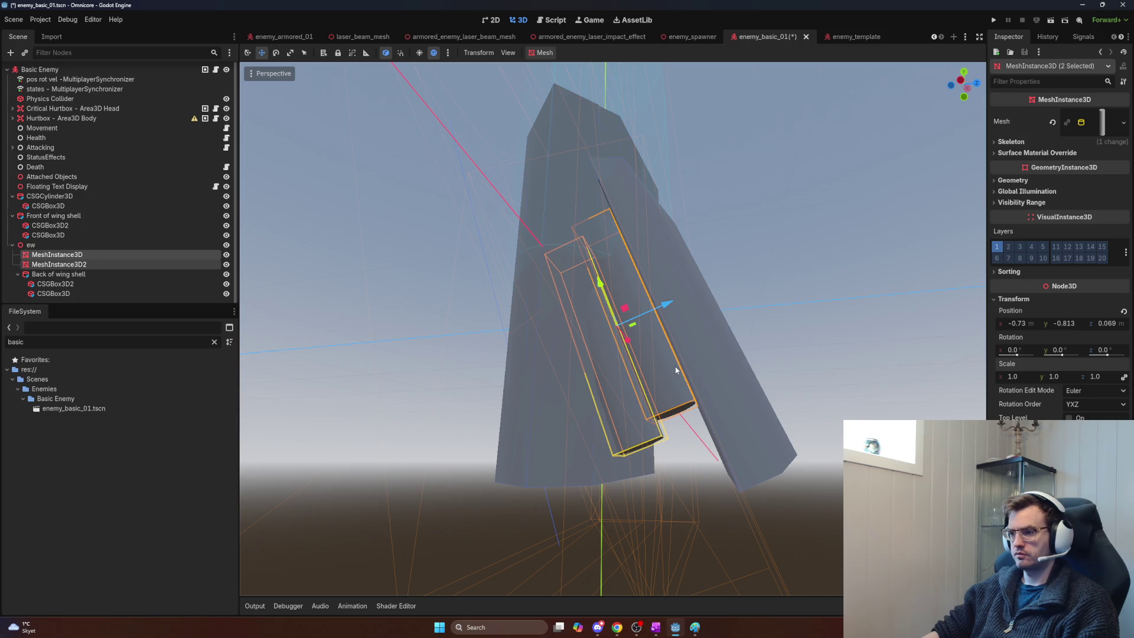
Step: Lower MeshInstance3D2 alone to about Y -0.897 and check its transform values
left_click(99, 265)
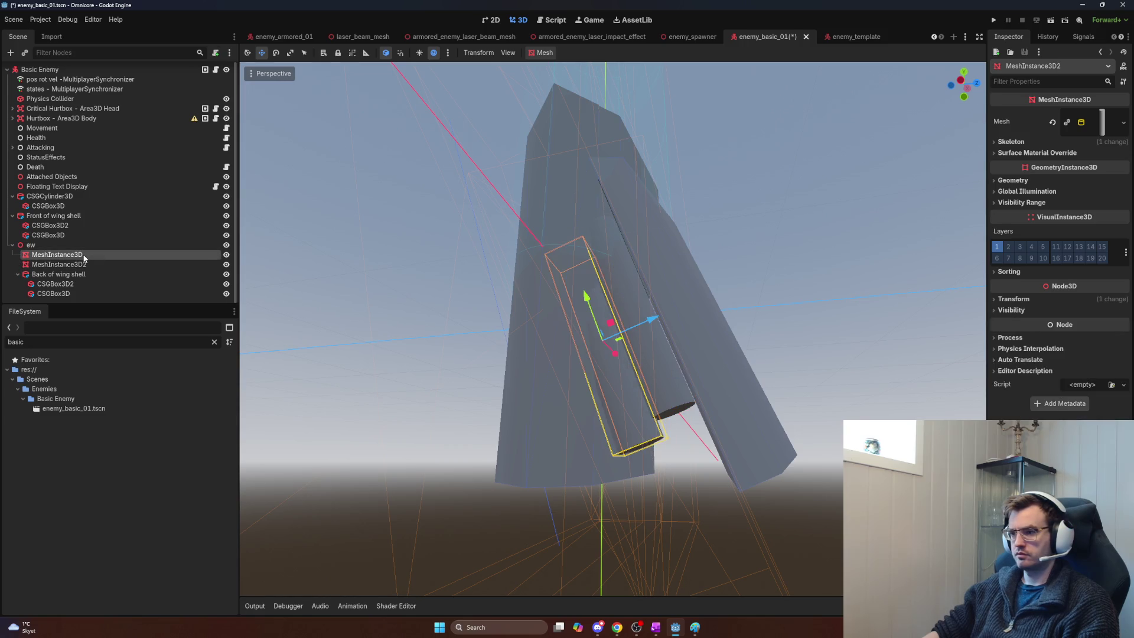
left_click_drag(611, 265, 614, 282)
scroll(614, 282, "up", 5)
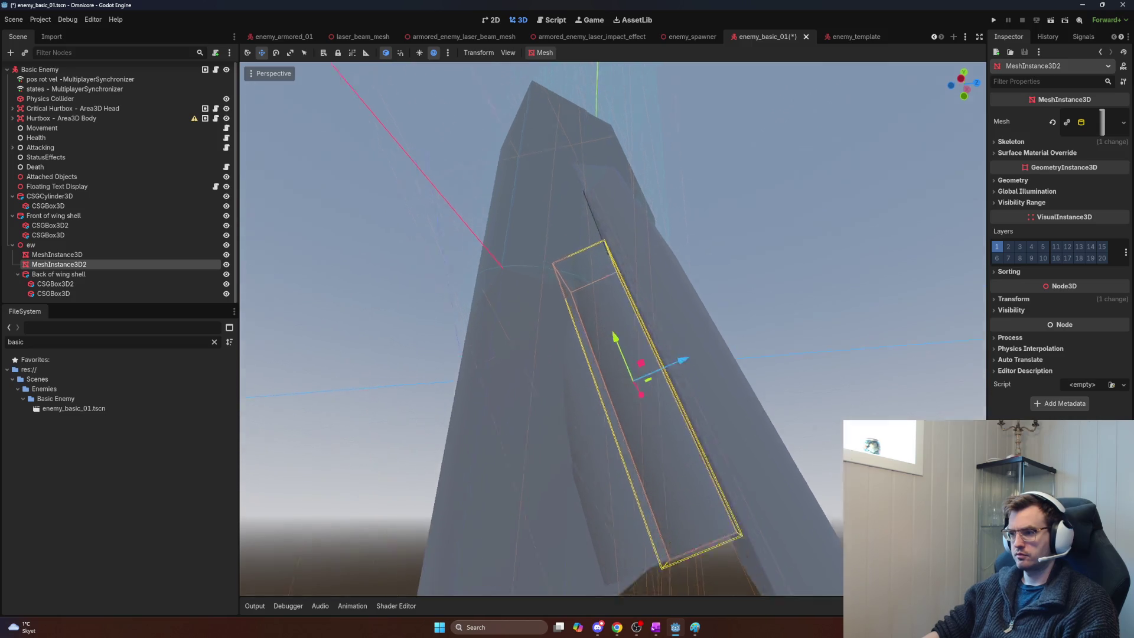
scroll(614, 282, "down", 1)
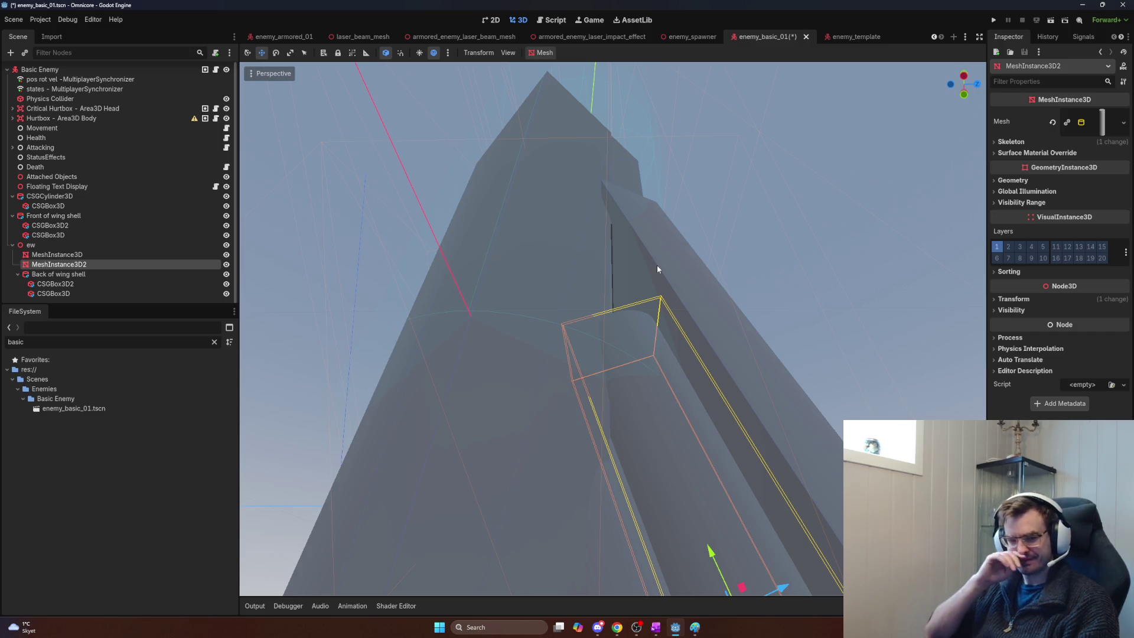
scroll(657, 263, "down", 5)
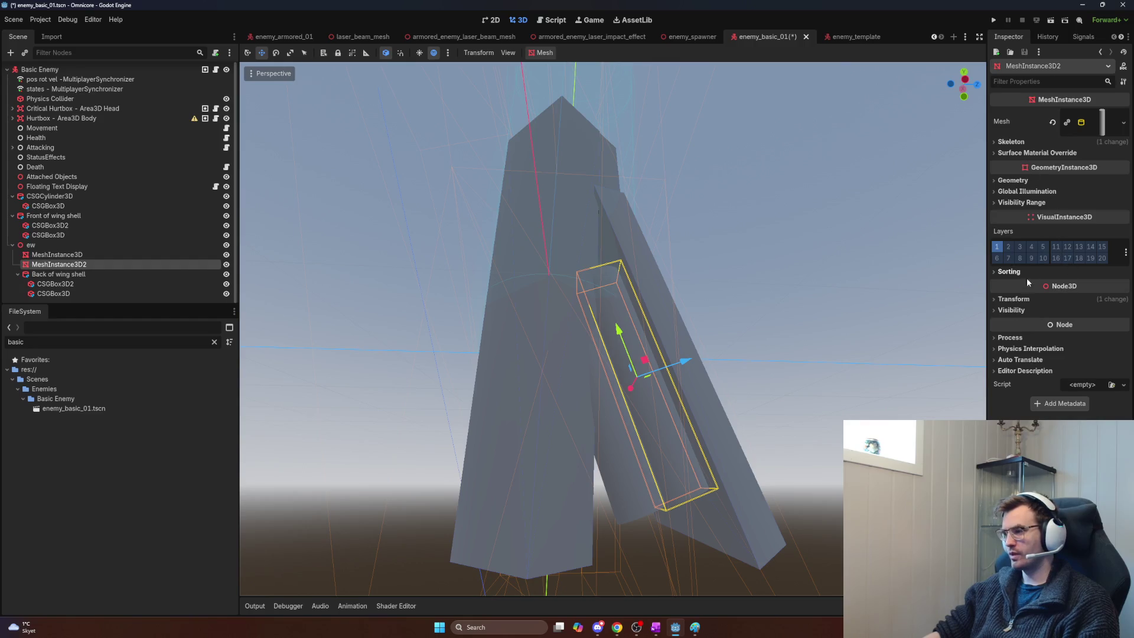
left_click(1014, 298)
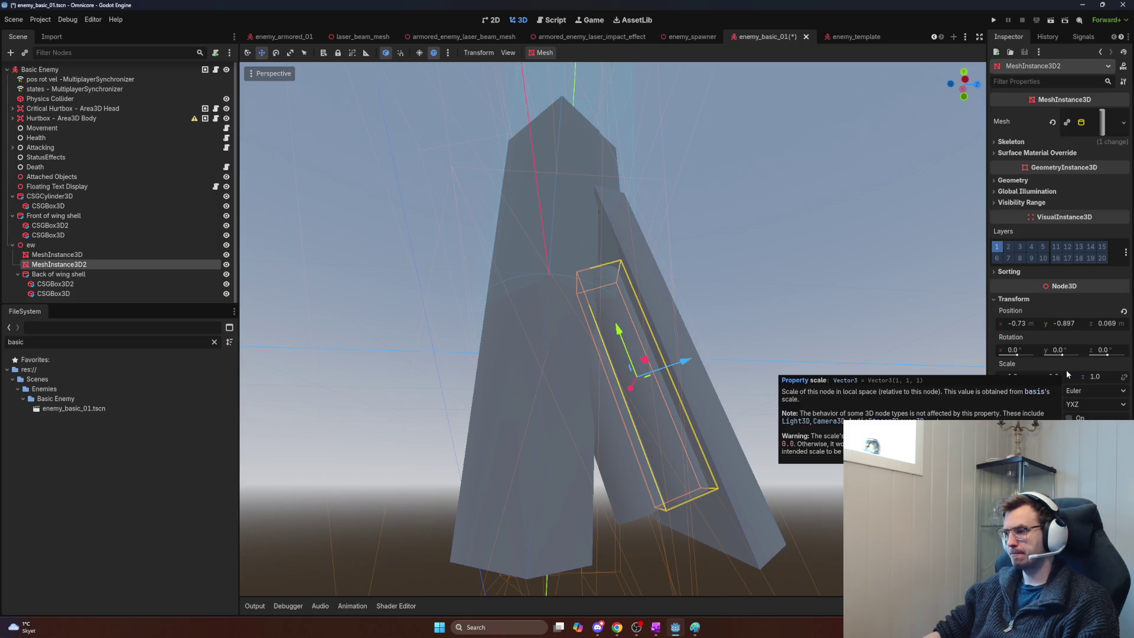
left_click(1098, 123)
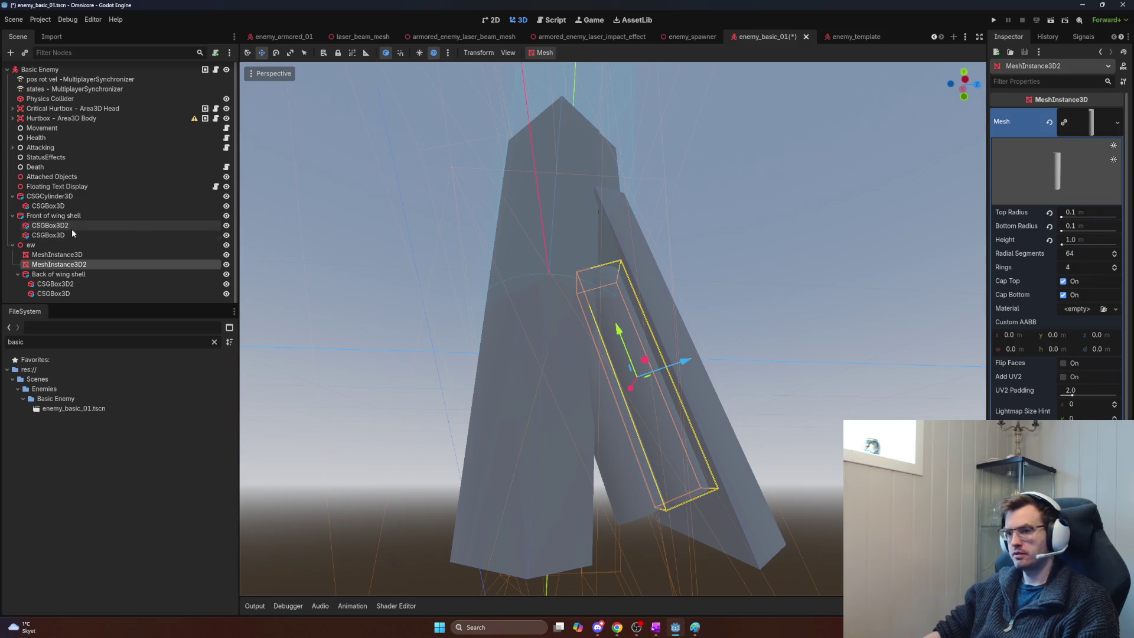
Step: Select both cylinder meshes and set the CylinderMesh height to 1.5
left_click(67, 256, "ctrl")
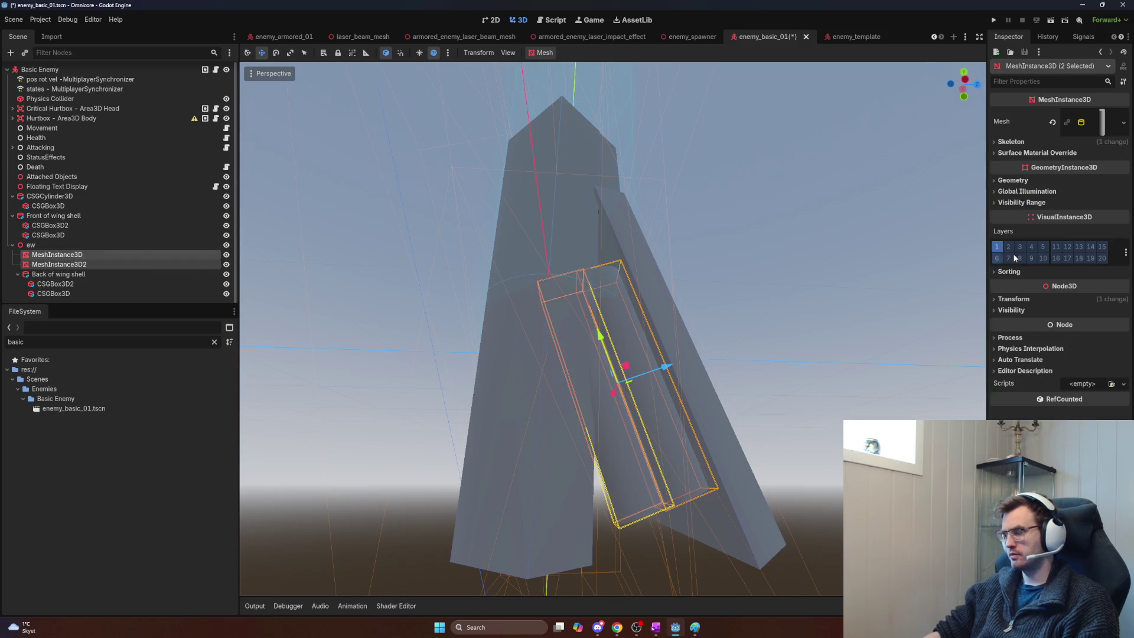
left_click(1012, 299)
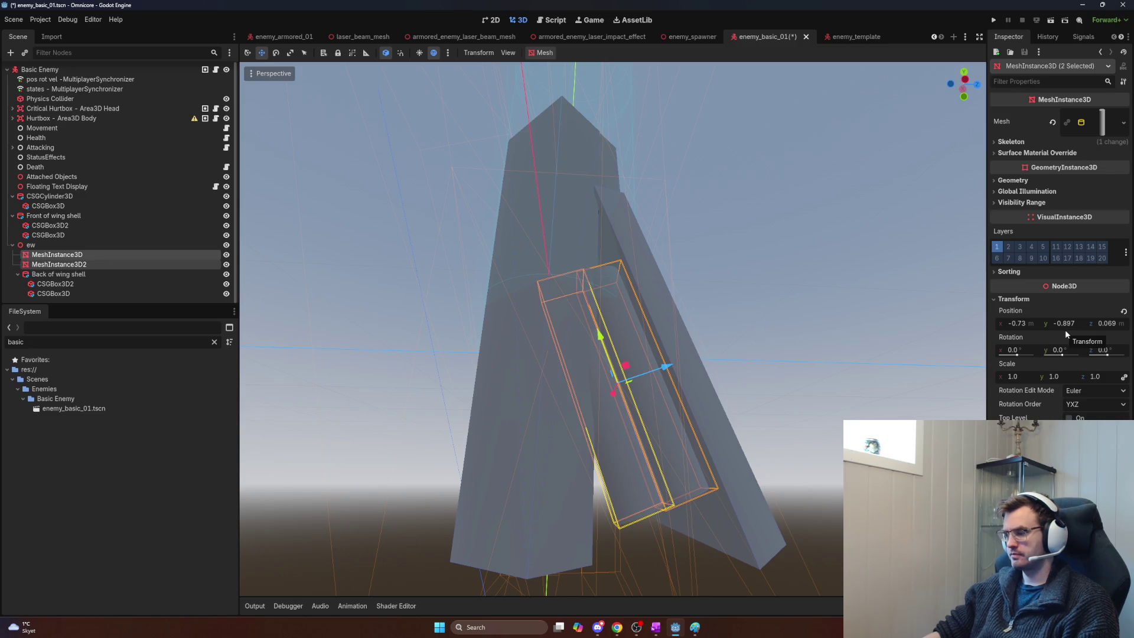
left_click(1097, 121)
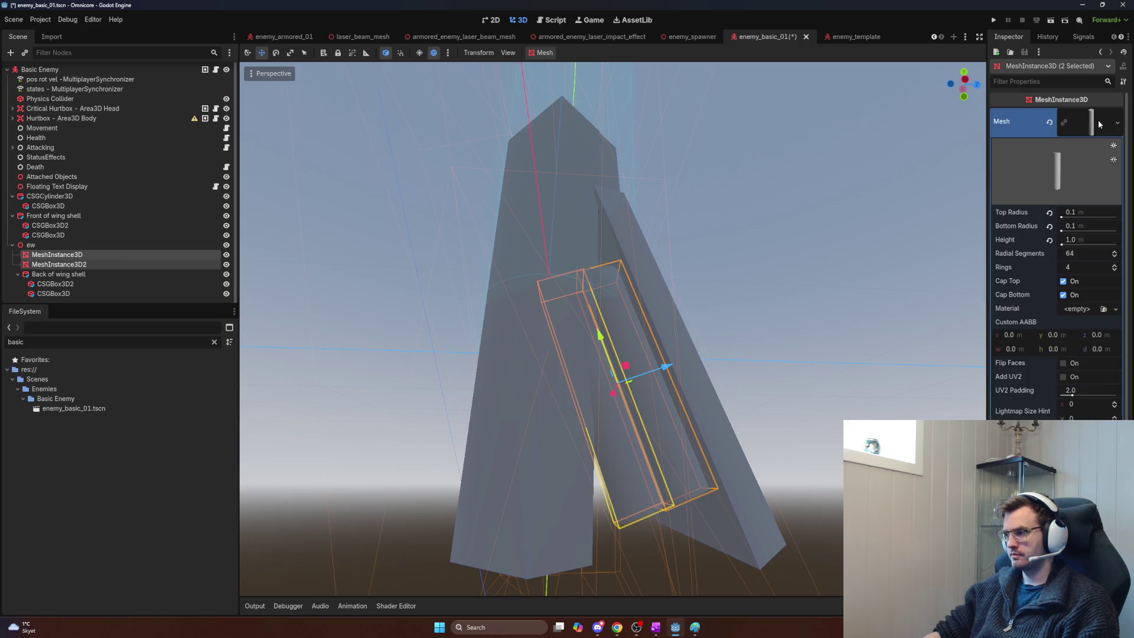
left_click(1082, 238)
type("1.5")
key("Return")
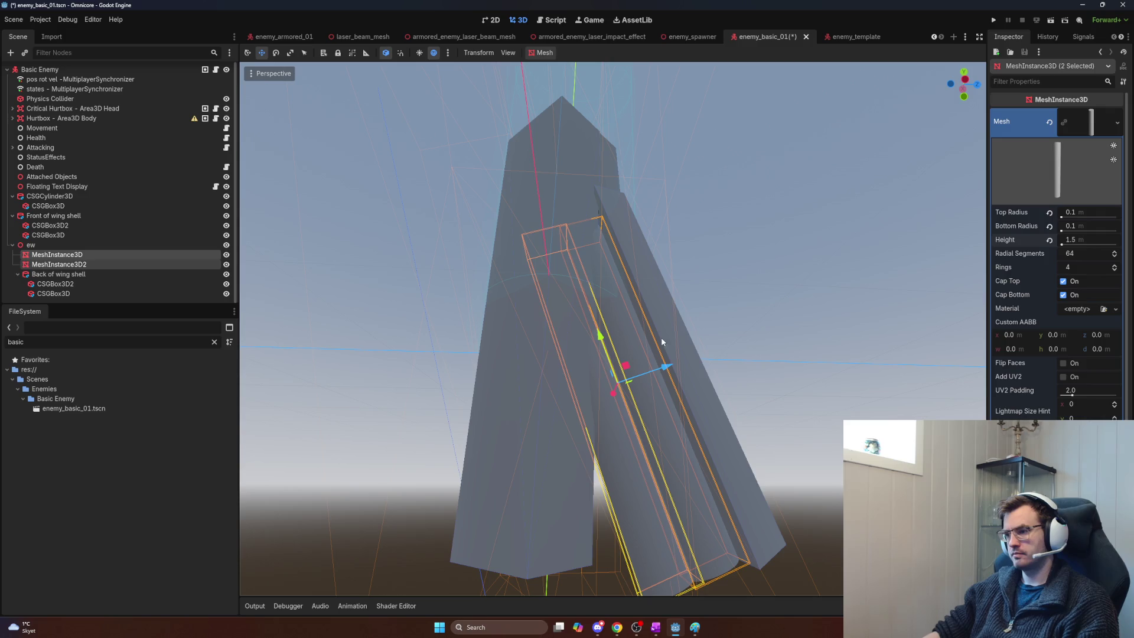
Step: Nudge both cylinders slightly along their axis, then select the ew pivot
mouse_move(597, 328)
left_mouse_down()
mouse_move(582, 286)
mouse_move(587, 310)
left_mouse_up()
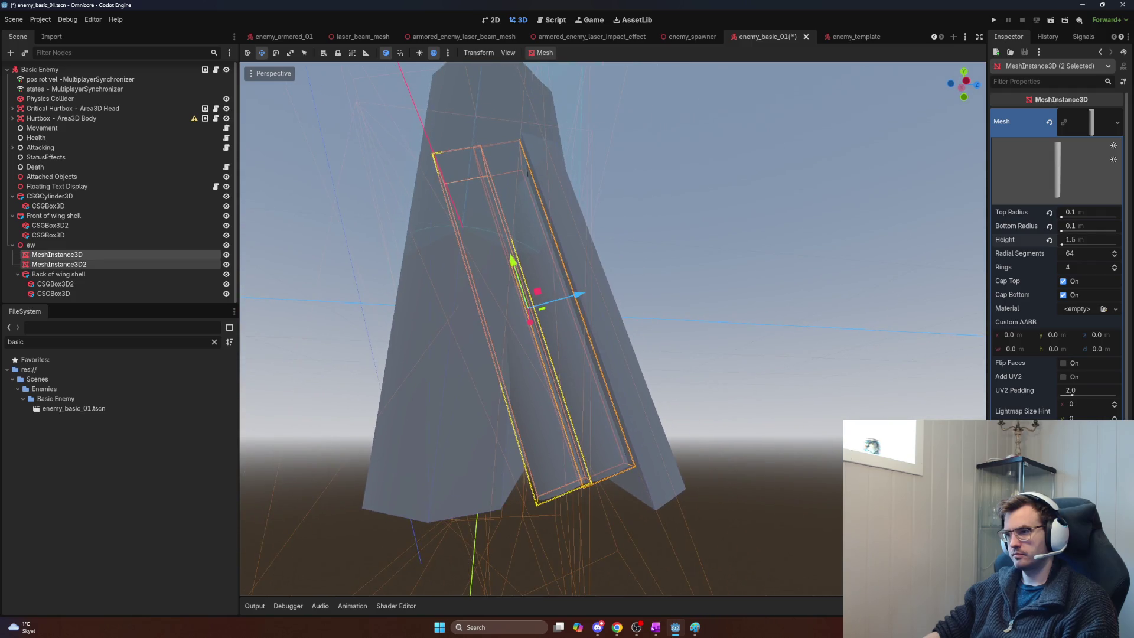
key("e")
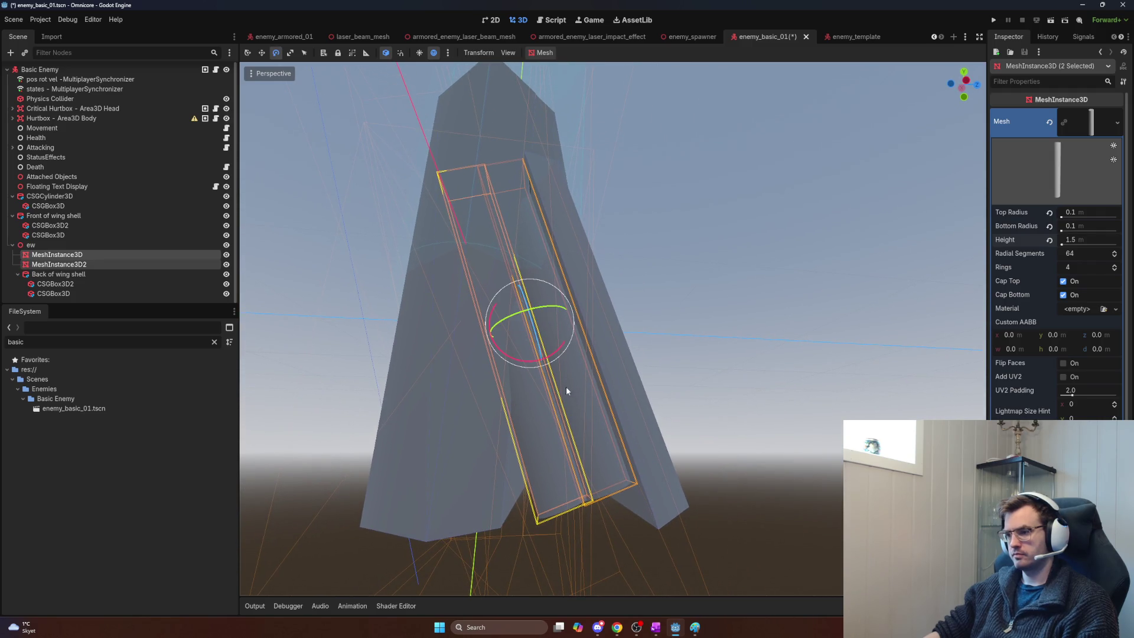
key("w")
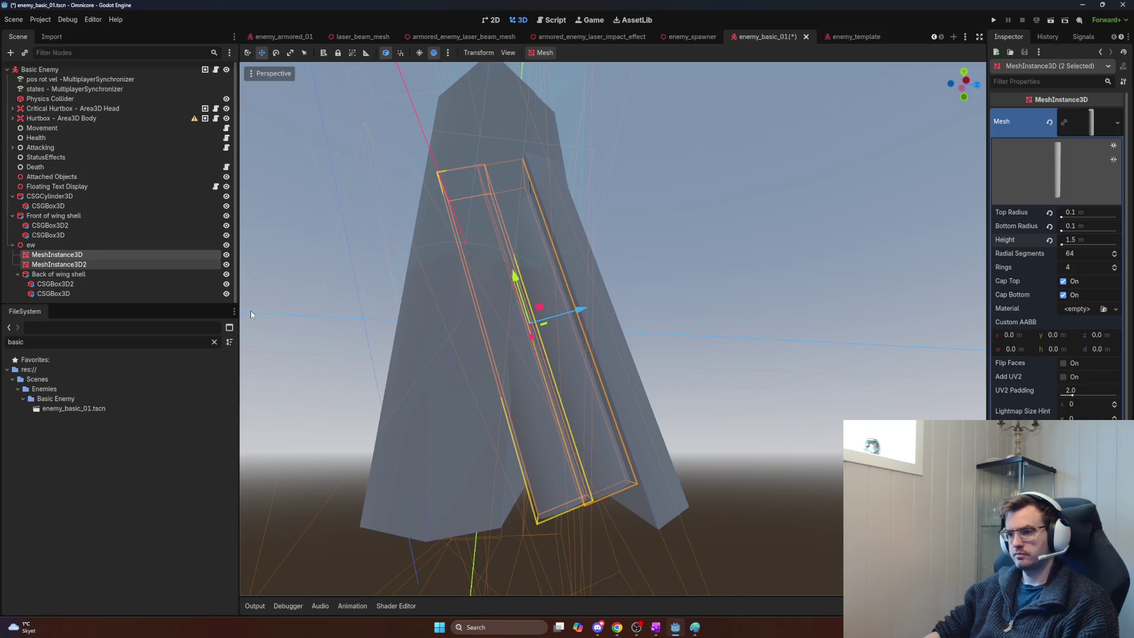
left_click(88, 244)
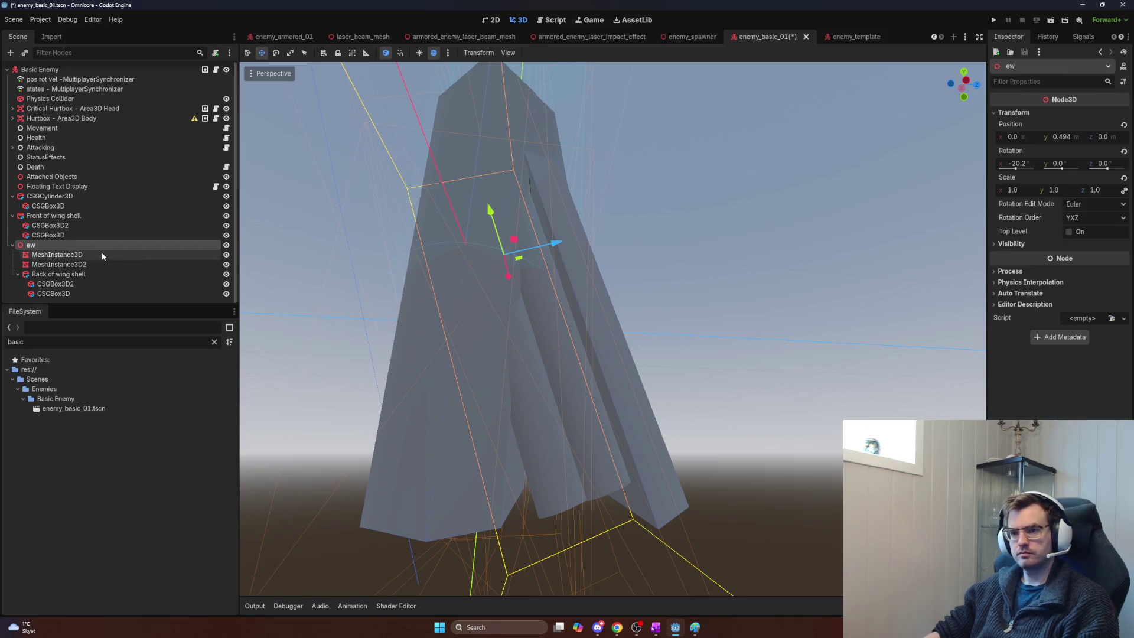
Step: Rotate ew upright to inspect it, then return it to -20.2° on X
key("e")
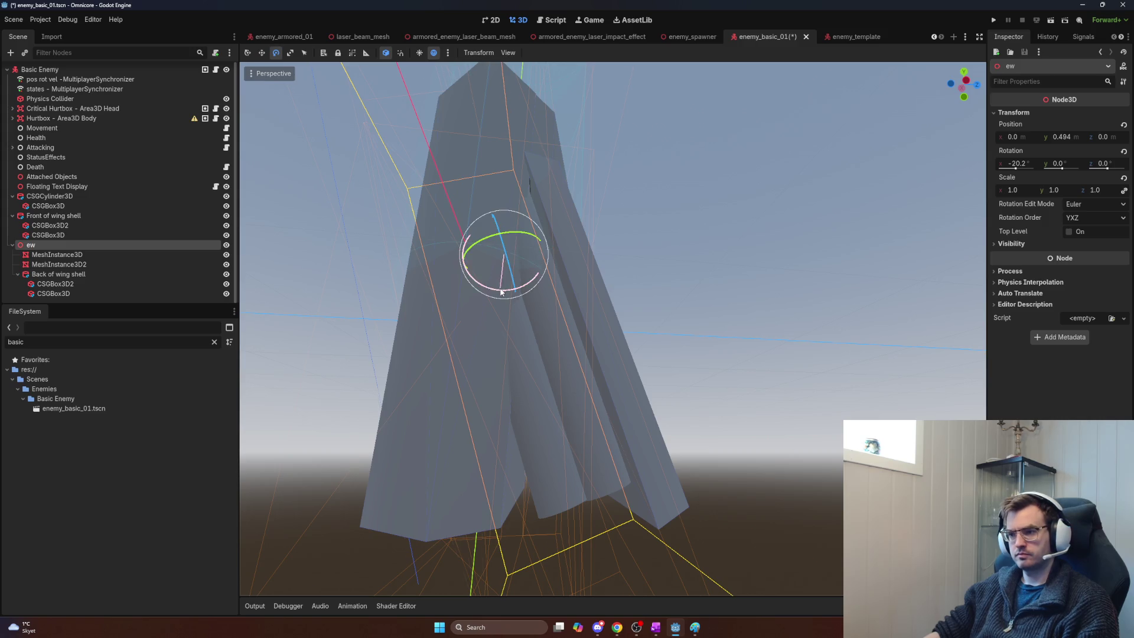
left_click_drag(501, 292, 485, 294)
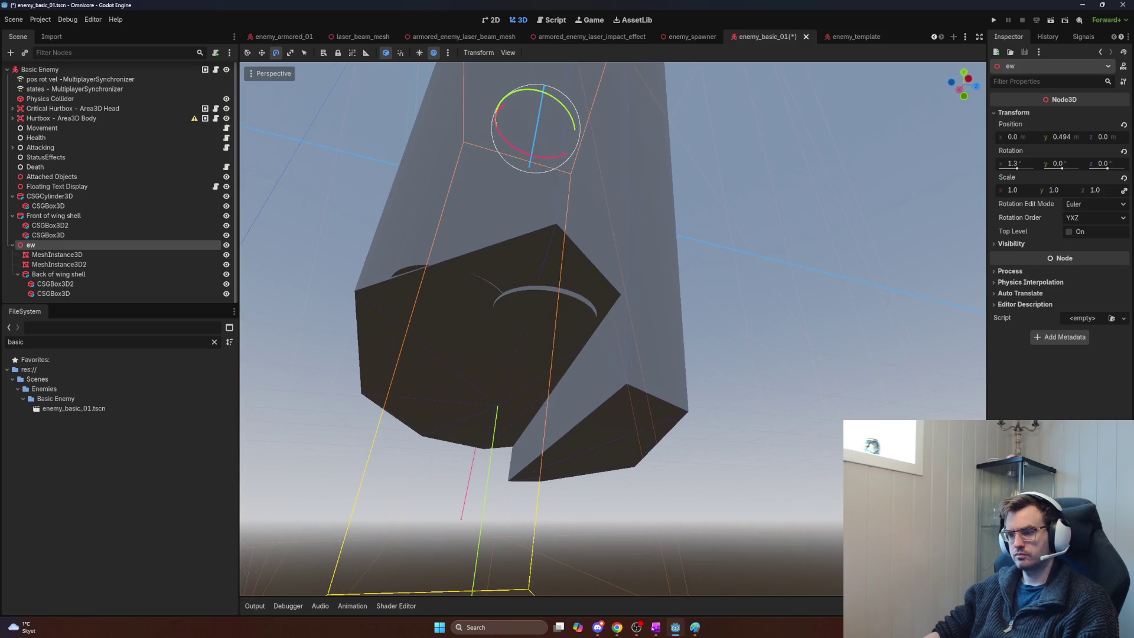
left_click_drag(503, 331, 543, 297)
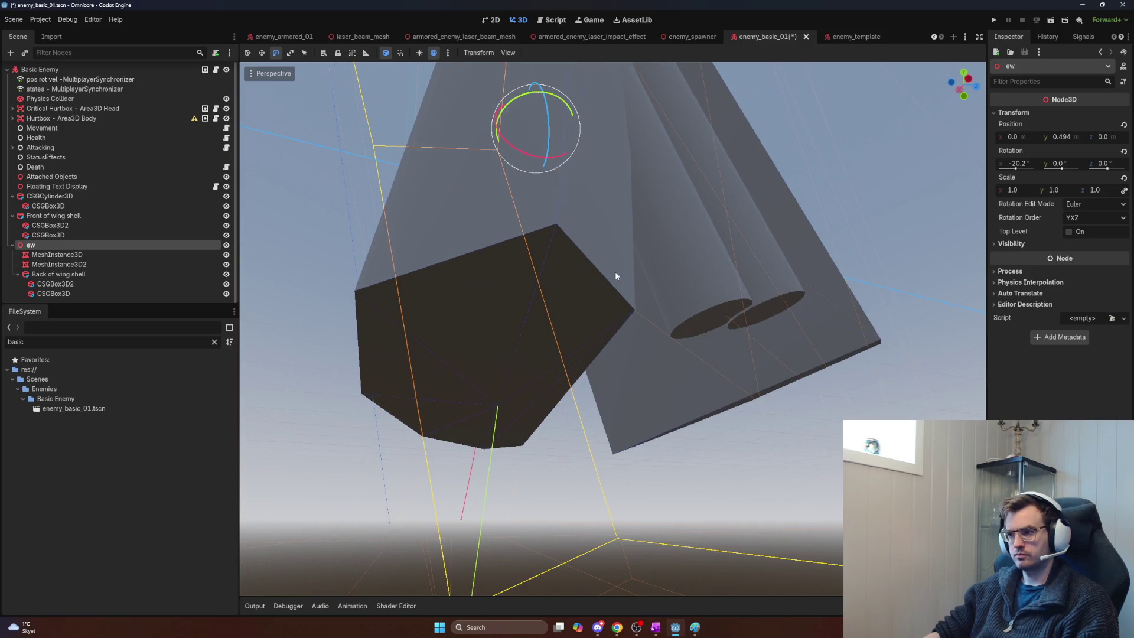
left_click_drag(457, 227, 457, 227)
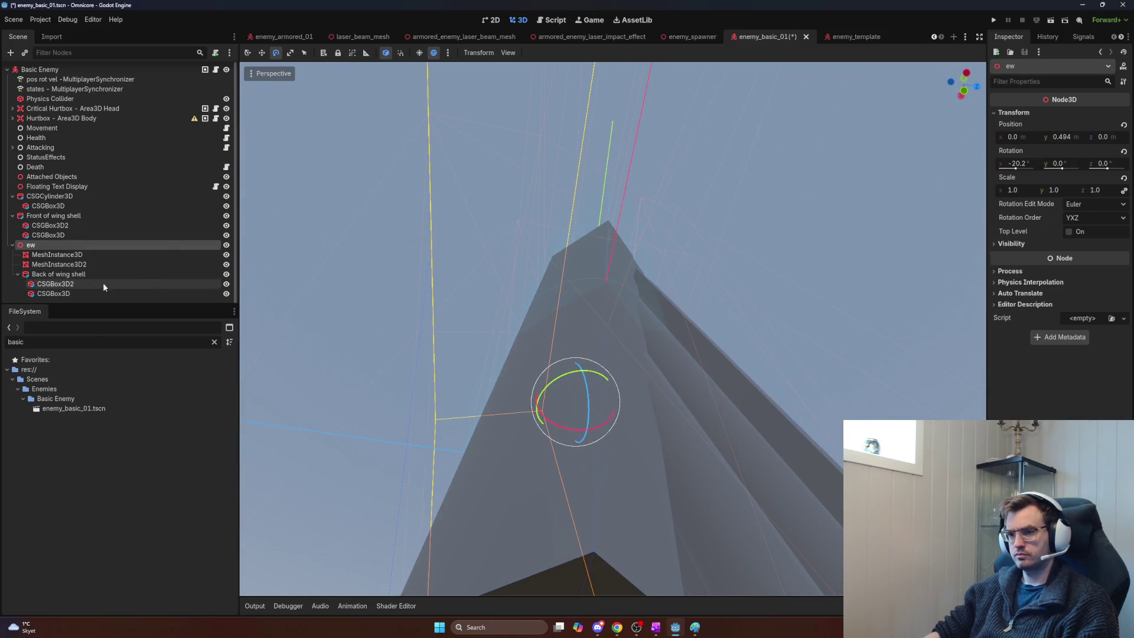
Step: Scale MeshInstance3D to stretch the cylinder further along its length
left_click(76, 284)
left_click(74, 295)
left_click(71, 273)
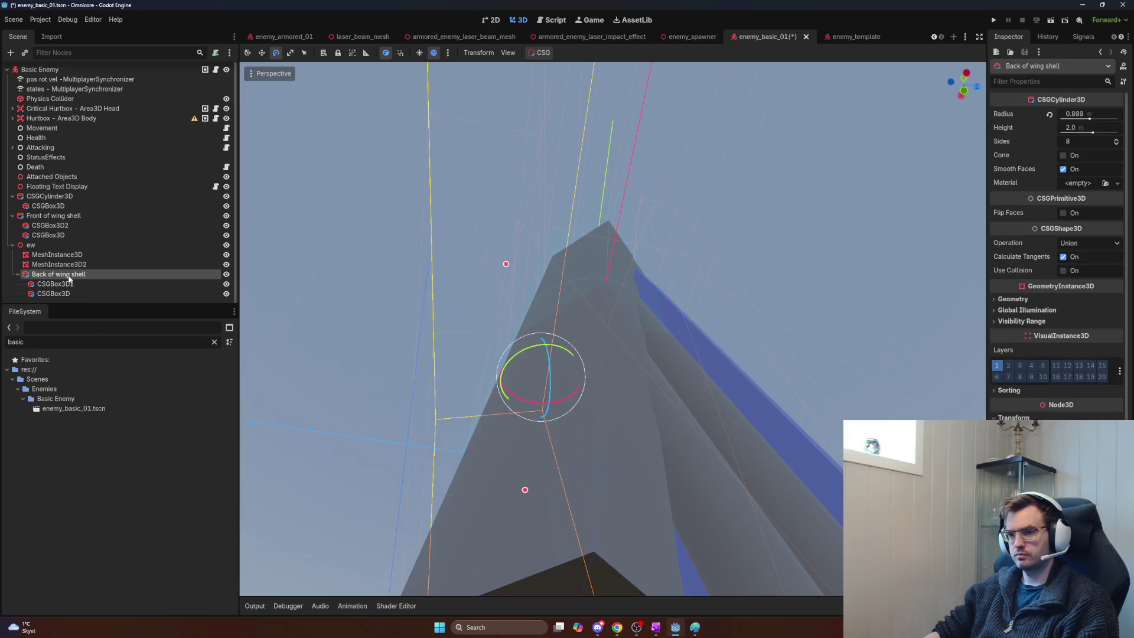
left_click(62, 255)
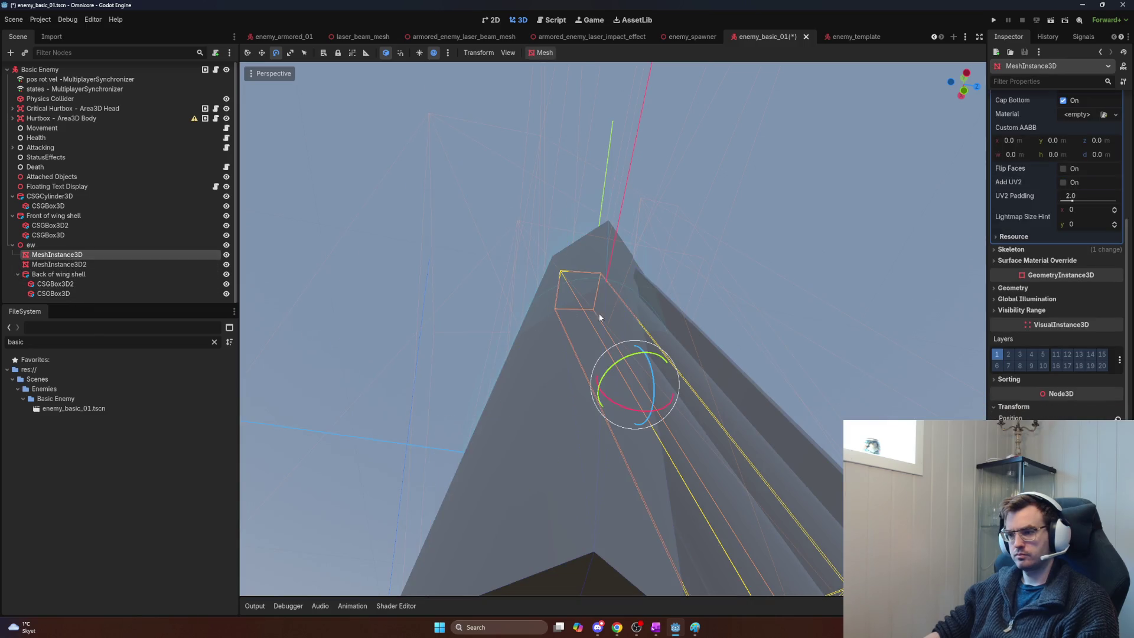
key("w")
key("r")
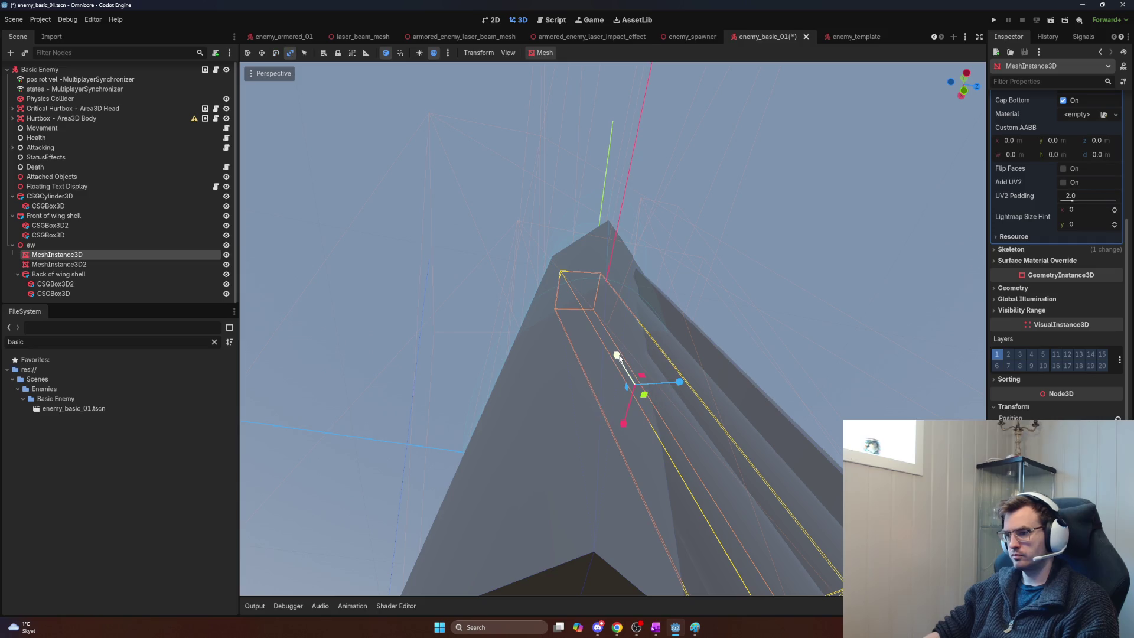
left_click_drag(617, 357, 621, 365)
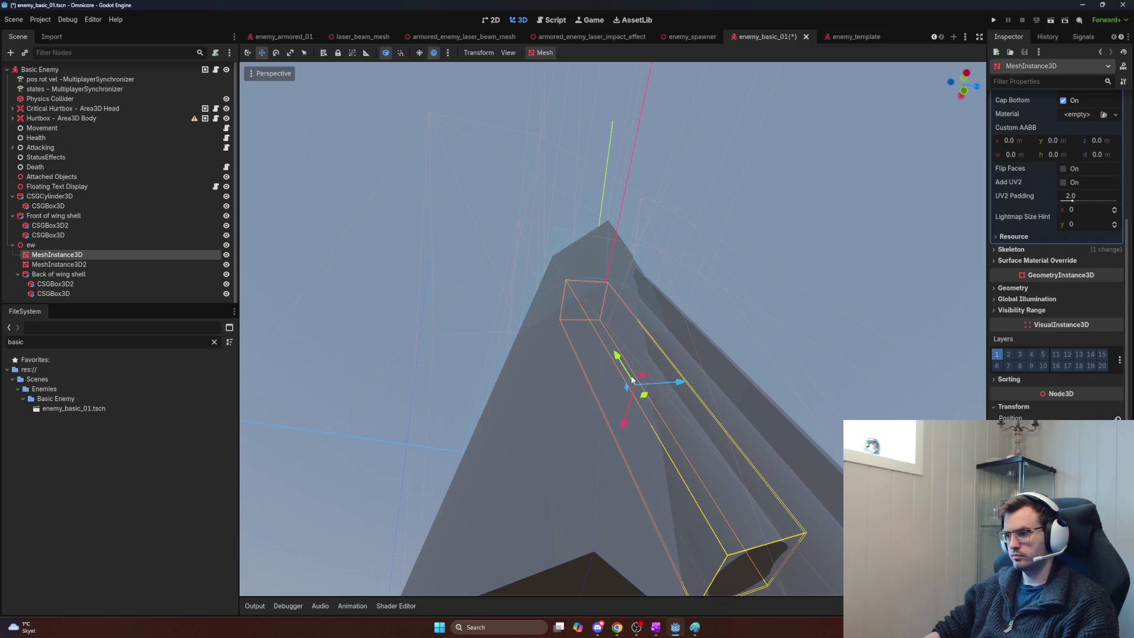
Step: Nudge the first exhaust cylinder slightly up along its axis
scroll(628, 380, "up", 5)
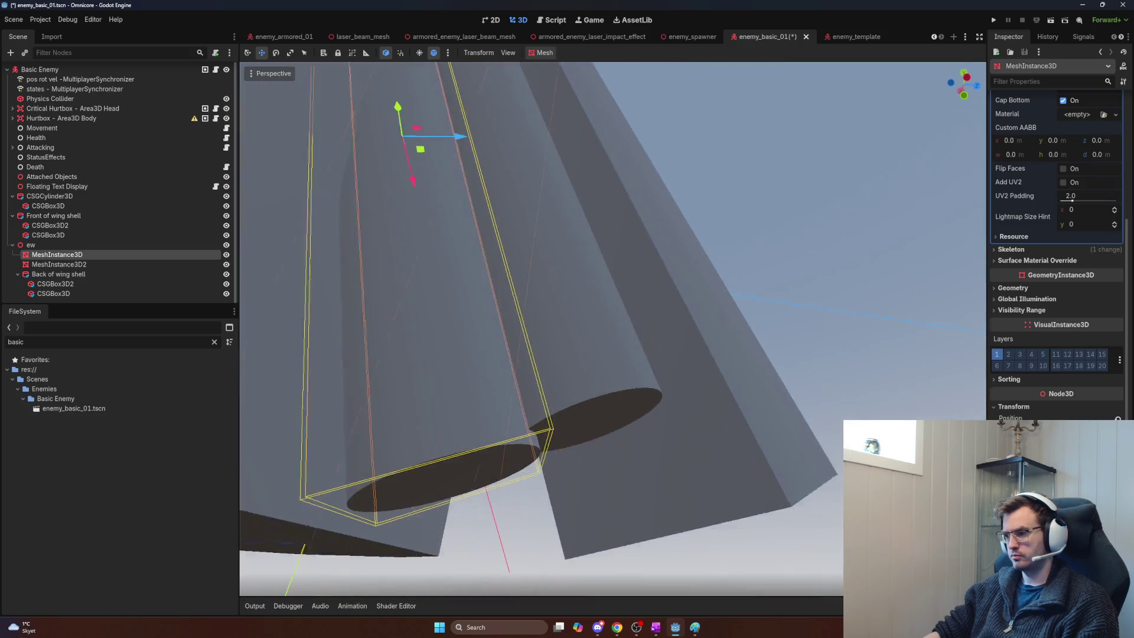
scroll(619, 304, "down", 3)
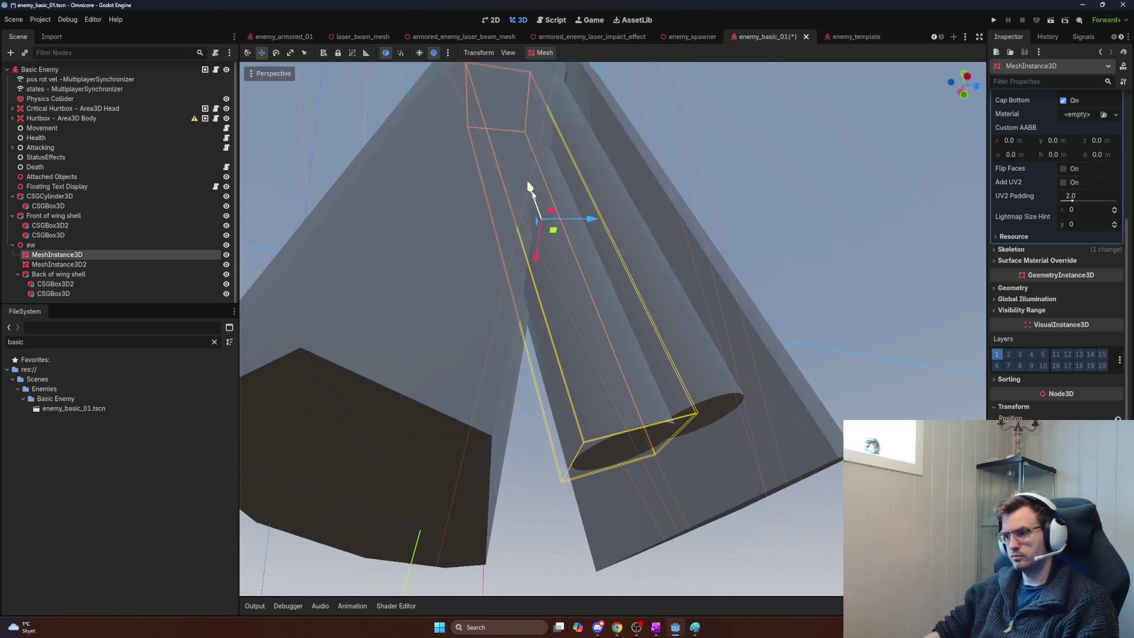
key("g")
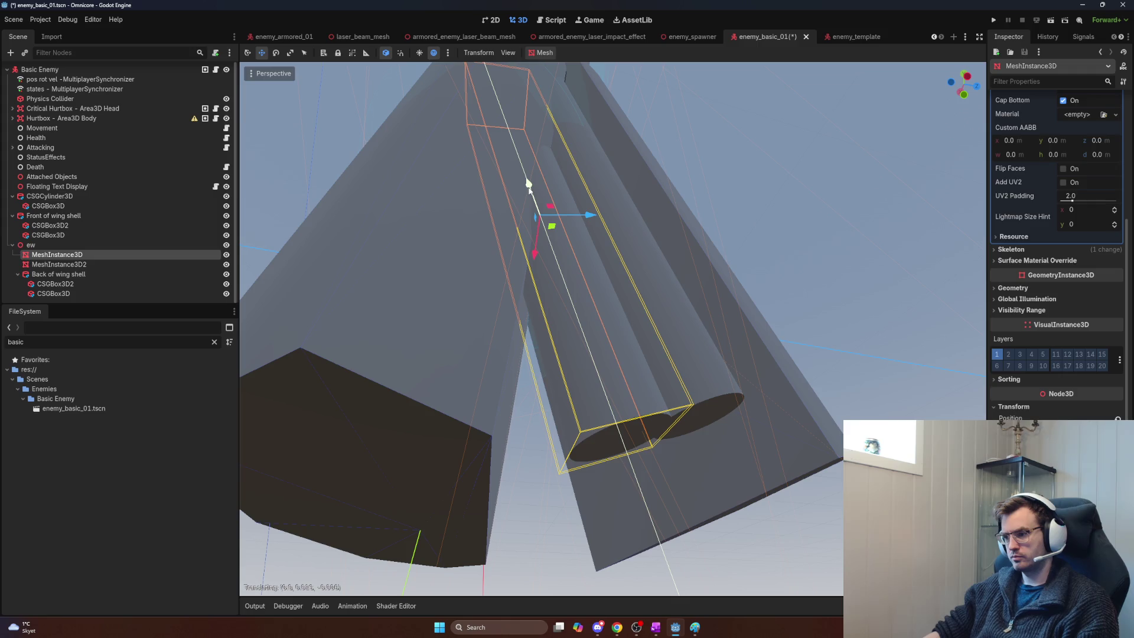
left_click(528, 184)
scroll(528, 184, "up", 8)
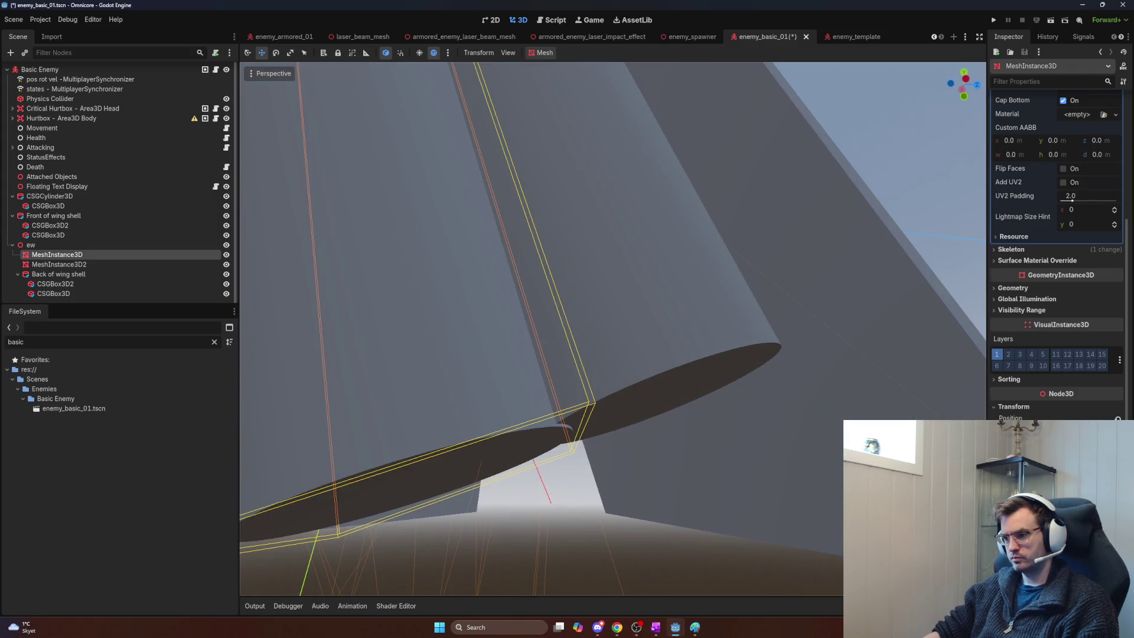
scroll(654, 267, "down", 4)
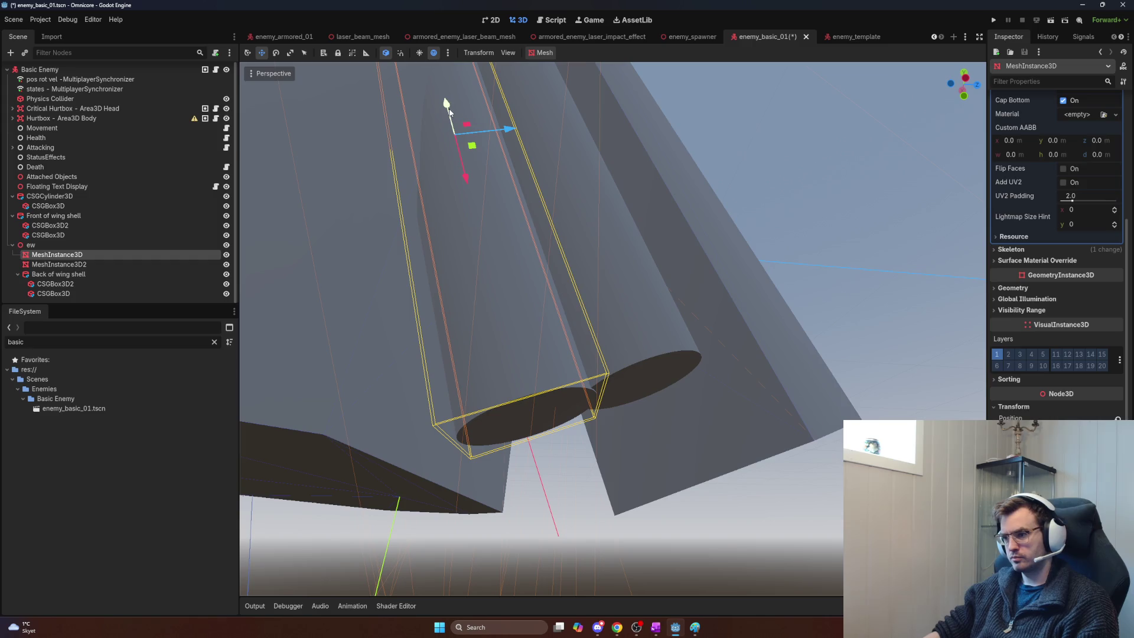
left_click_drag(447, 104, 447, 104)
Step: Nudge the cylinder slightly sideways and down, then check it from the side
scroll(548, 206, "up", 5)
scroll(548, 206, "down", 6)
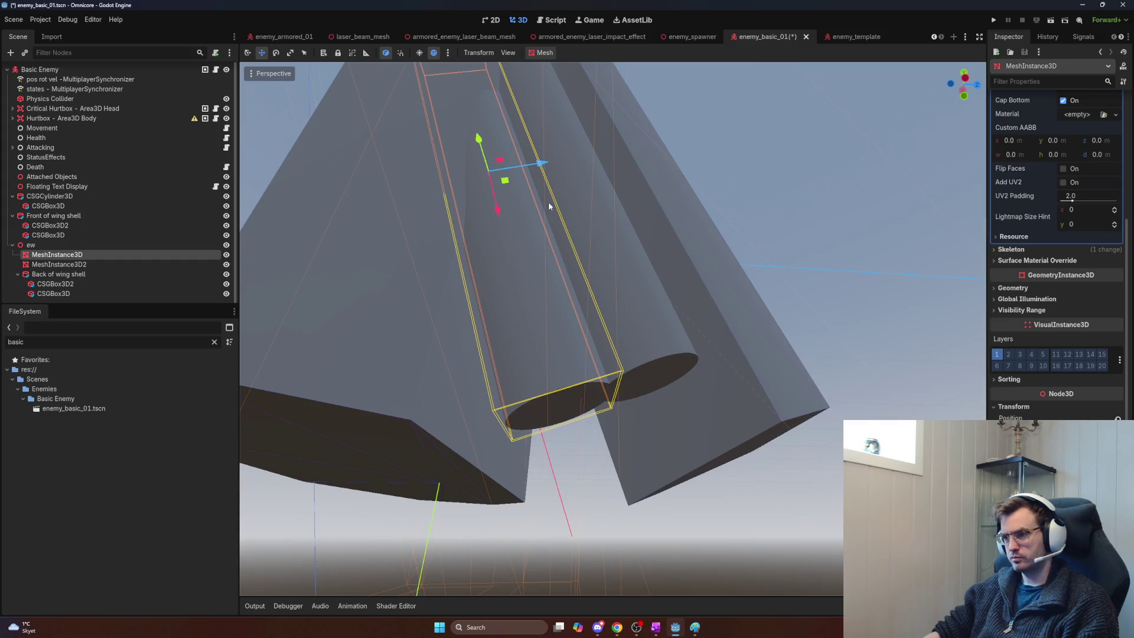
left_click_drag(542, 167, 533, 169)
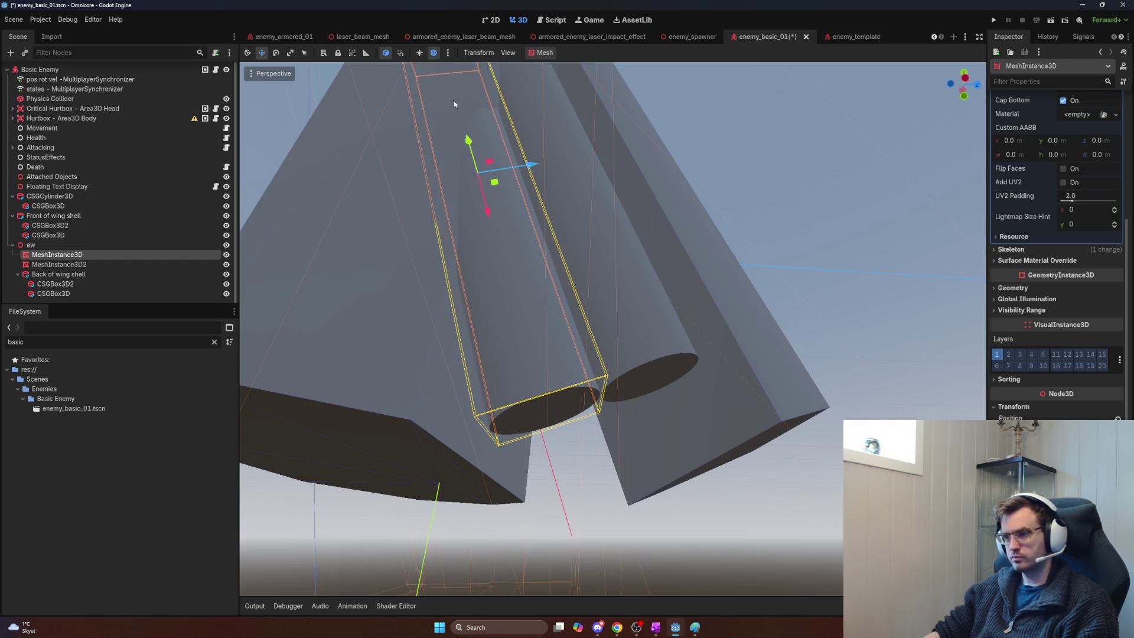
left_click_drag(467, 139, 468, 143)
scroll(468, 142, "up", 10)
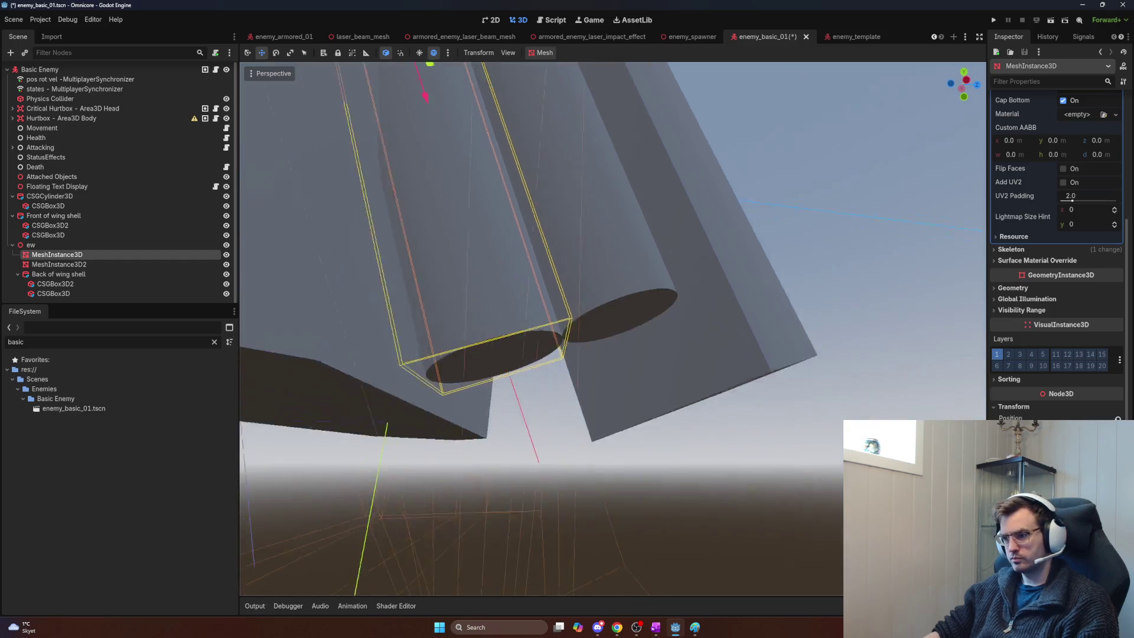
scroll(613, 329, "down", 5)
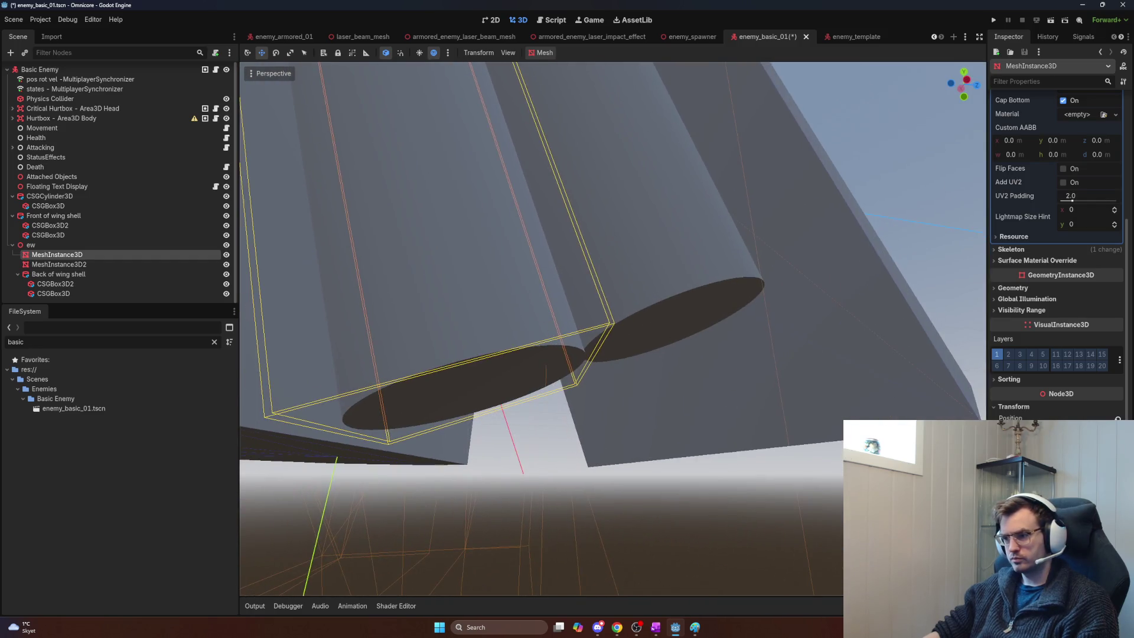
scroll(613, 330, "up", 10)
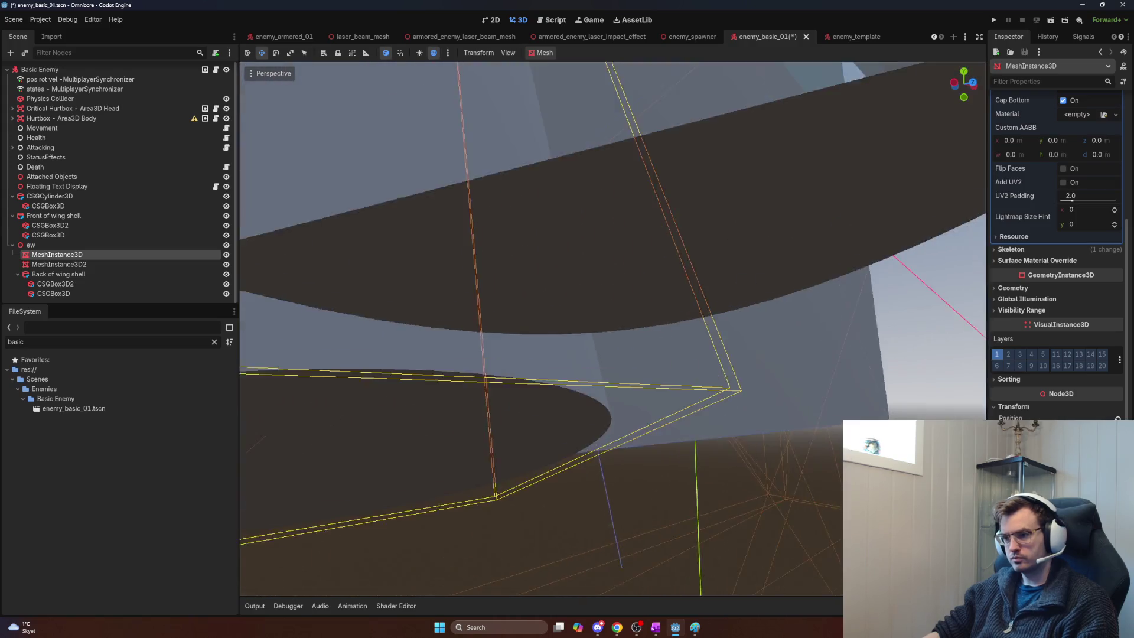
scroll(613, 330, "down", 10)
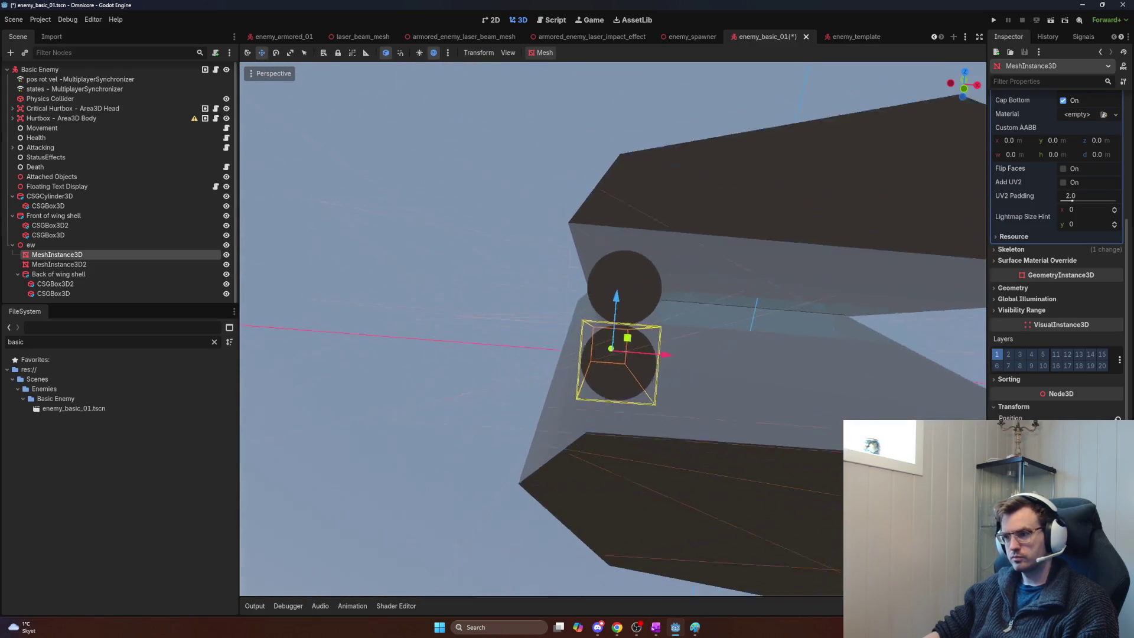
scroll(613, 330, "up", 10)
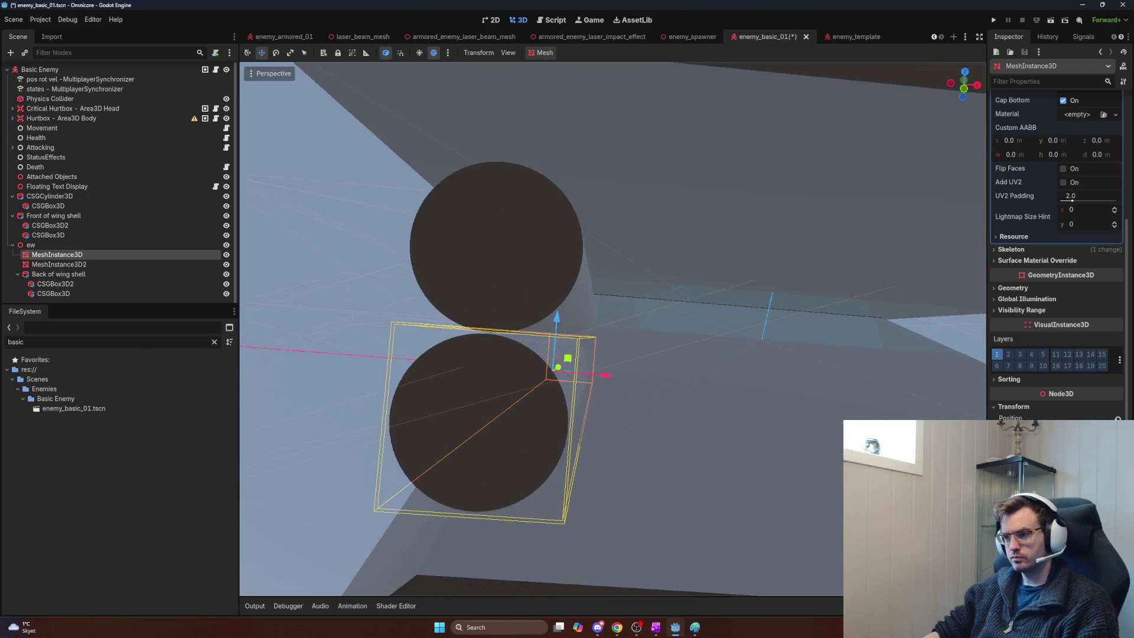
scroll(613, 329, "down", 3)
scroll(612, 330, "down", 3)
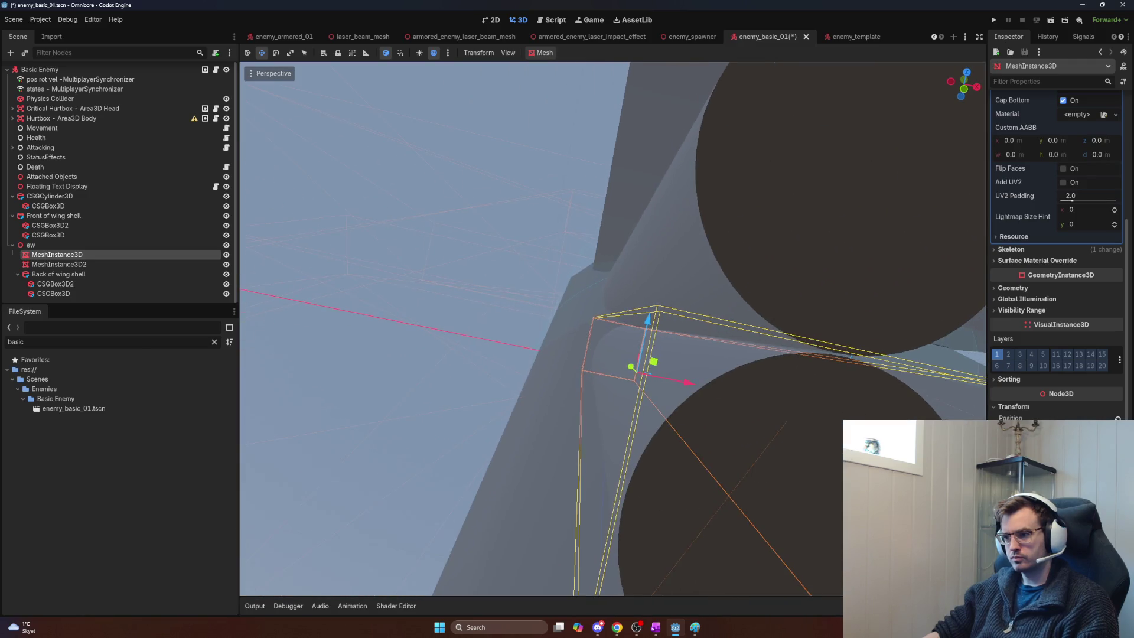
scroll(613, 330, "down", 2)
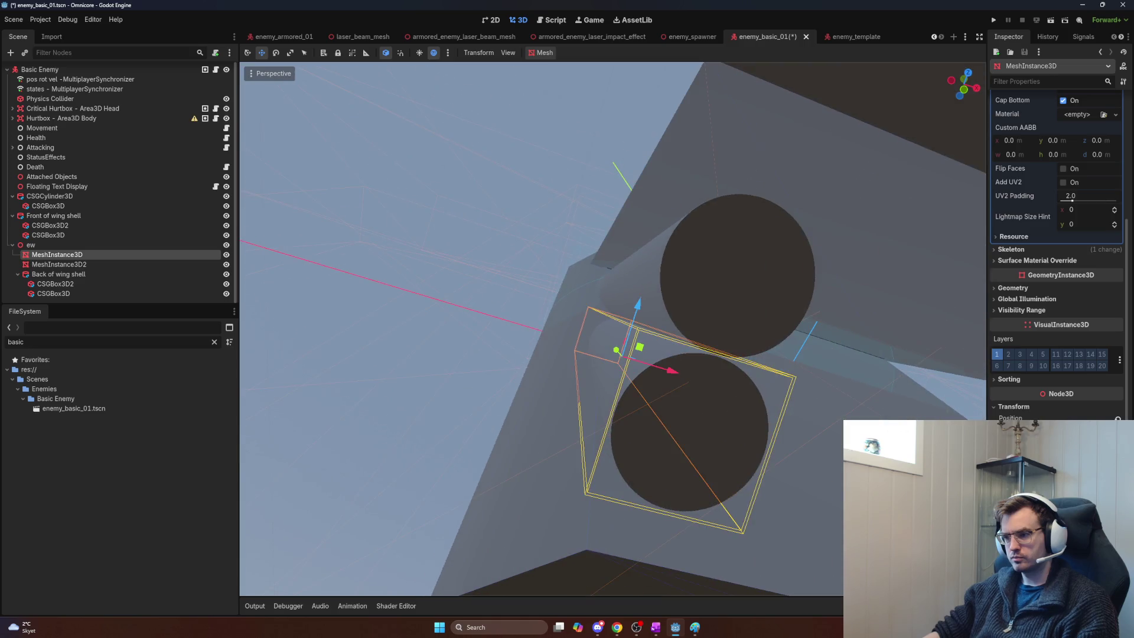
left_click_drag(614, 331, 571, 190)
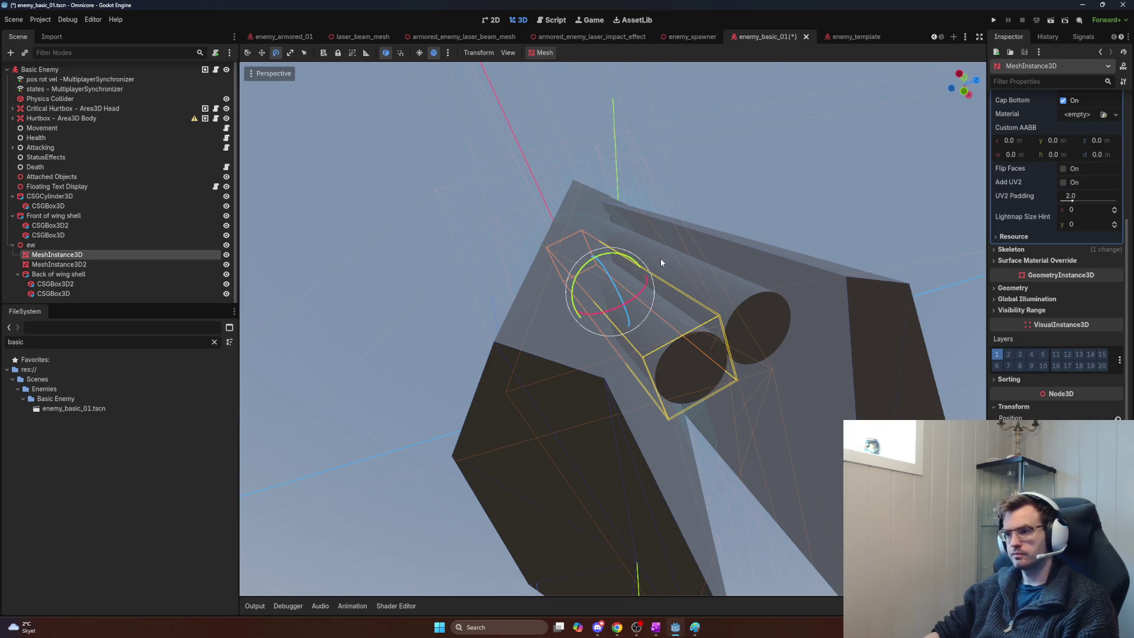
left_click(118, 265, "shift")
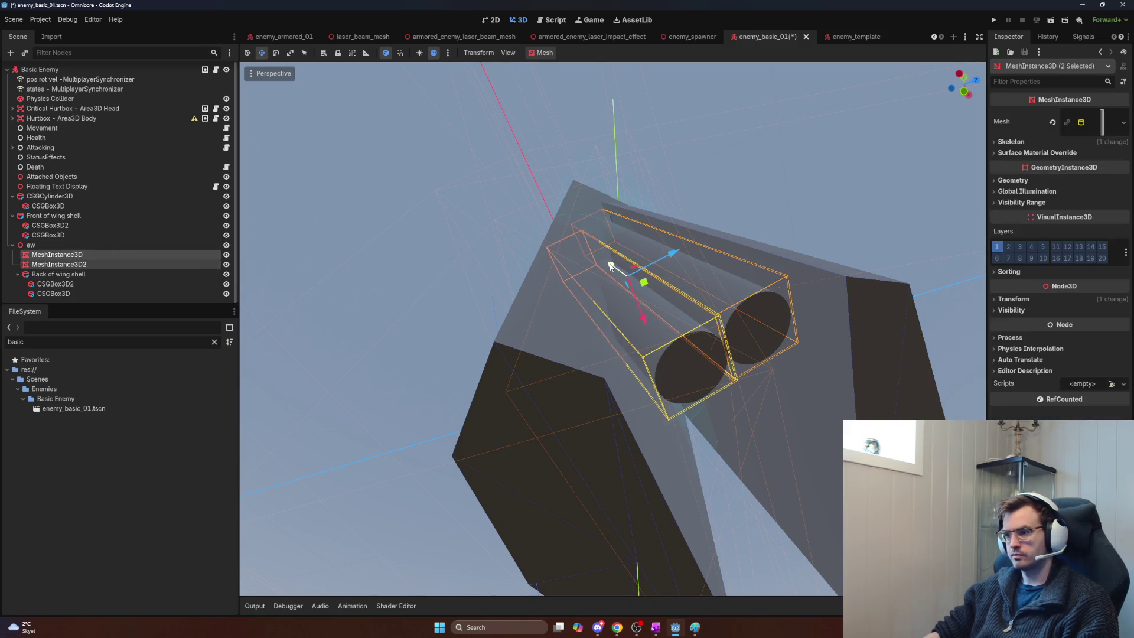
Step: Shift both cylinders slightly and rotate the ew pivot back to about -1.1°
left_click_drag(612, 265, 608, 264)
key("e")
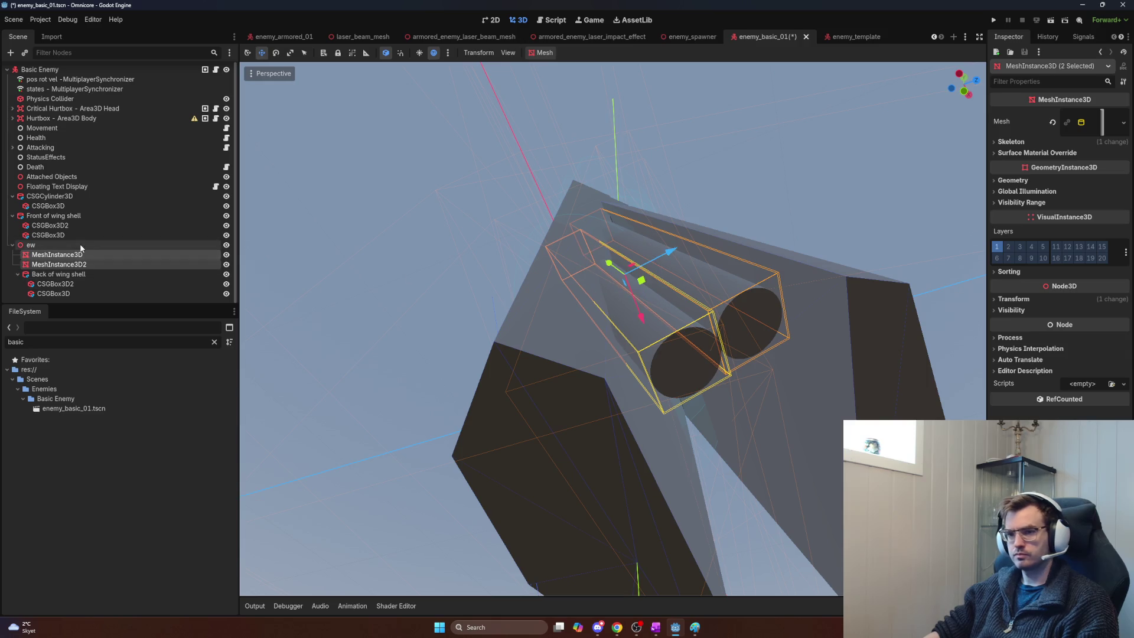
left_click(140, 245)
mouse_move(658, 337)
left_mouse_down()
mouse_move(650, 345)
mouse_move(664, 341)
left_mouse_up()
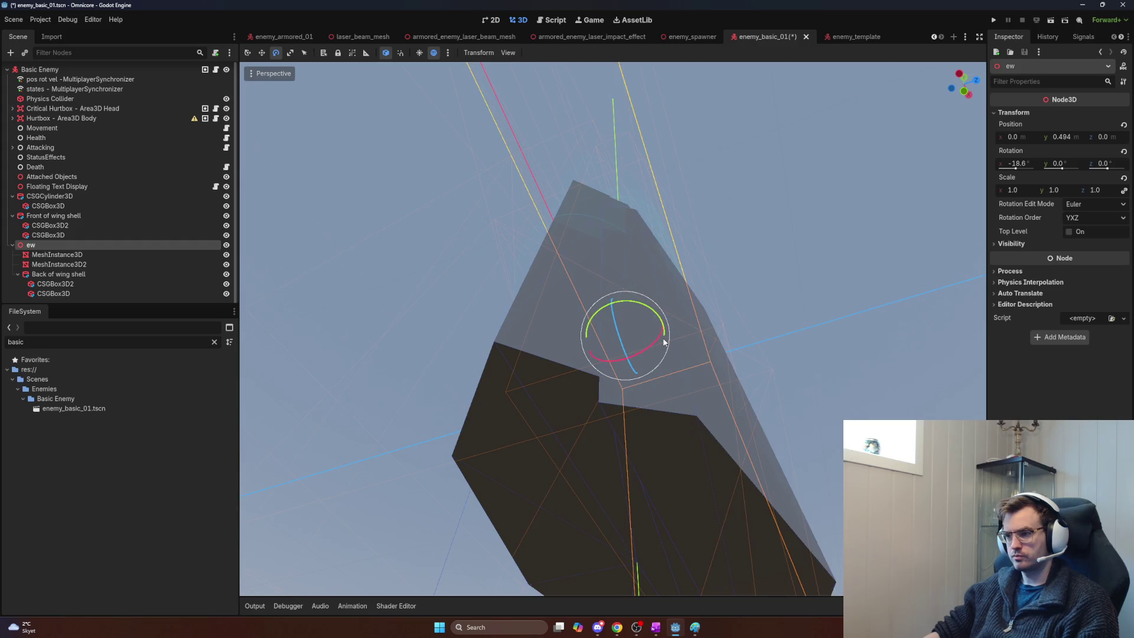
Step: Shift both cylinders slightly again and try a rotation on ew, leaving it unchanged
left_click(91, 253)
left_click(86, 264, "shift")
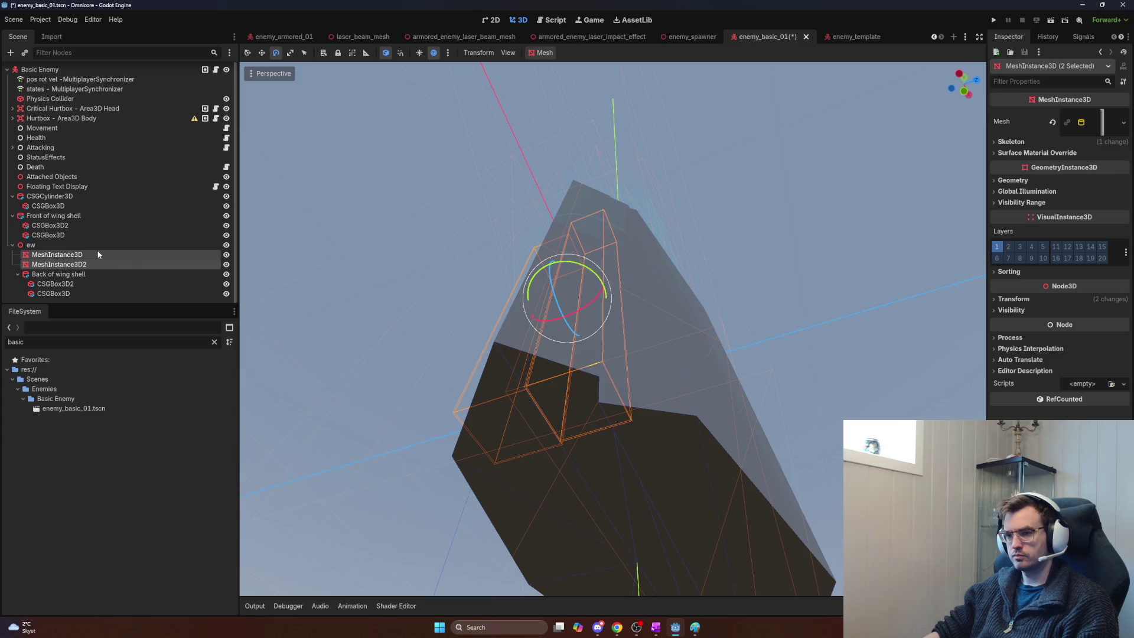
key("w")
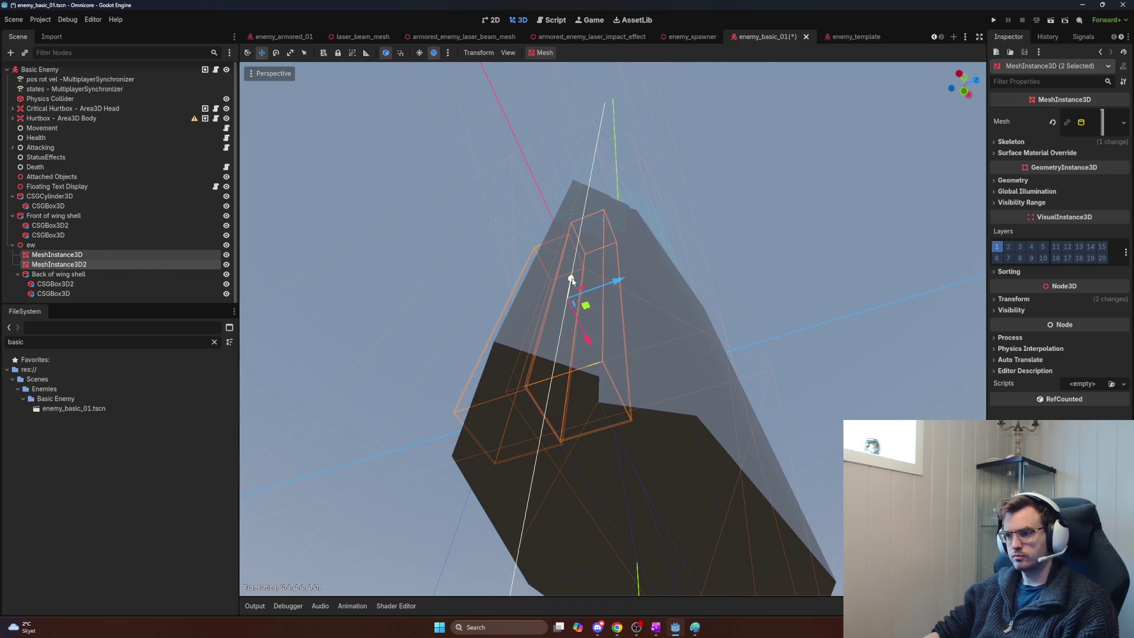
left_click_drag(571, 281, 572, 277)
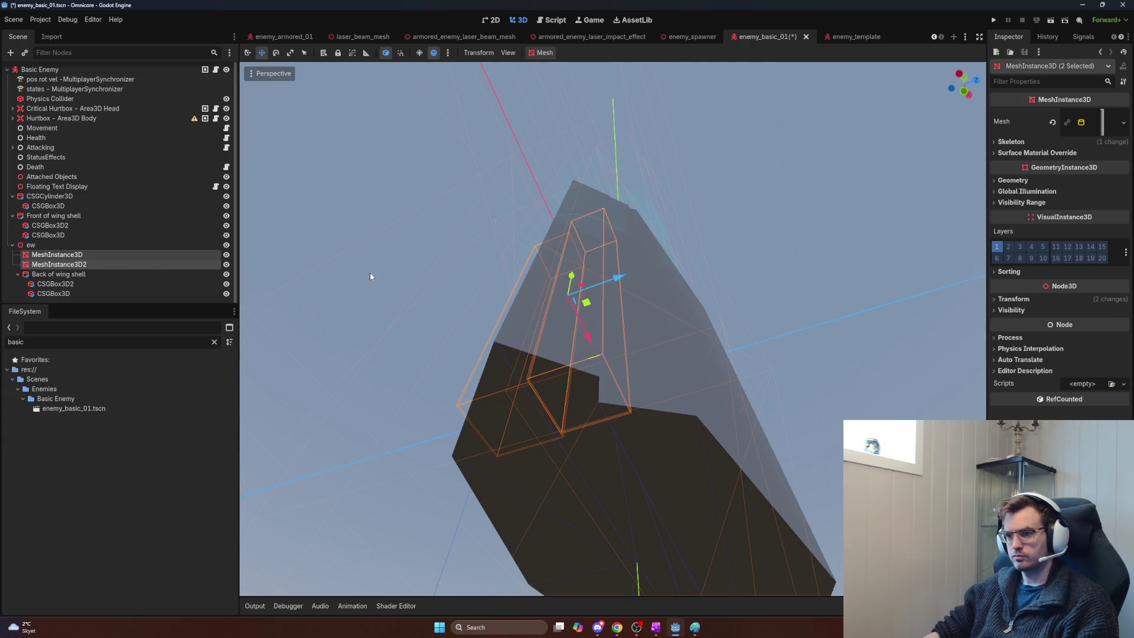
left_click(81, 244)
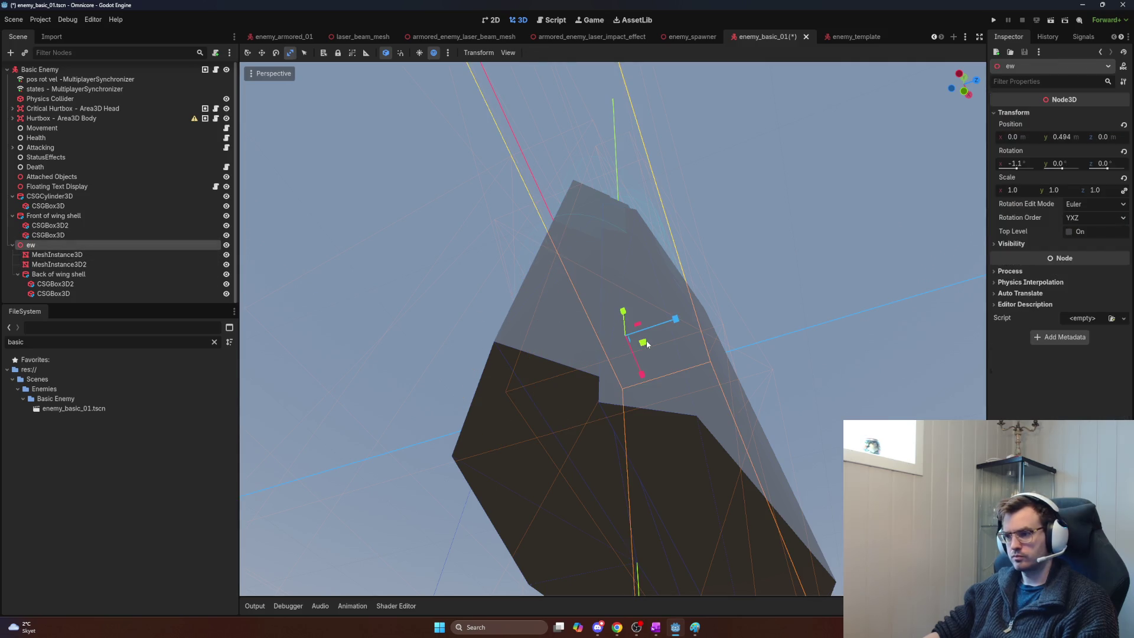
mouse_move(629, 344)
left_mouse_down()
mouse_move(637, 362)
mouse_move(555, 310)
left_mouse_up()
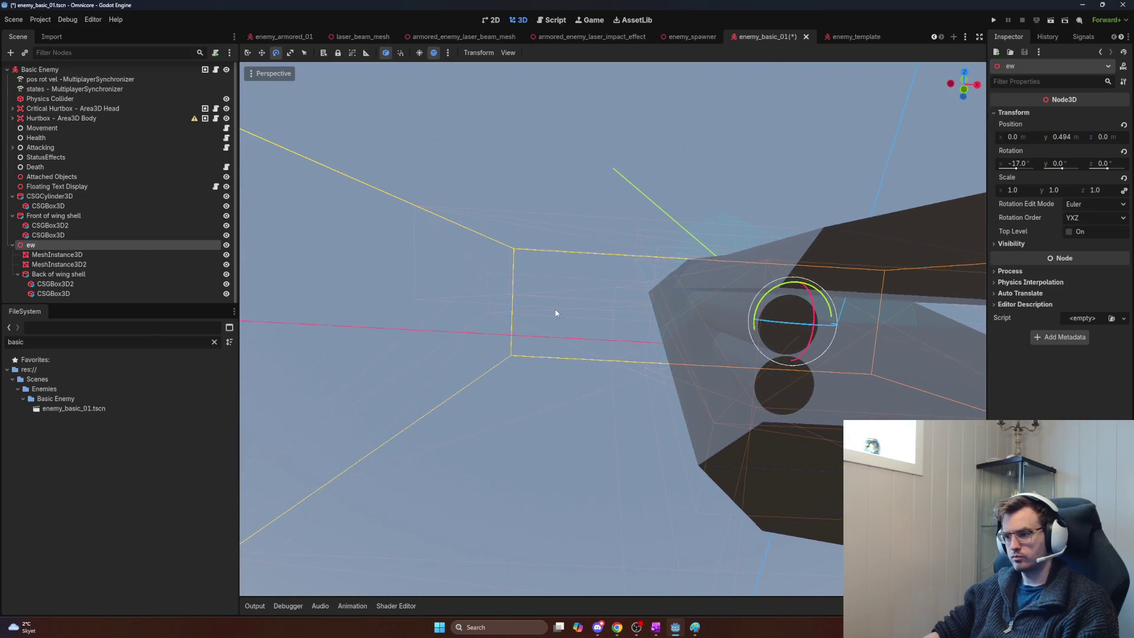
Step: Move both cylinders 0.163 along X and tilt ew to -17.2° on X
left_click(77, 255)
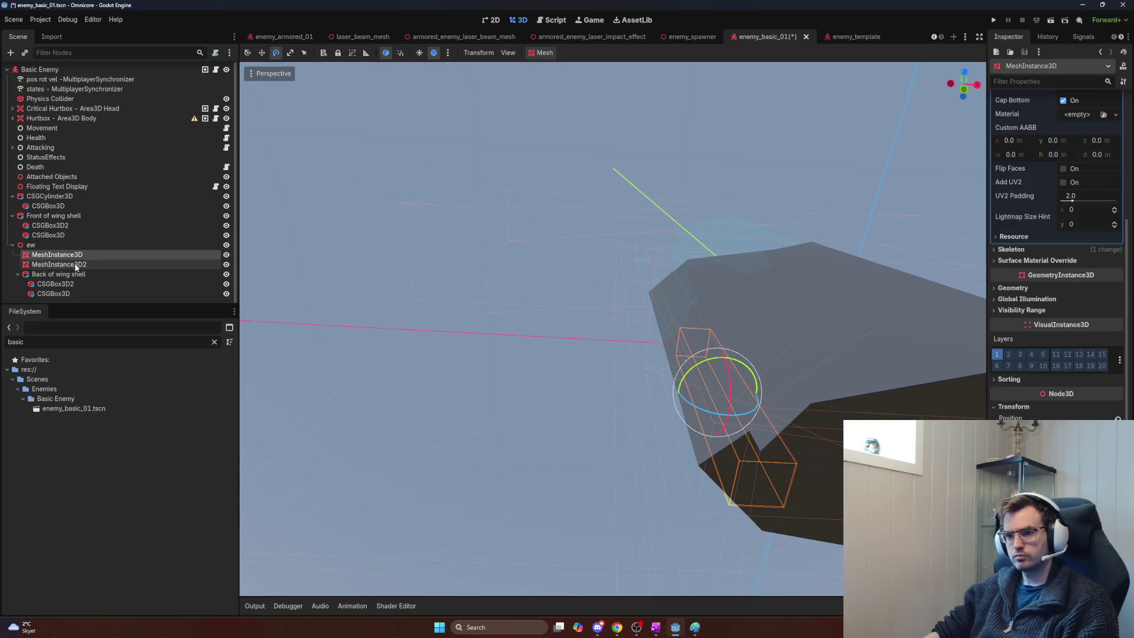
left_click(77, 266, "shift")
key("w")
left_click_drag(778, 373, 797, 380)
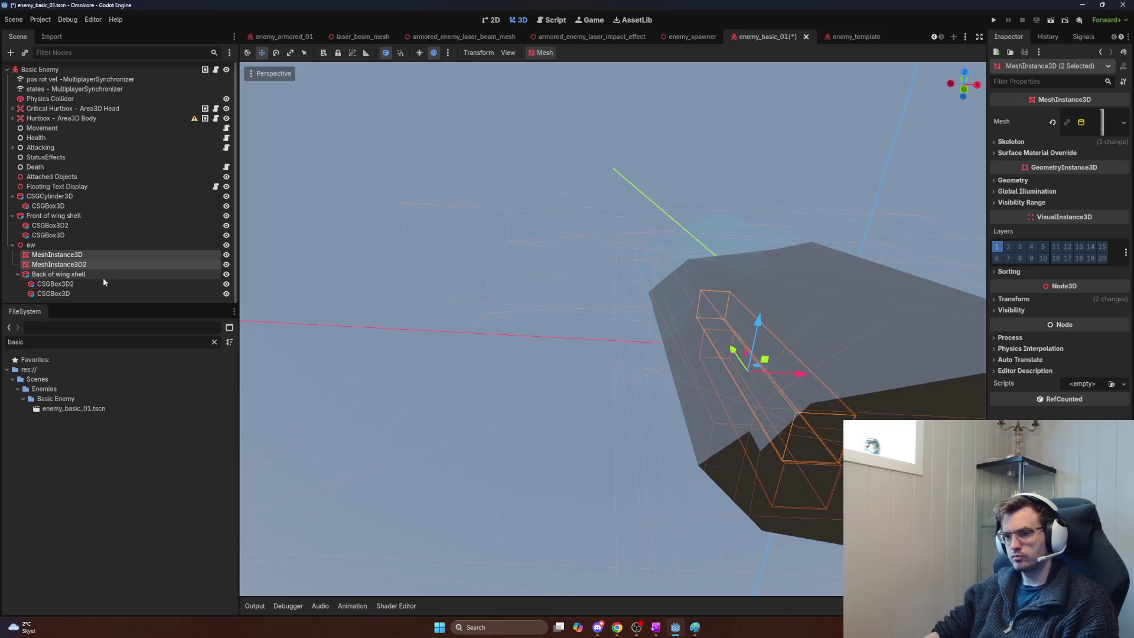
key("e")
left_click(53, 245)
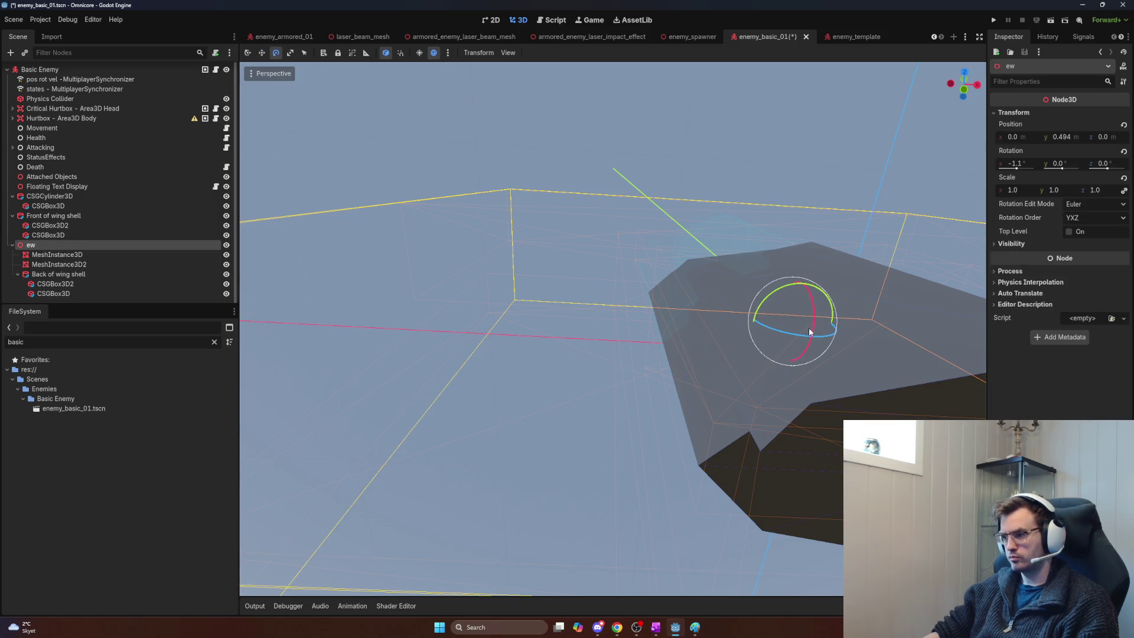
mouse_move(812, 332)
left_mouse_down()
mouse_move(812, 322)
mouse_move(750, 345)
mouse_move(626, 360)
left_mouse_up()
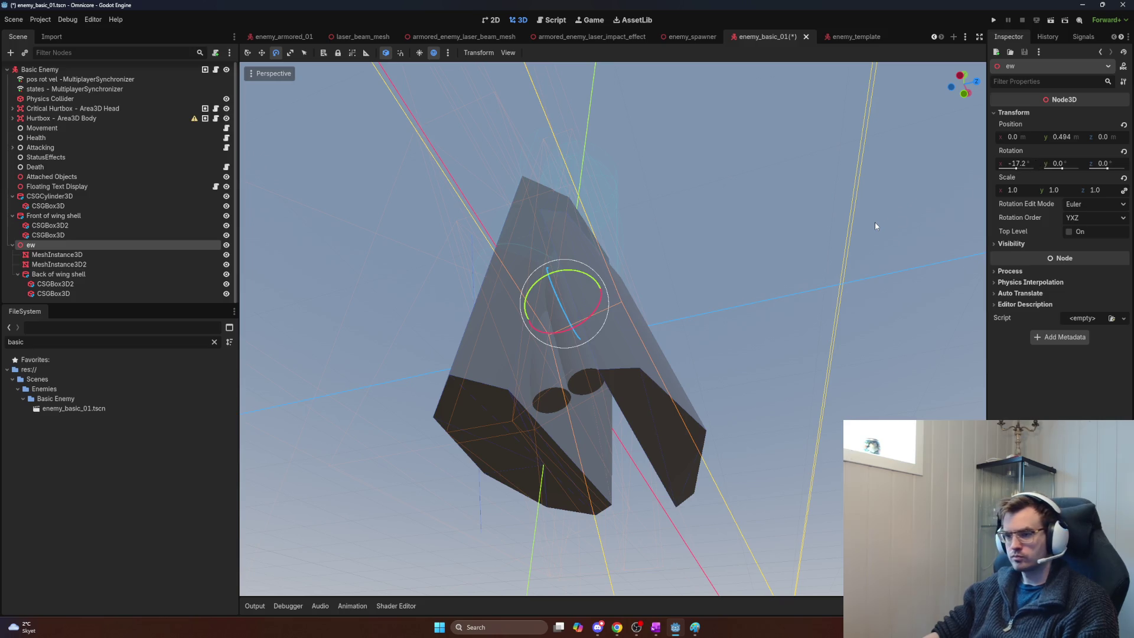
key("super")
Step: Launch Notepad, note the -17.2 pivot tilt value, and switch back to Godot
type("note")
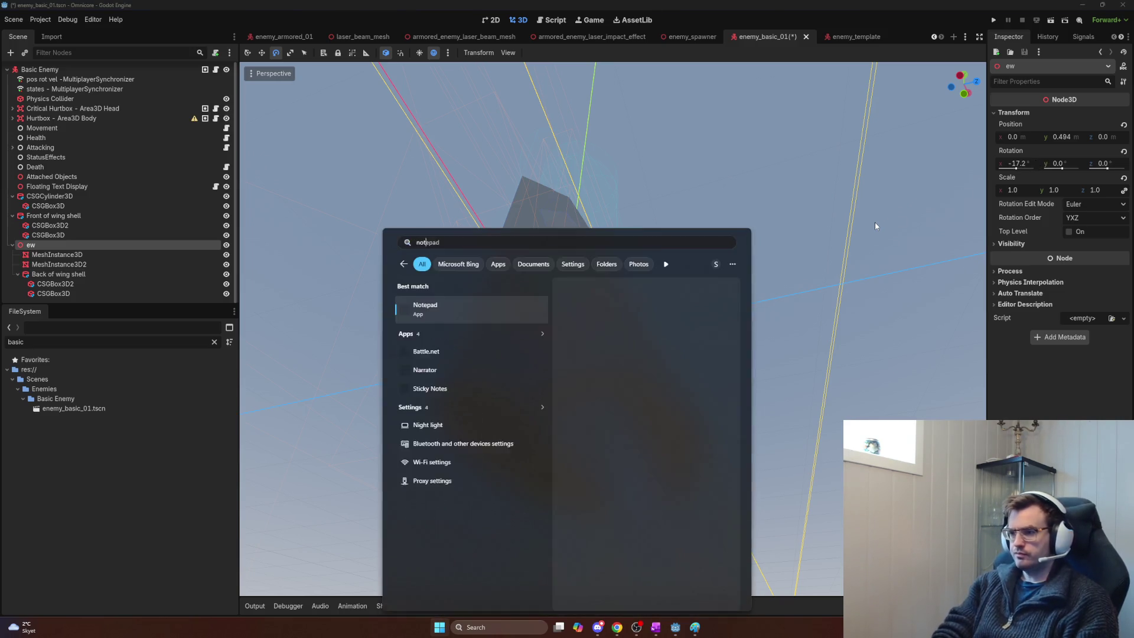
key("Return")
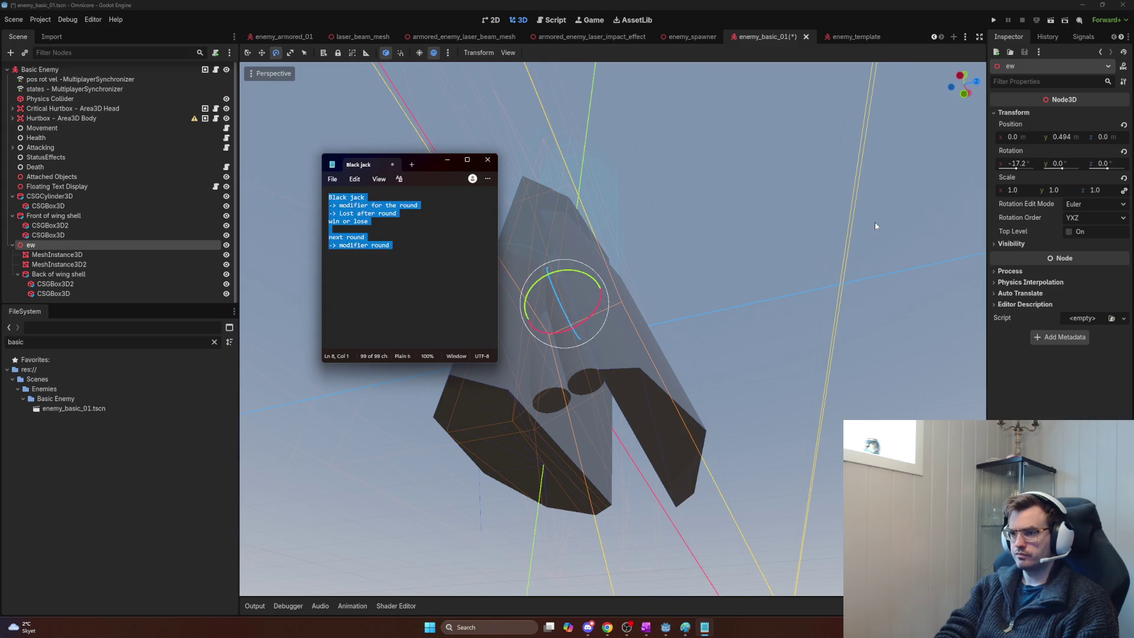
type("17.2x")
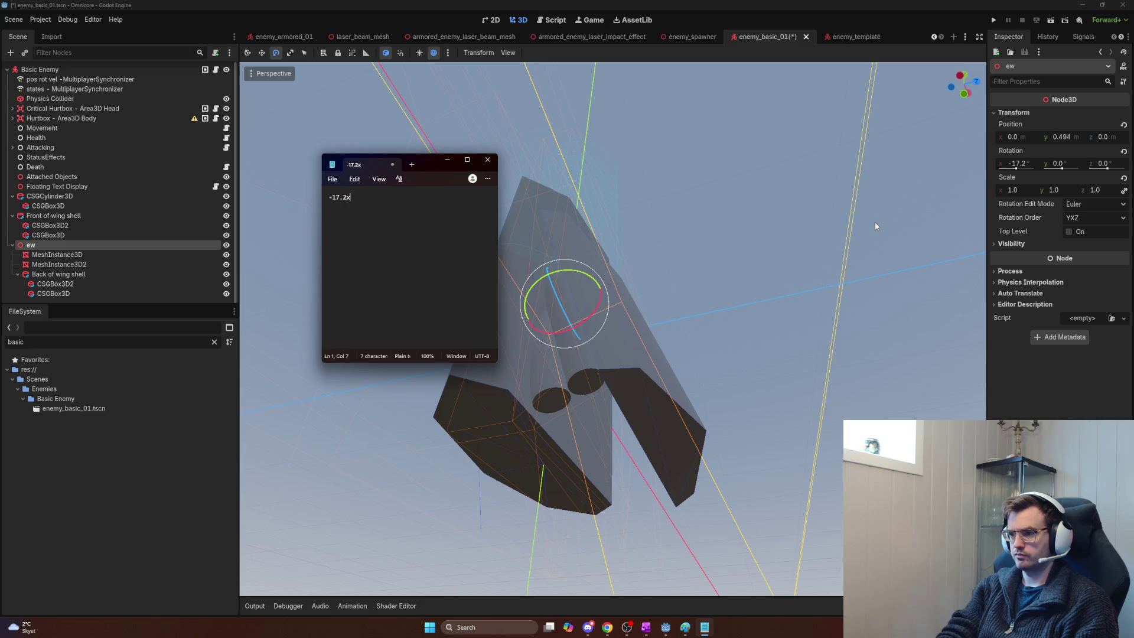
key("alt+Tab")
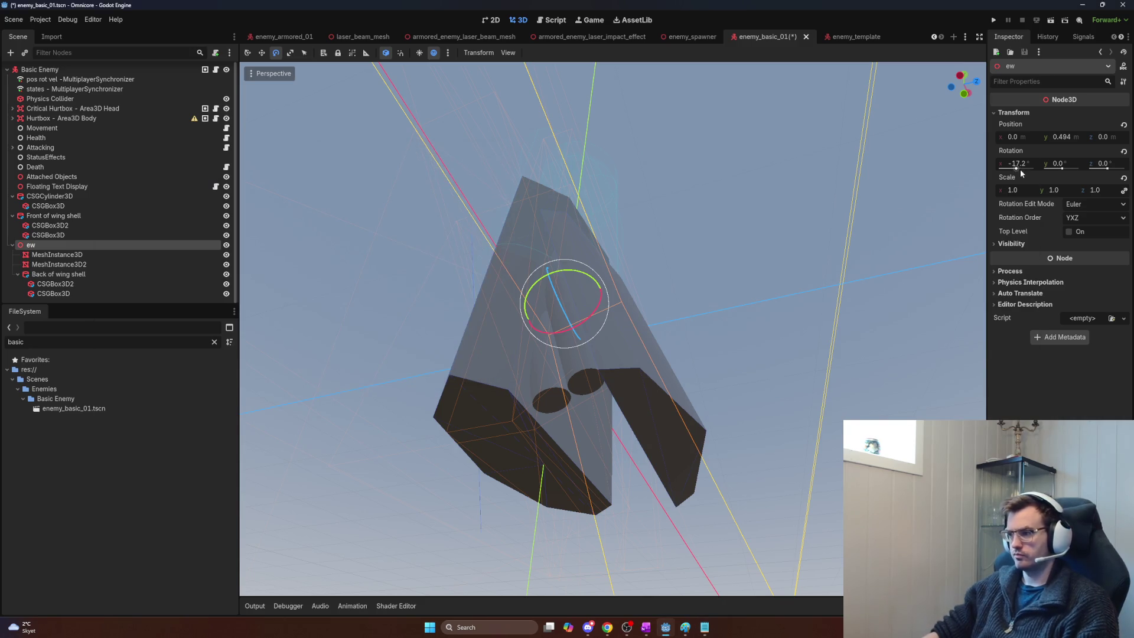
Step: Reset ew's Rotation X to 0, then enter -17.2° in the Inspector
left_click(1013, 163)
type("0")
key("Return")
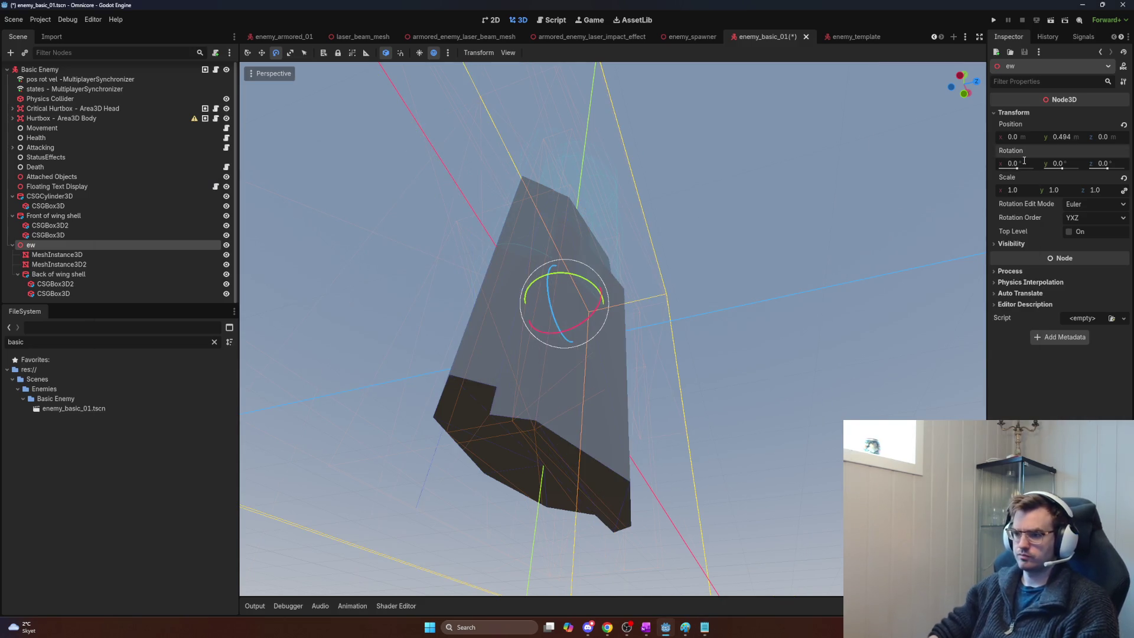
type("-")
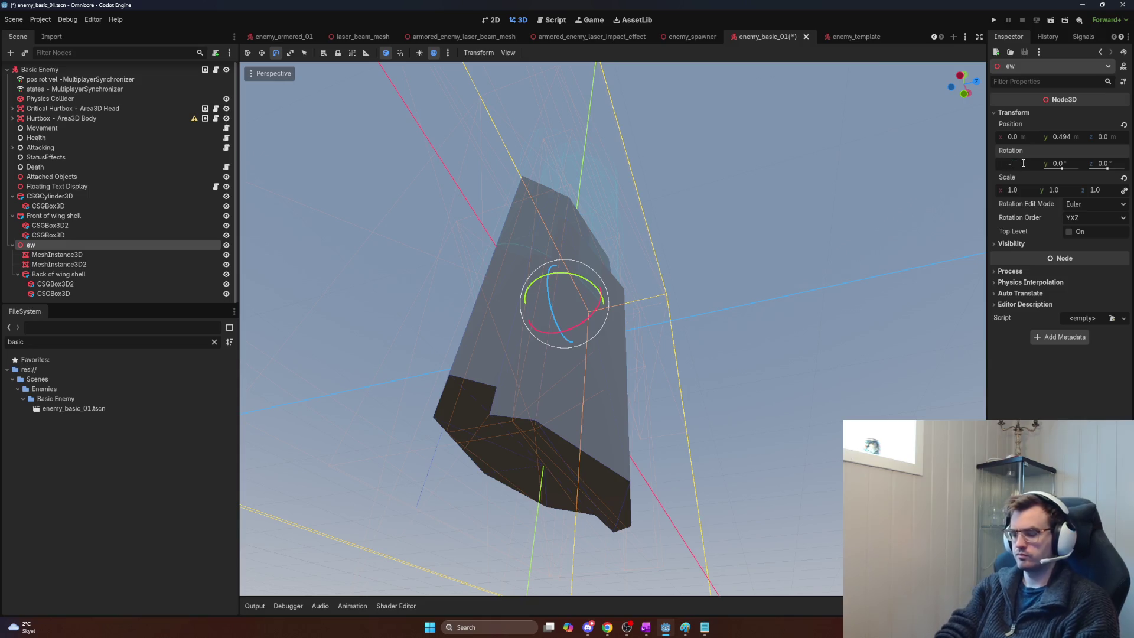
type("17.2")
key("Return")
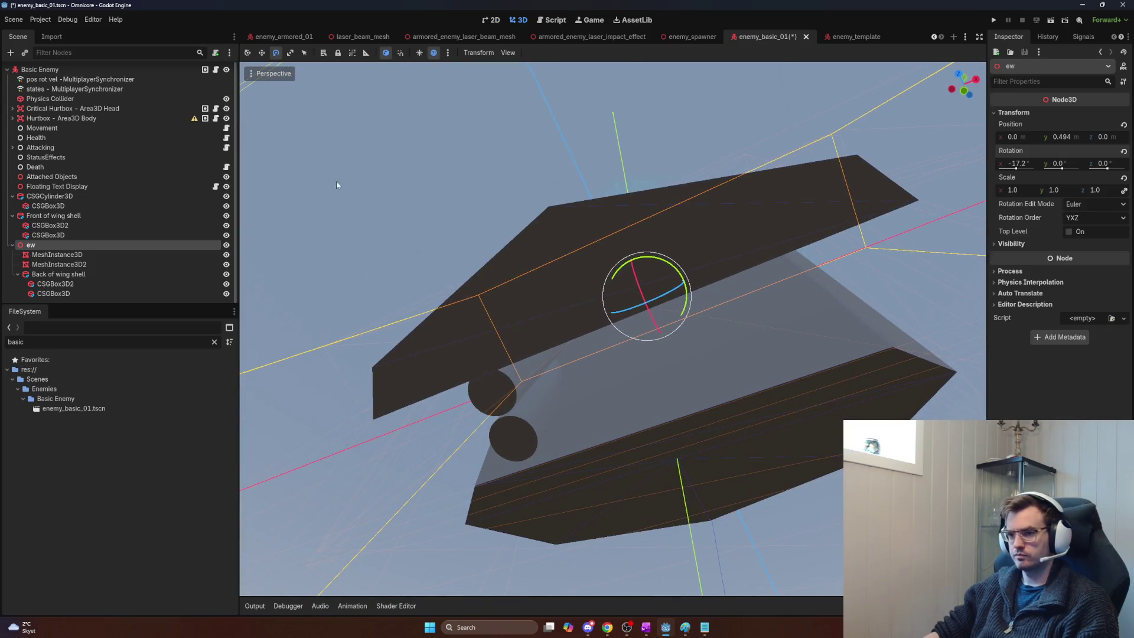
Step: Batch-rename both MeshInstance3D cylinders to Exhaust and Exhaust2, then reselect the pair
left_click(98, 254)
left_click(94, 264)
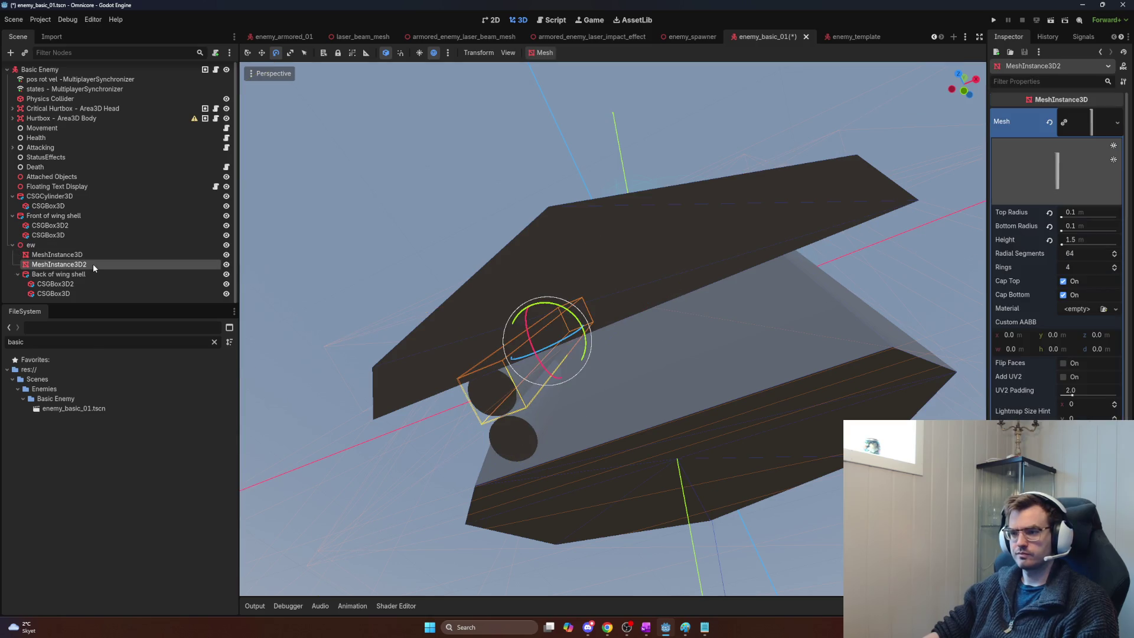
left_click(84, 254, "ctrl")
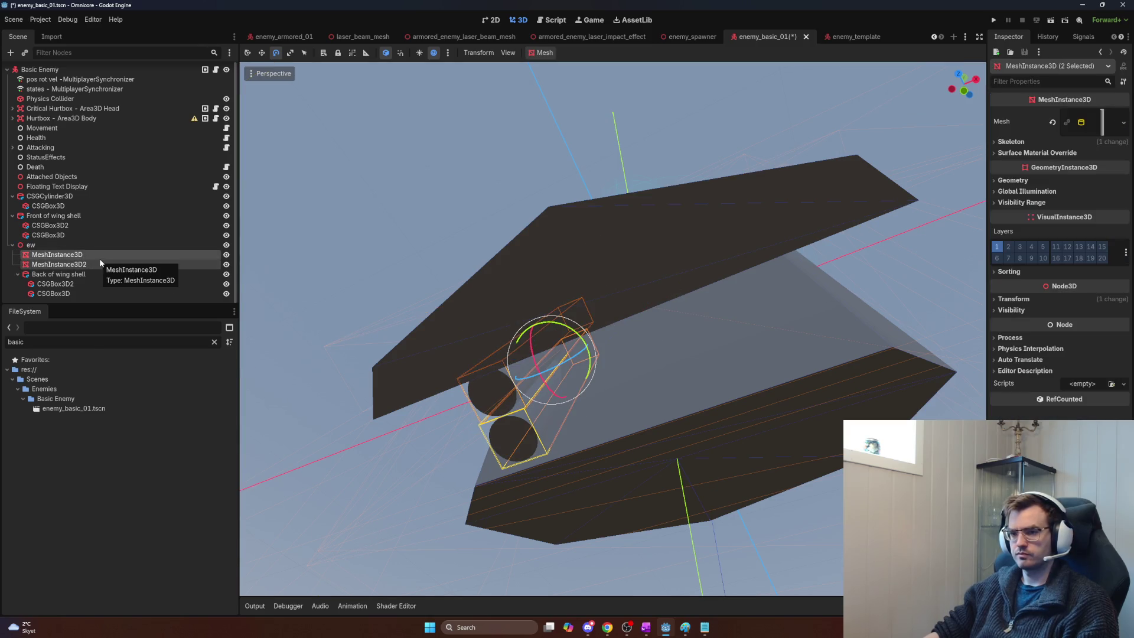
key("F2")
type("Exhaust")
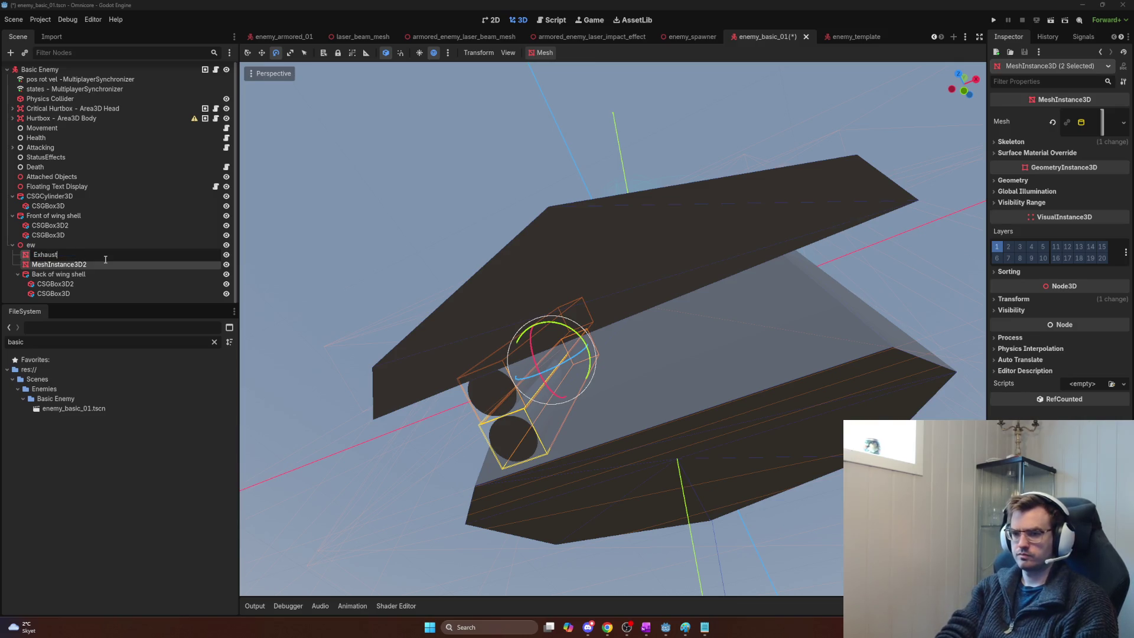
key("Return")
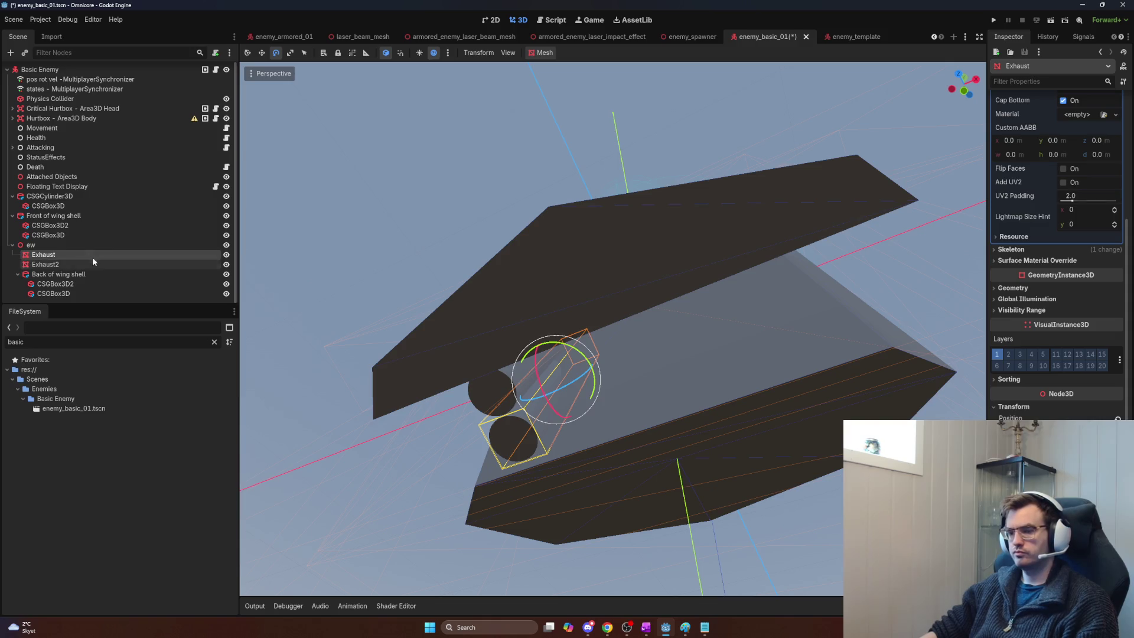
left_click(79, 262, "ctrl")
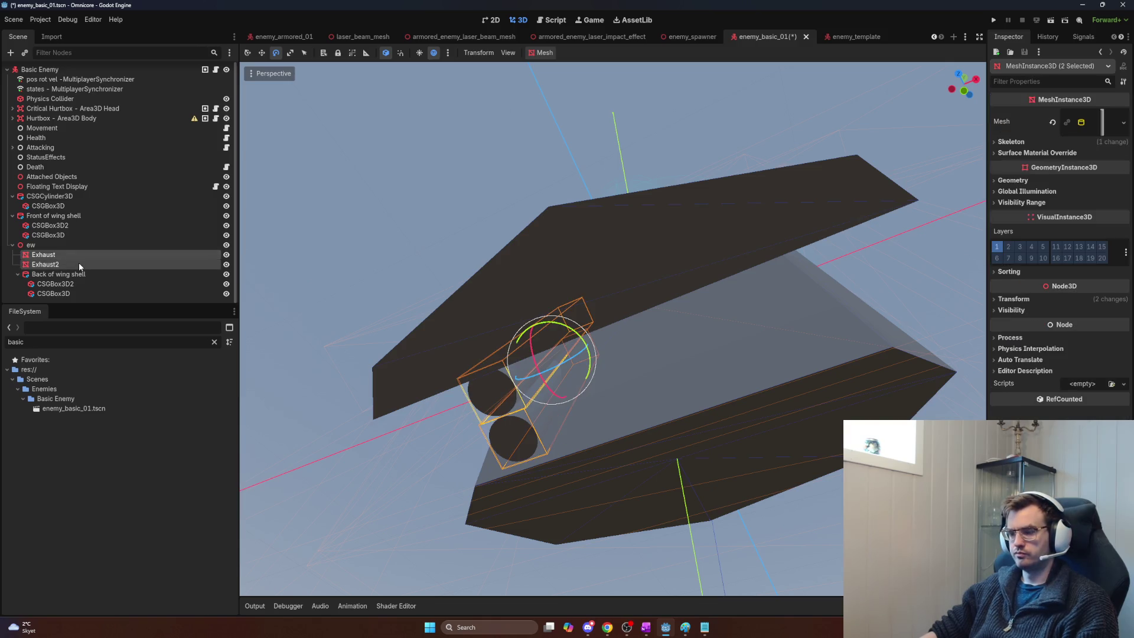
left_click(70, 253)
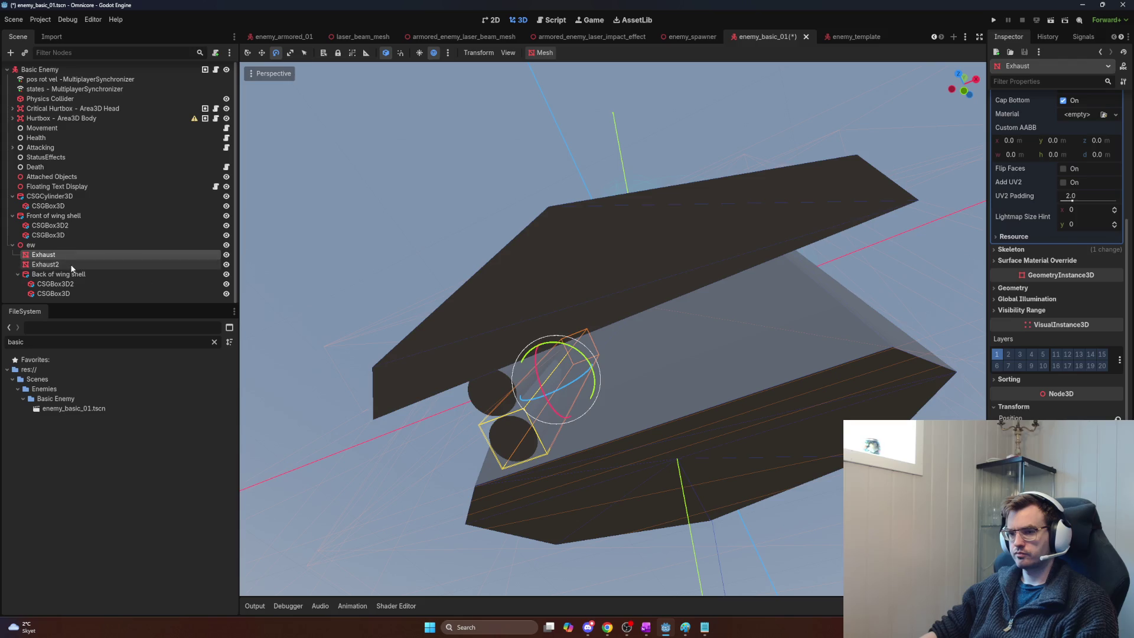
left_click(72, 263, "ctrl")
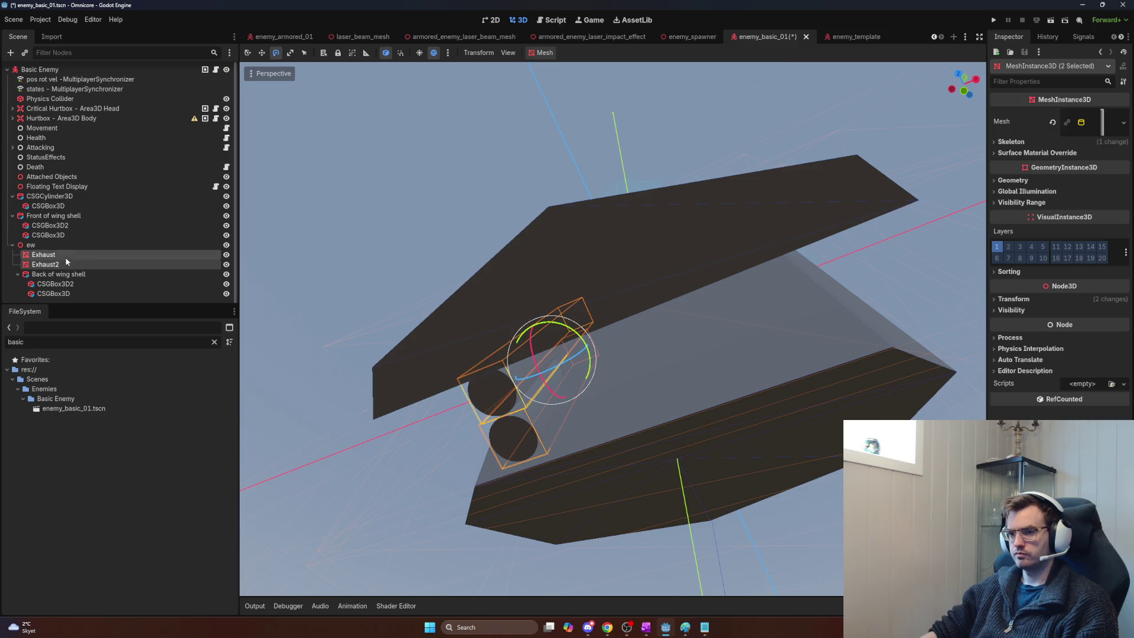
key("ctrl+d")
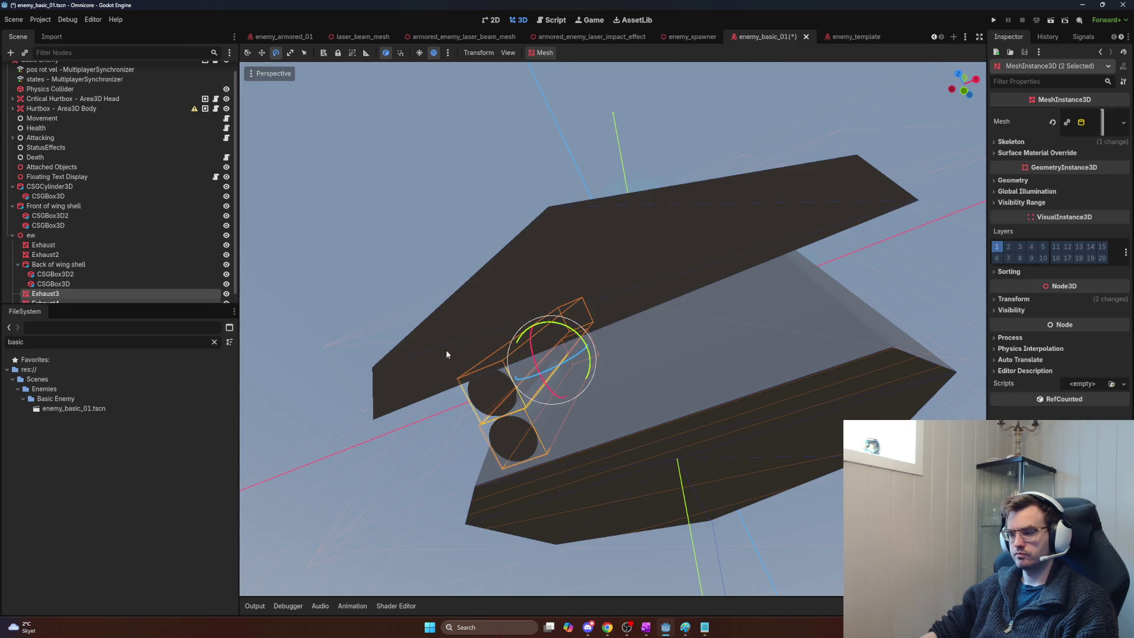
scroll(162, 294, "down", 1)
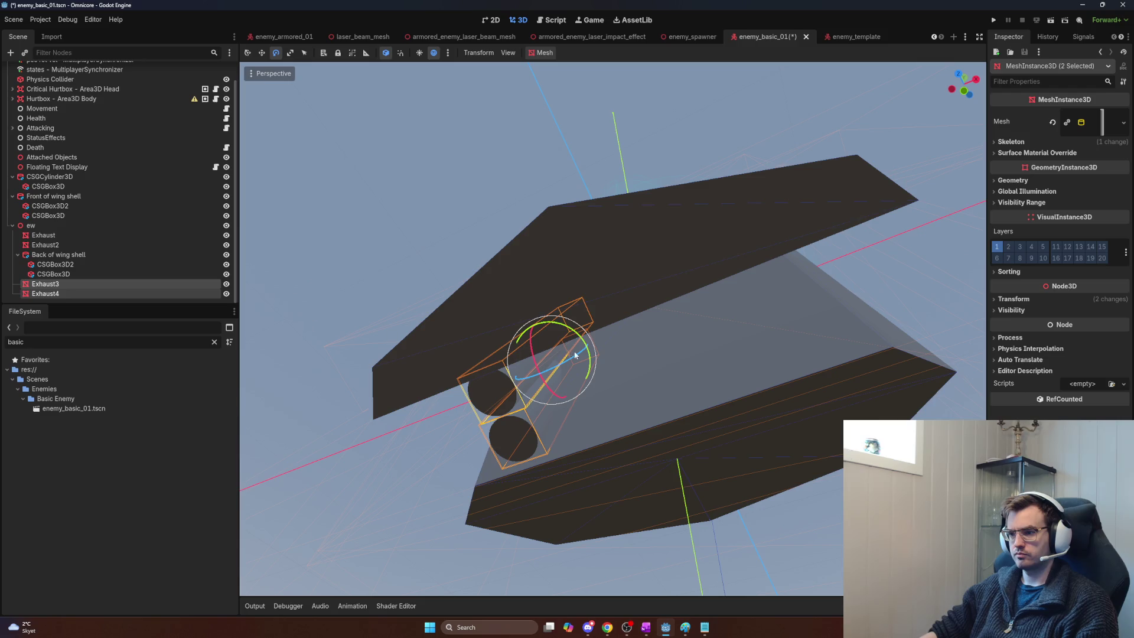
left_click_drag(595, 349, 636, 330)
scroll(635, 331, "up", 5)
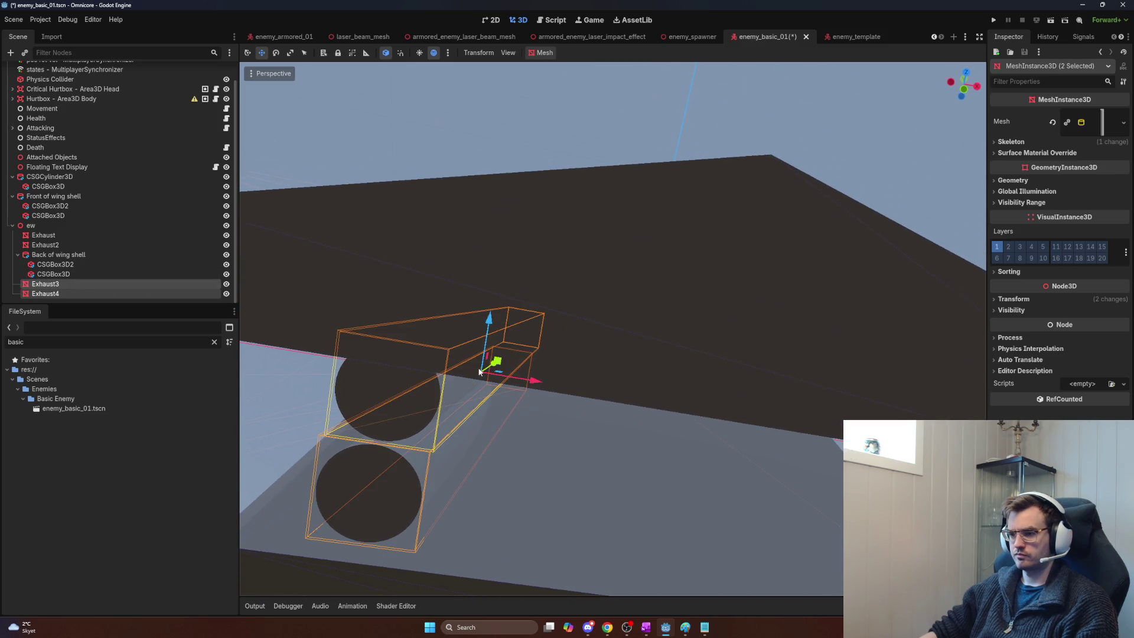
left_click(1013, 299)
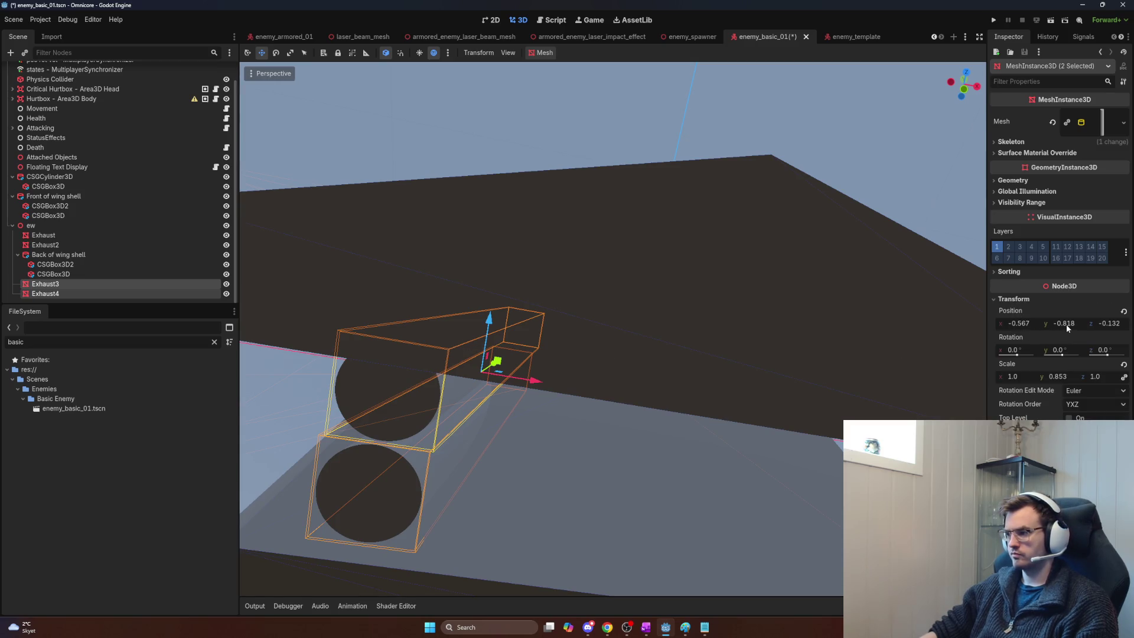
left_click(1025, 322)
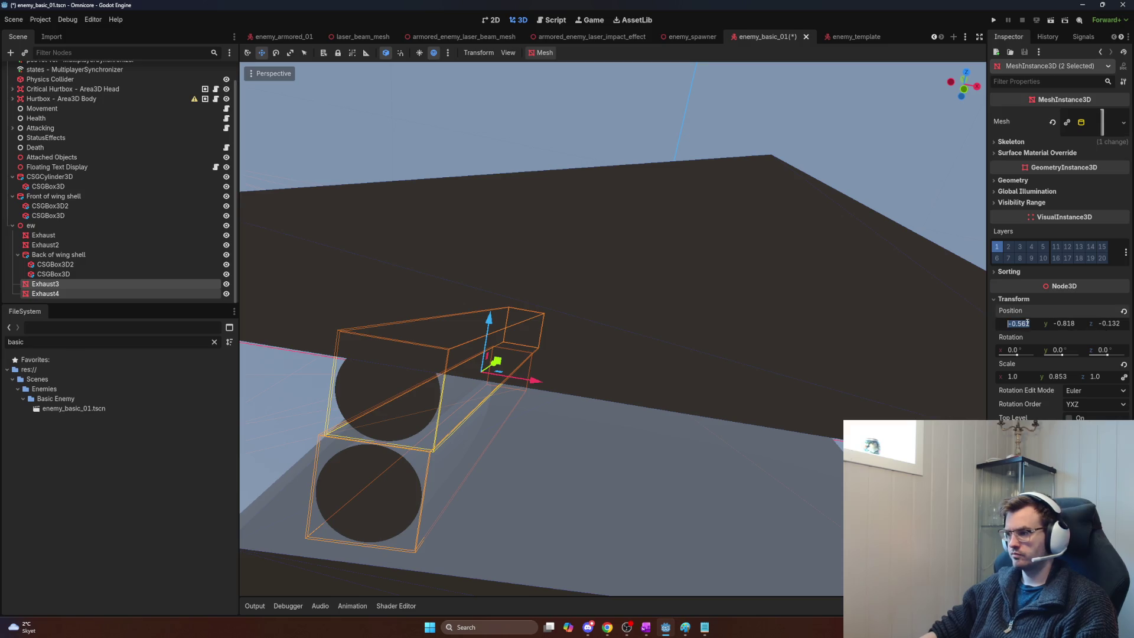
type("0")
key("Return")
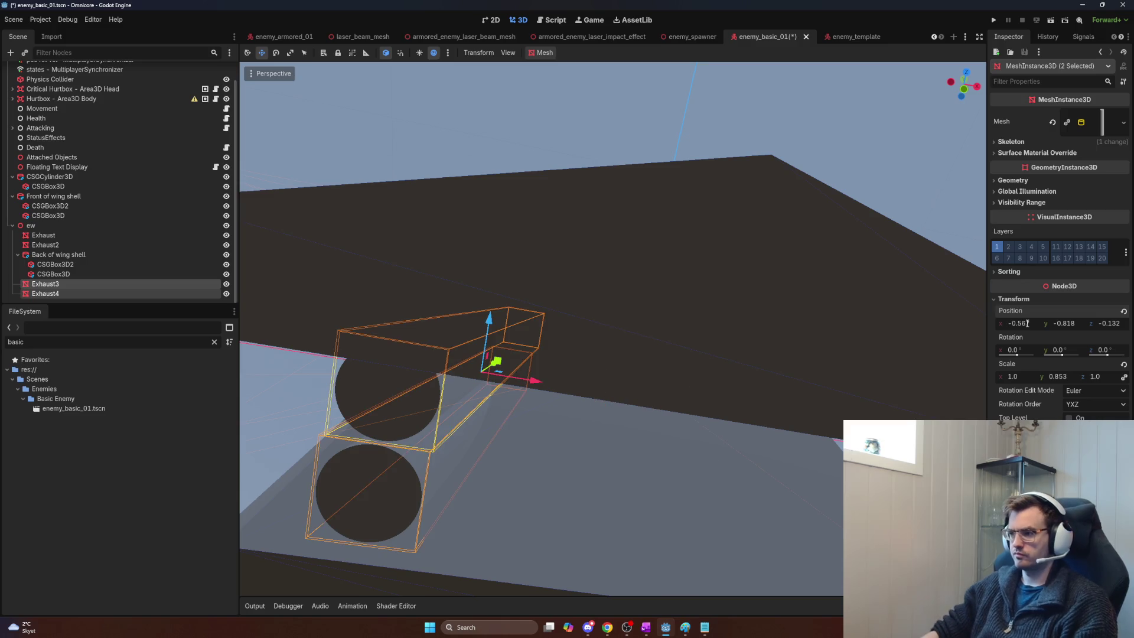
left_click(1030, 322)
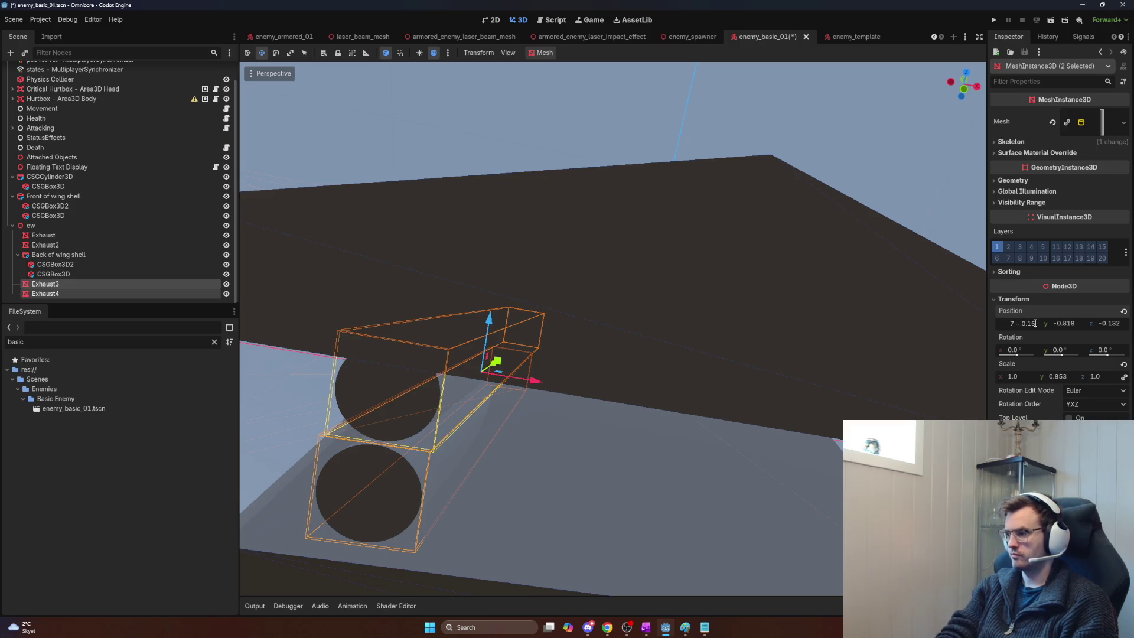
key("Return")
key("ctrl+z")
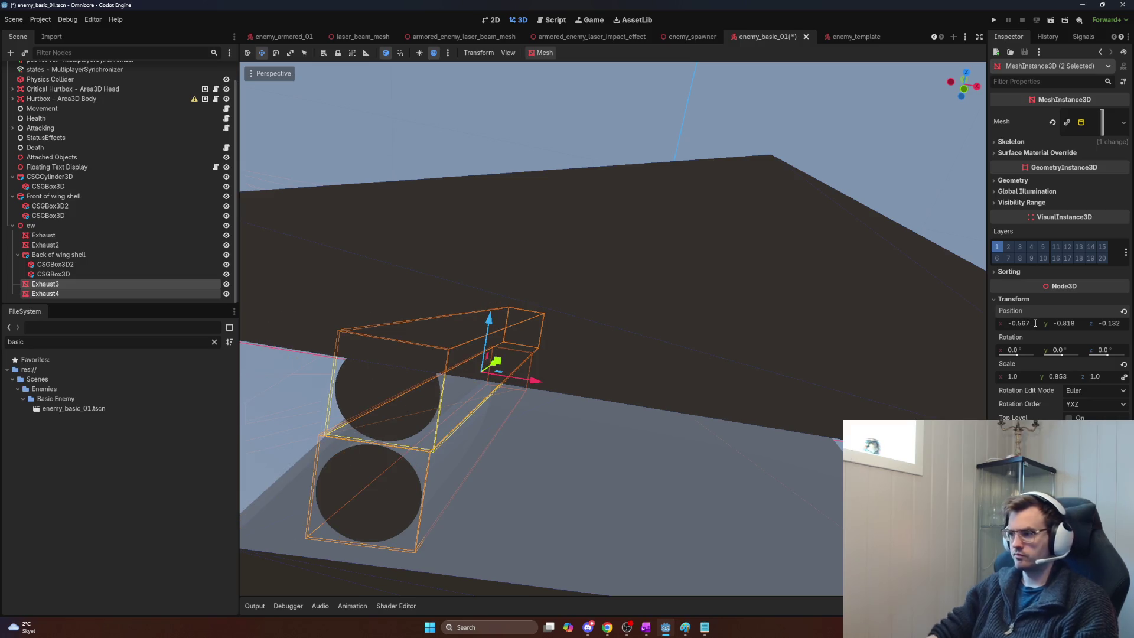
left_click(1034, 323)
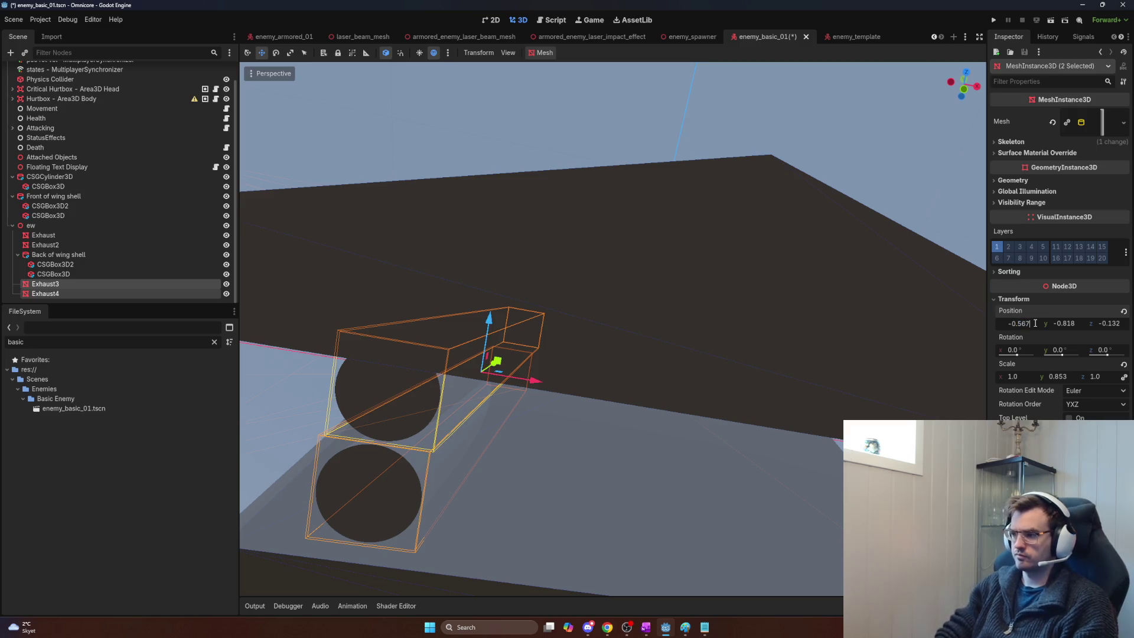
type("7 + 0.22")
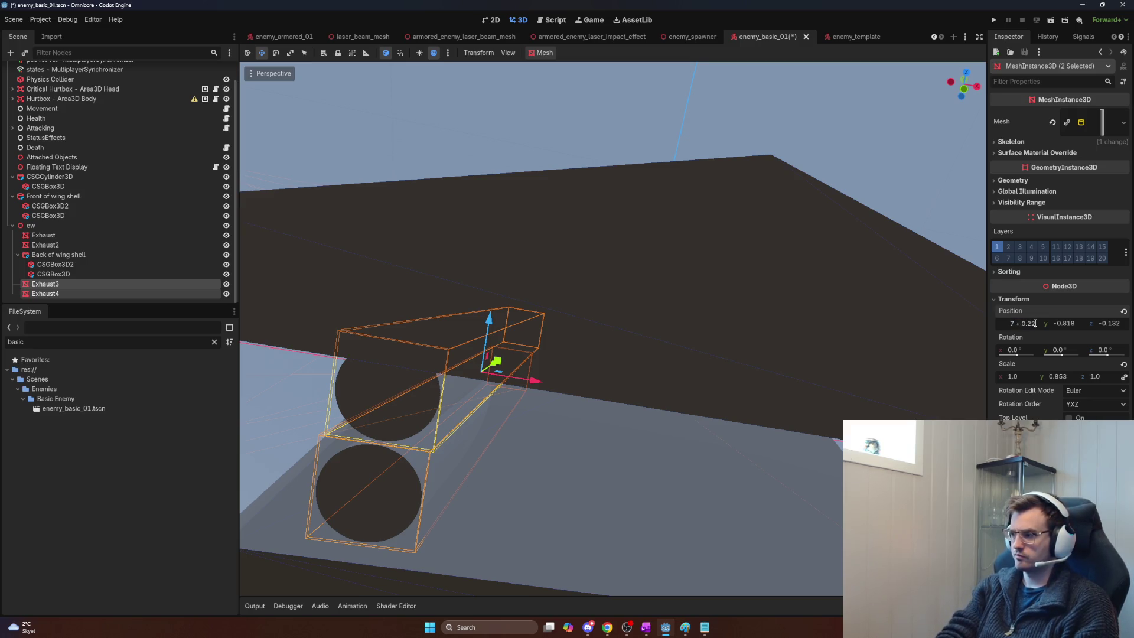
key("Return")
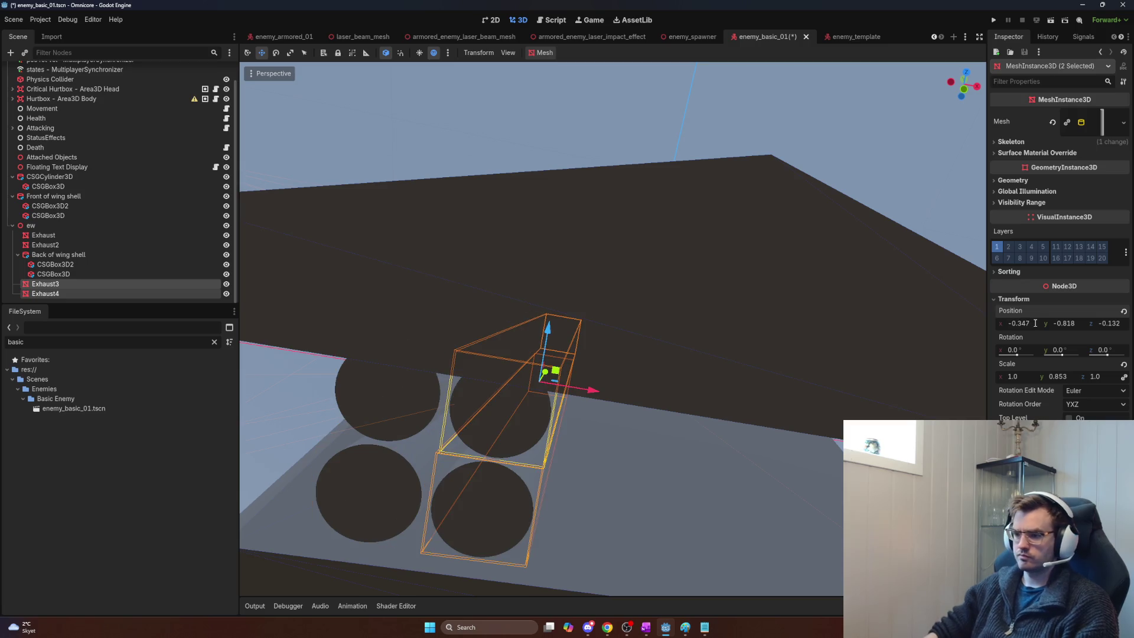
scroll(755, 324, "up", 5)
mouse_move(613, 330)
left_mouse_down()
mouse_move(637, 313)
mouse_move(655, 343)
left_mouse_up()
scroll(613, 329, "down", 5)
scroll(613, 330, "up", 4)
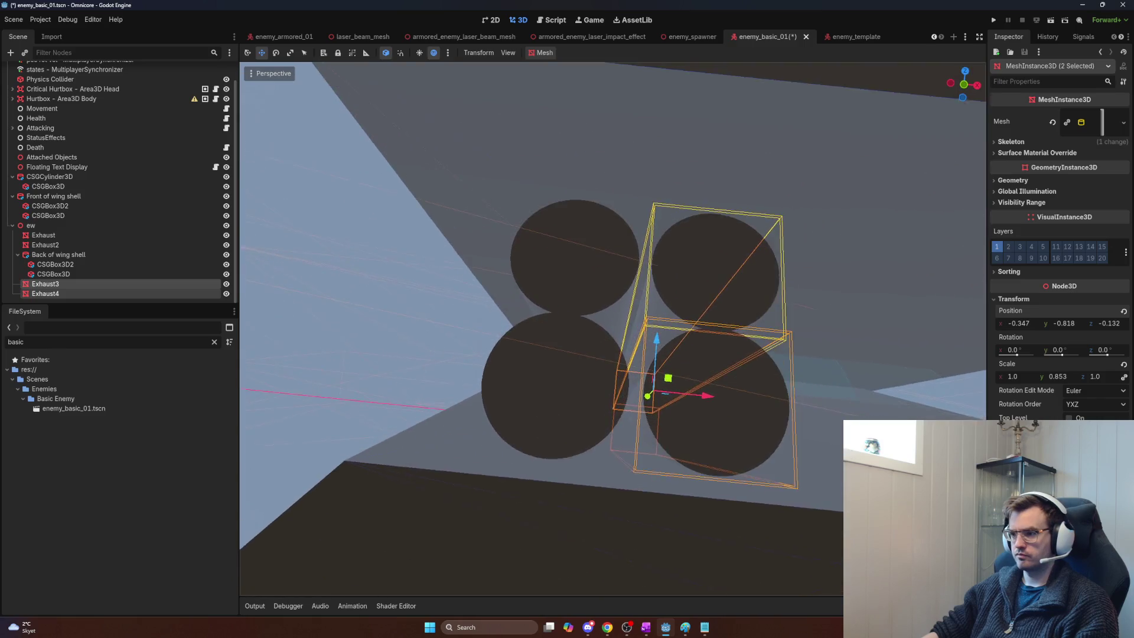
scroll(613, 329, "up", 4)
scroll(613, 329, "down", 5)
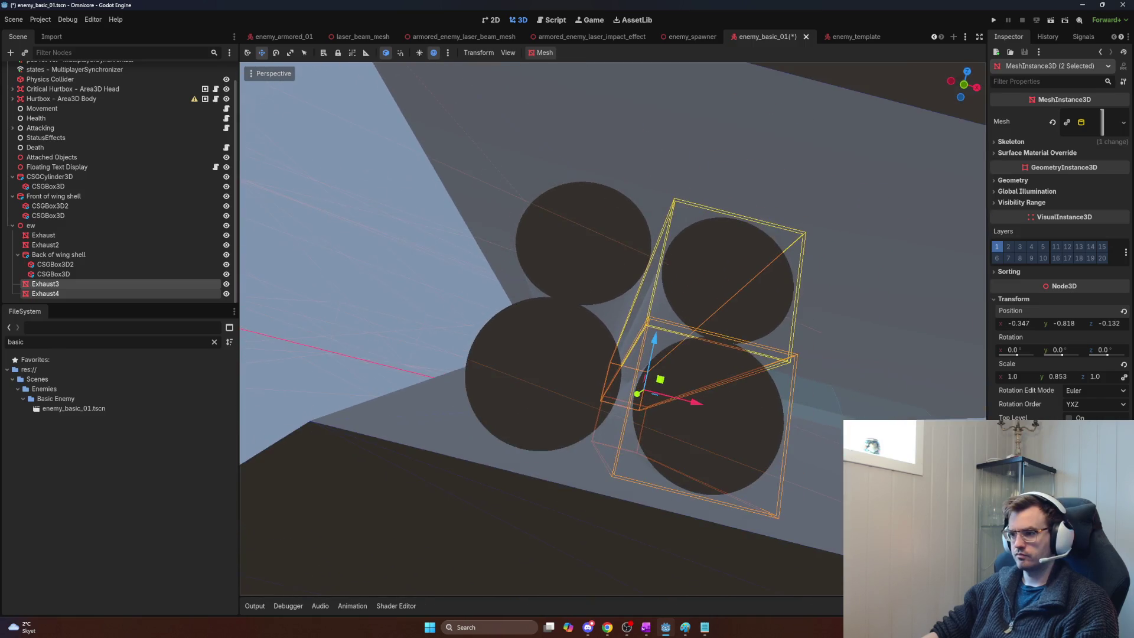
key("ctrl+z")
key("ctrl+z")
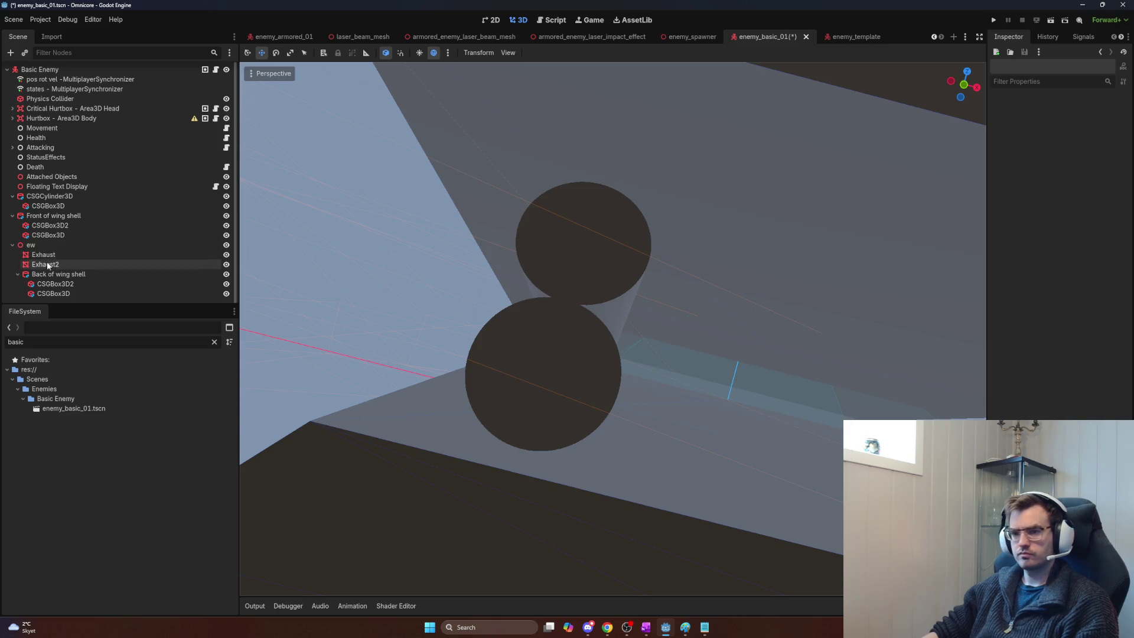
Step: Nudge Exhaust slightly along its vertical axis and Exhaust2 slightly upward
left_click(56, 283)
left_click(52, 254)
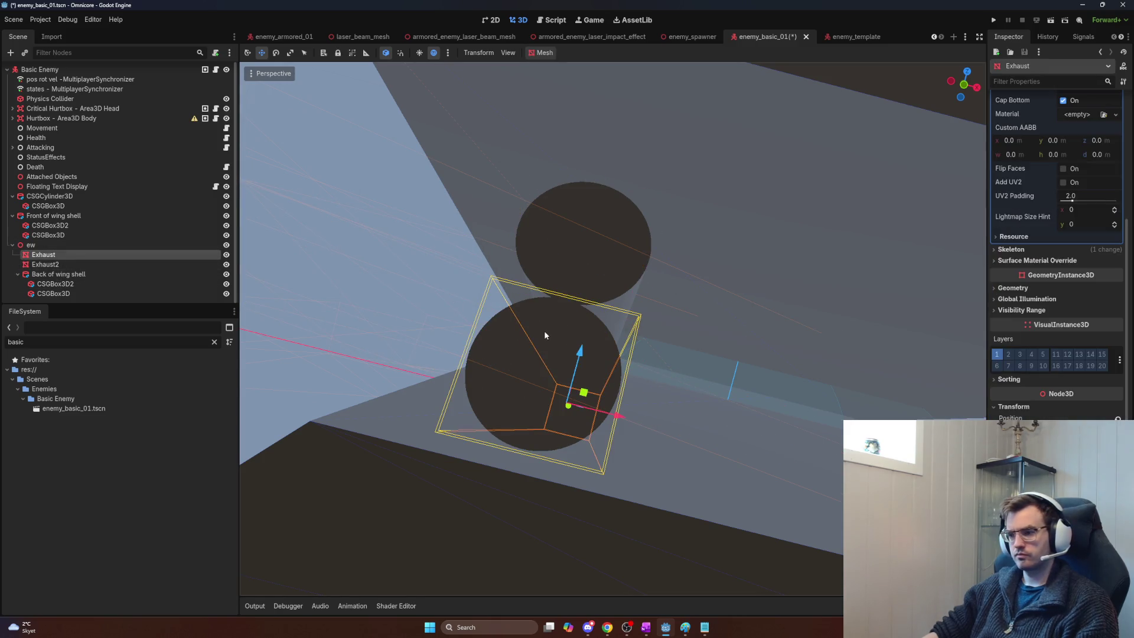
left_click_drag(580, 352, 579, 361)
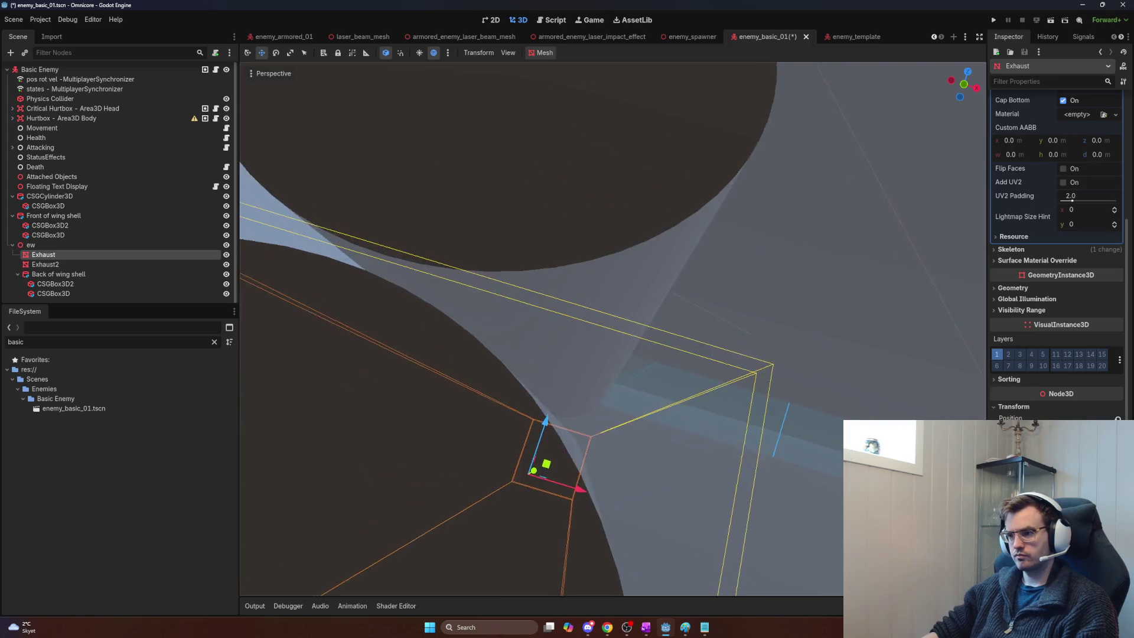
left_click(596, 282)
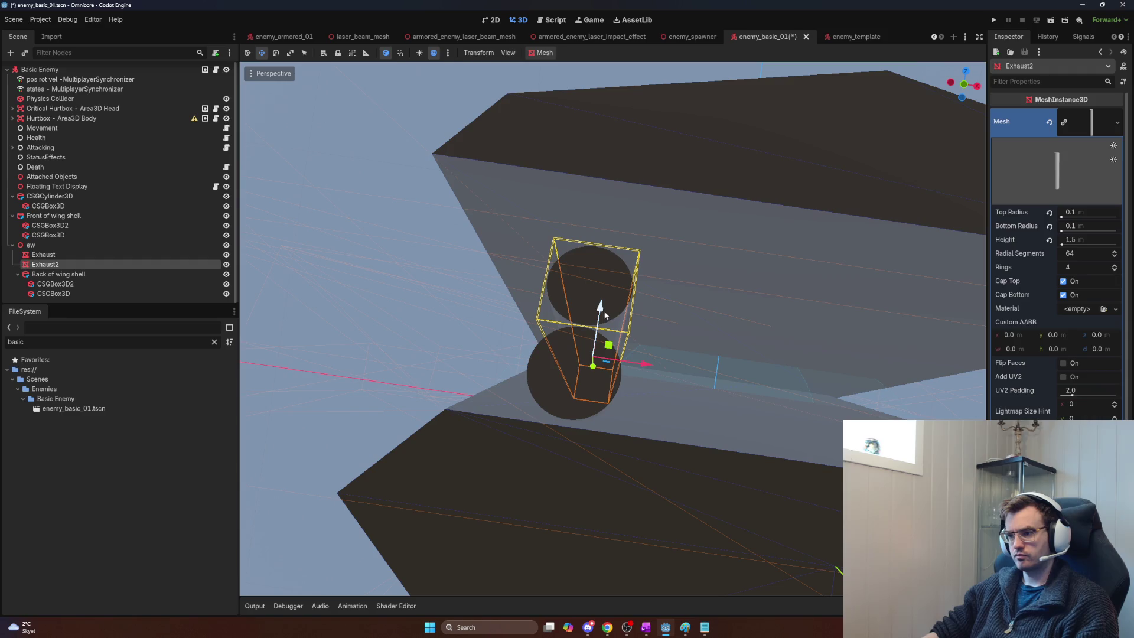
mouse_move(604, 314)
left_mouse_down()
mouse_move(667, 236)
mouse_move(705, 159)
left_mouse_up()
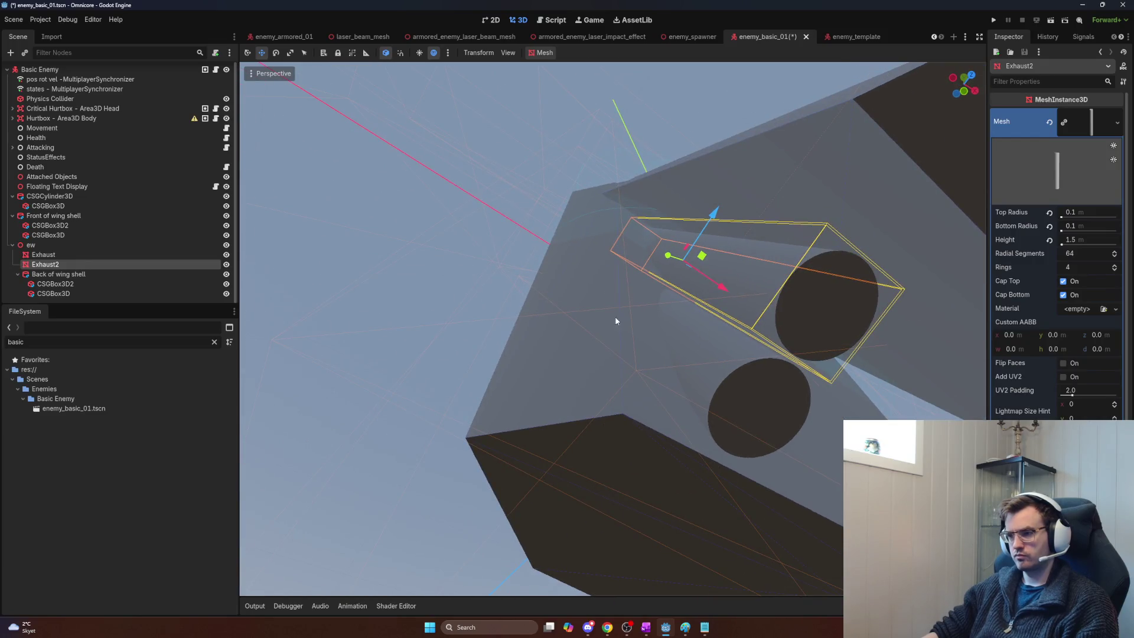
Step: Tilt the ew pivot about 2.6° further around X, to -17.9°
left_click(66, 245)
key("r")
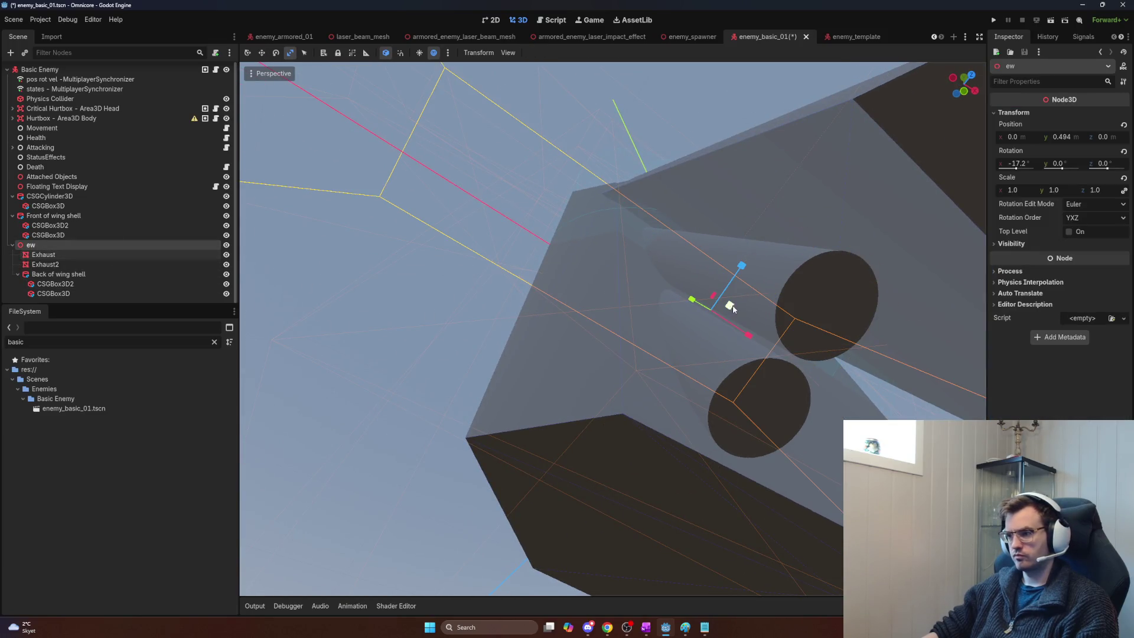
key("e")
mouse_move(736, 309)
left_mouse_down()
mouse_move(726, 309)
mouse_move(744, 307)
mouse_move(744, 319)
left_mouse_up()
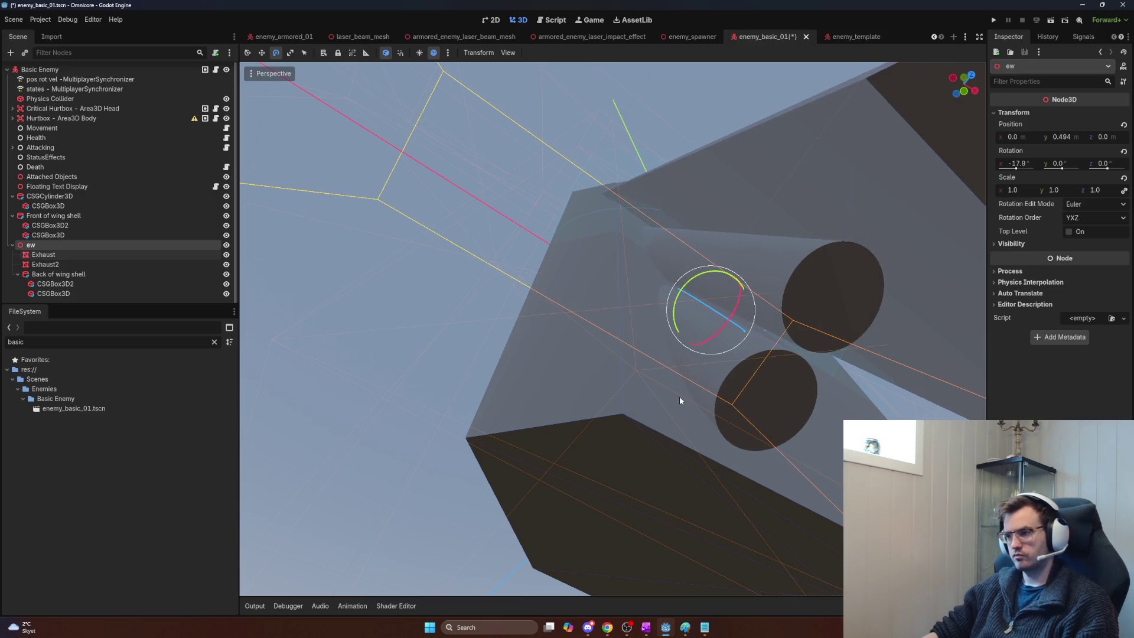
Step: Select Exhaust and Exhaust2 and duplicate them with Ctrl+D
left_click(85, 266)
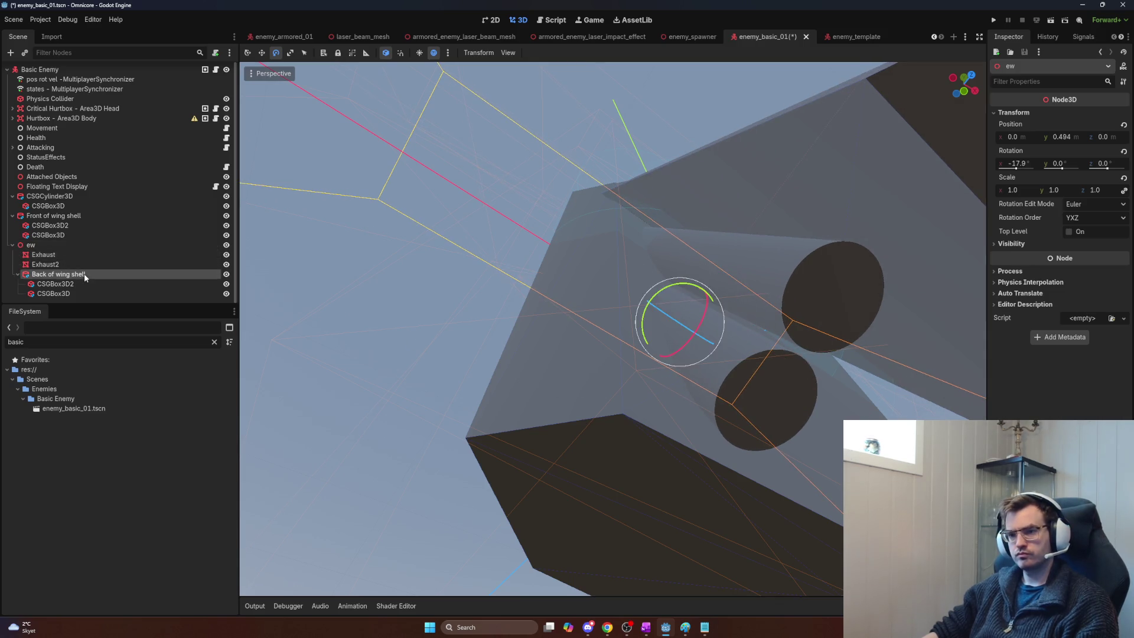
left_click(72, 255, "shift")
key("ctrl+d")
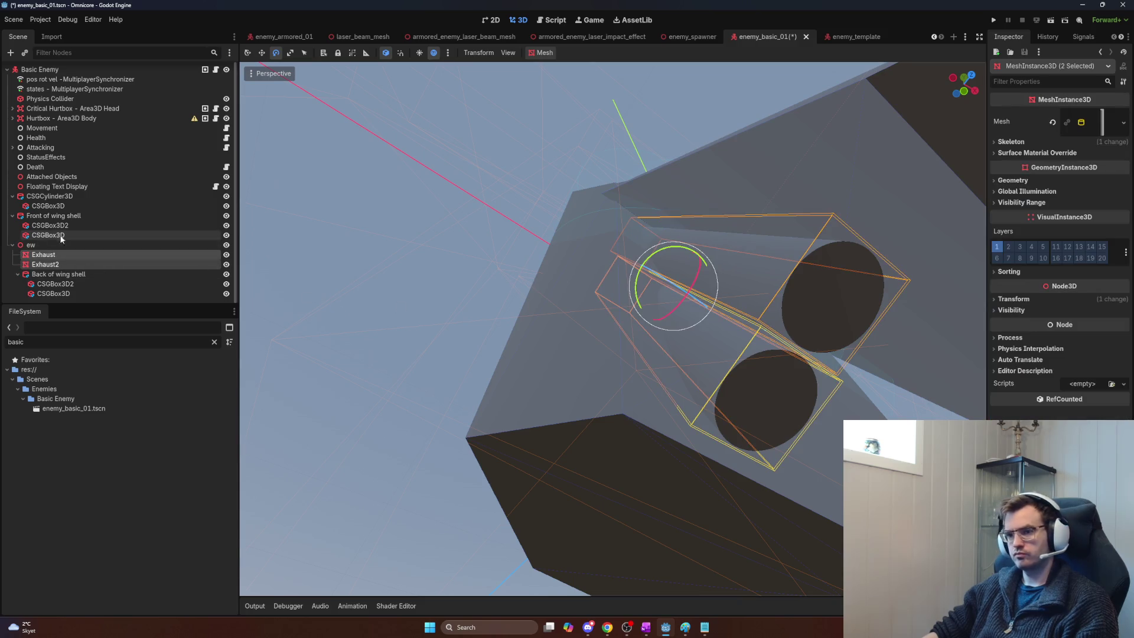
Step: Shift the duplicated exhaust pair 0.22 right by setting Position X to -0.567+0.22
left_click(1011, 299)
left_click(1034, 323)
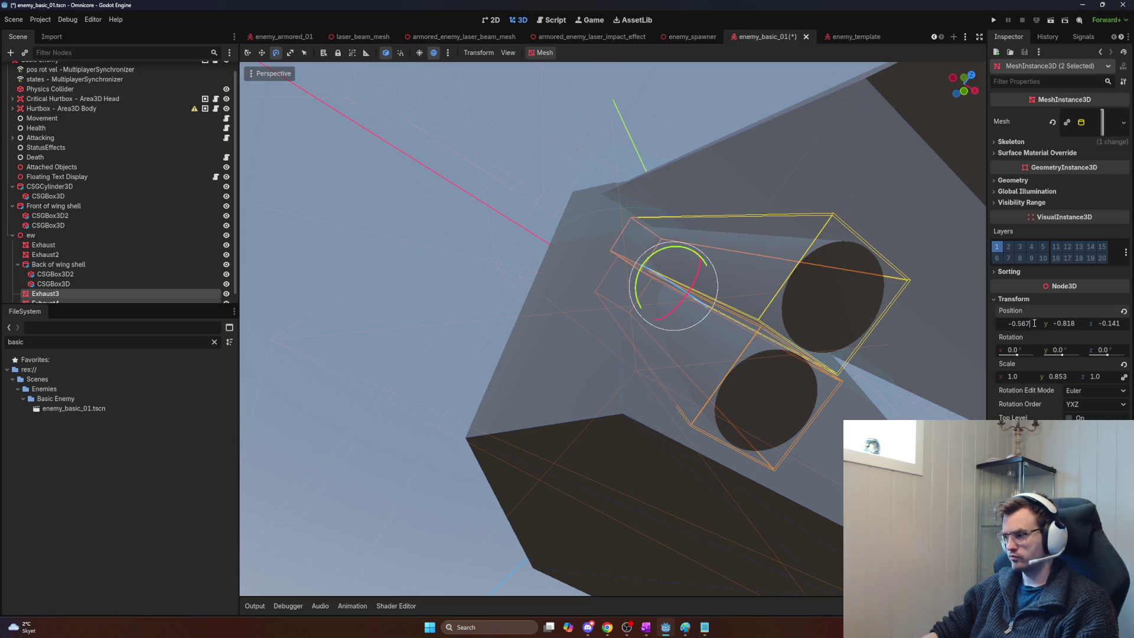
type("0.2")
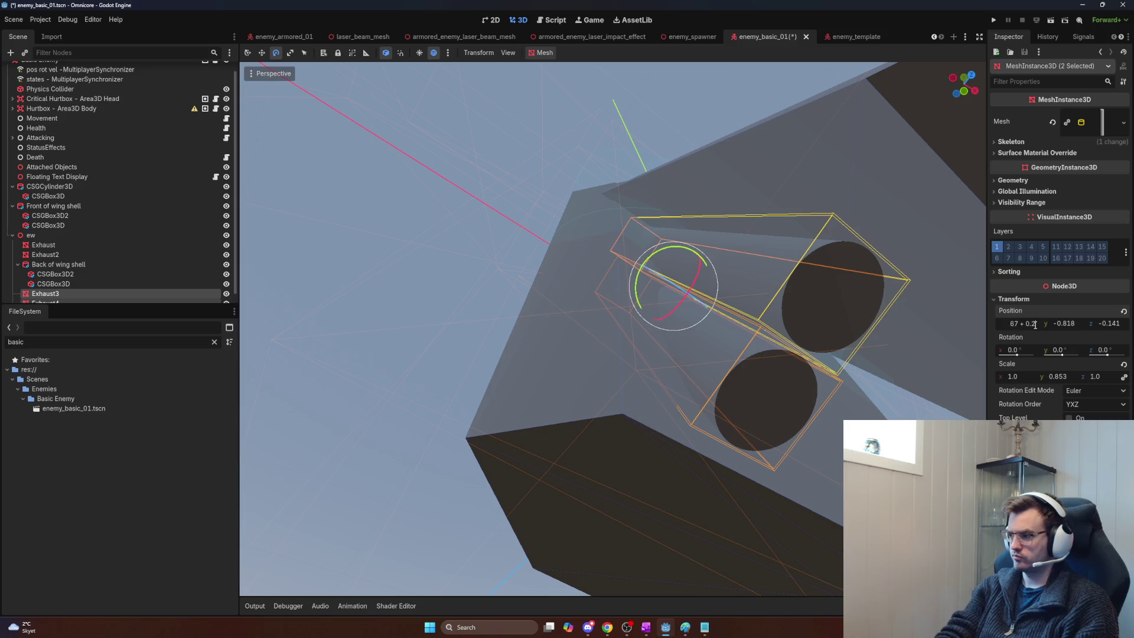
type("-0.347")
key("Return")
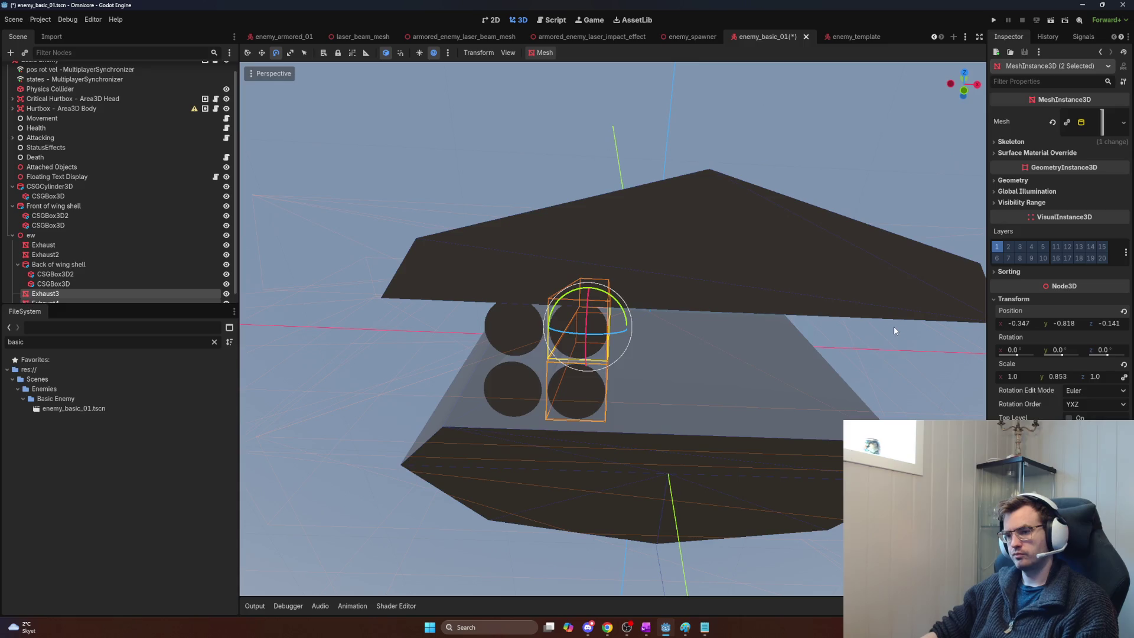
Step: Copy all four exhausts and paste the copies under the ew pivot
left_click(55, 293, "ctrl")
left_click(56, 292, "ctrl")
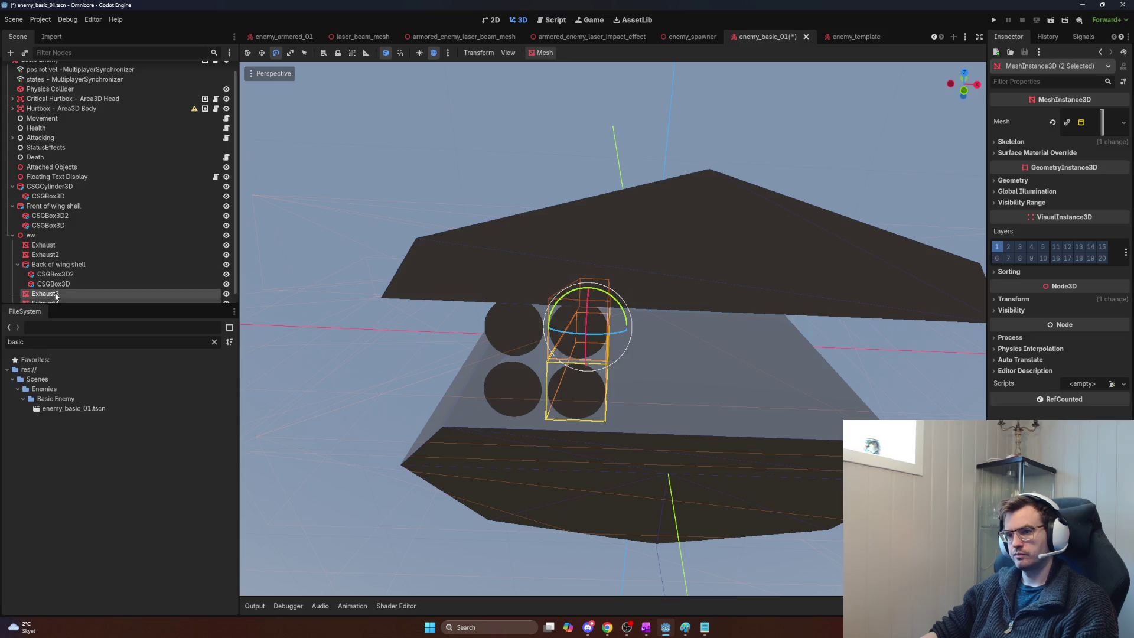
left_click(47, 254, "ctrl")
left_click(50, 248, "ctrl")
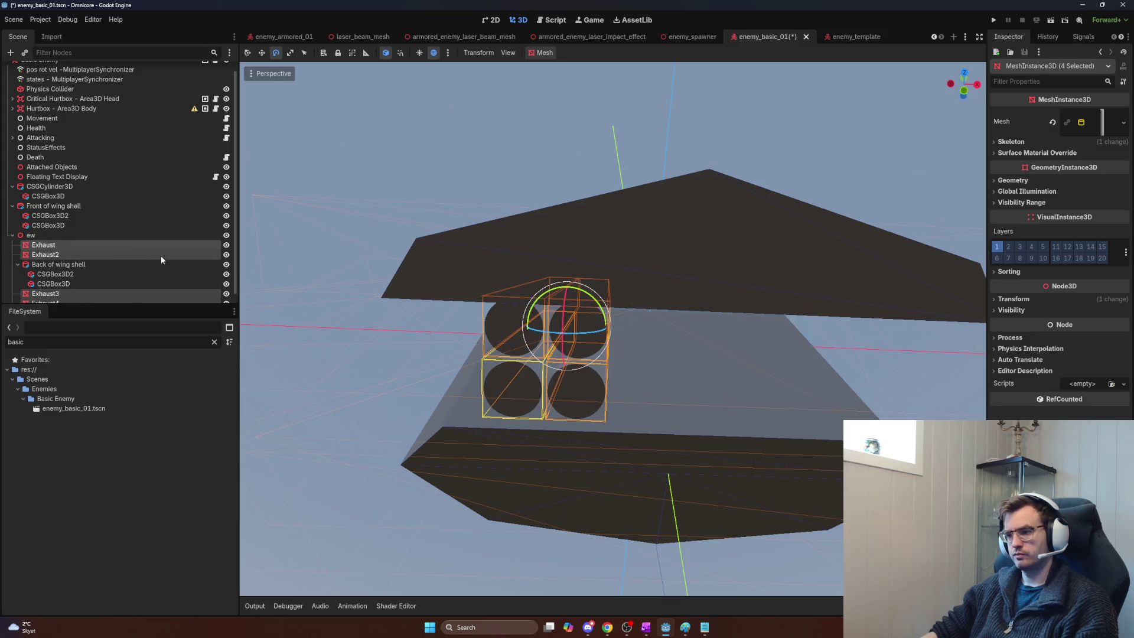
key("ctrl+v")
key("ctrl+z")
left_click(56, 235)
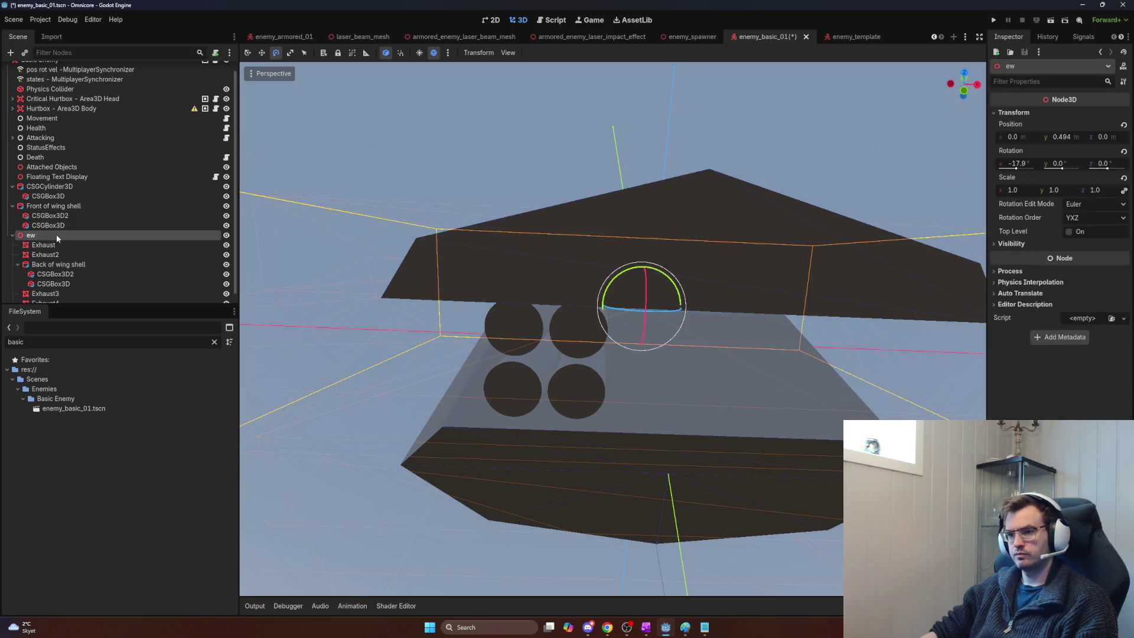
key("ctrl+v")
Step: Shift the four pasted copies 0.4 right on X, undoing a further drag along X
left_click(1013, 299)
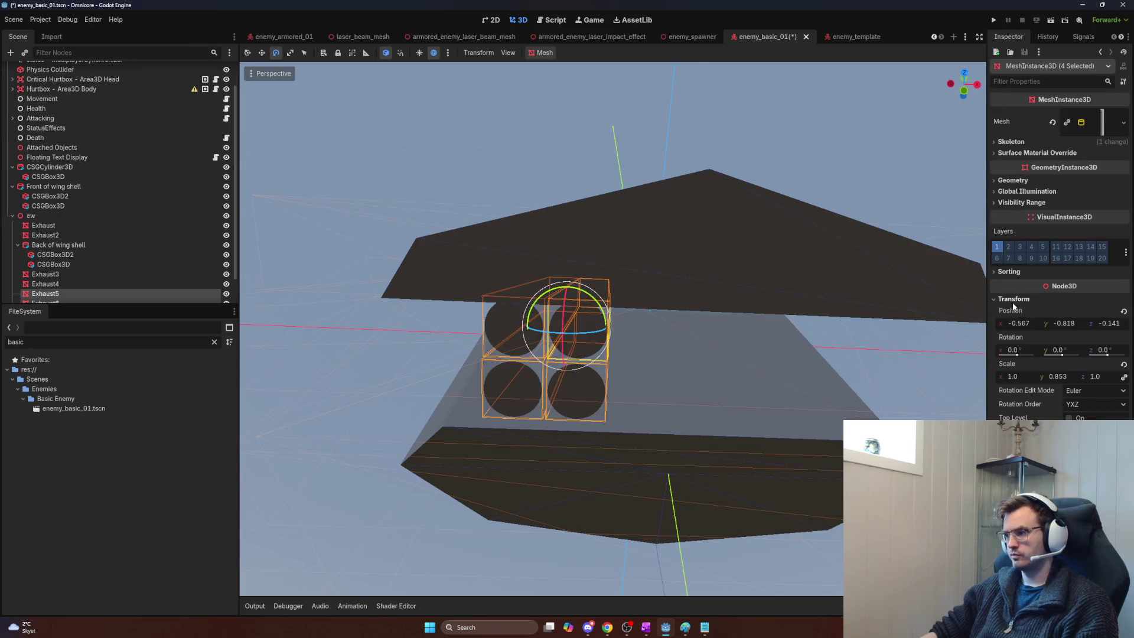
left_click(1033, 323)
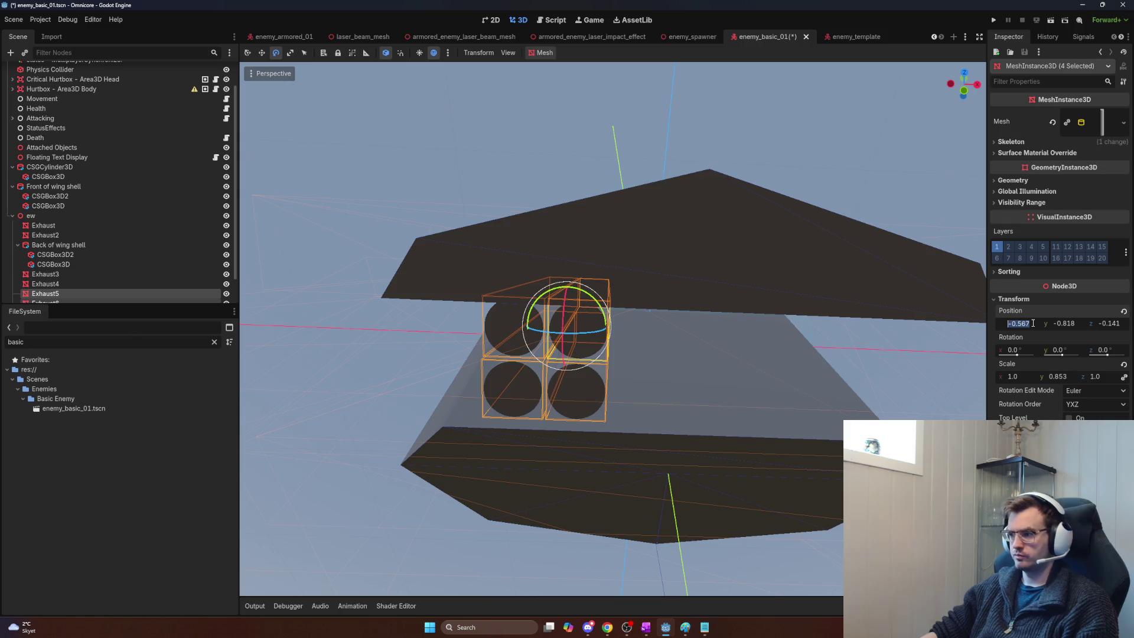
type("0.567")
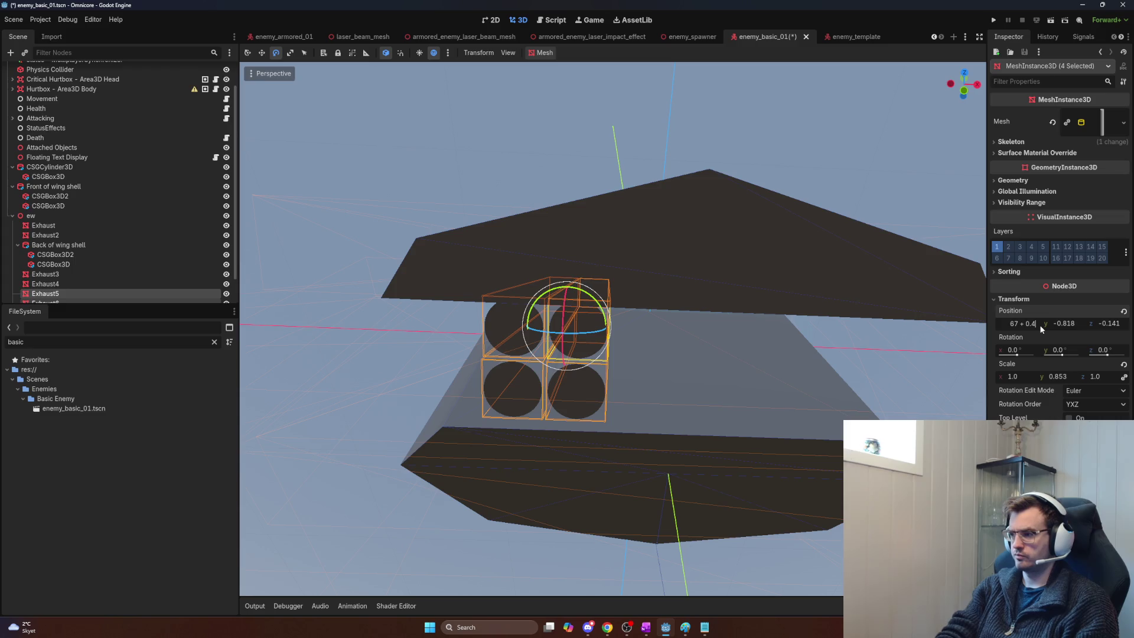
key("Return")
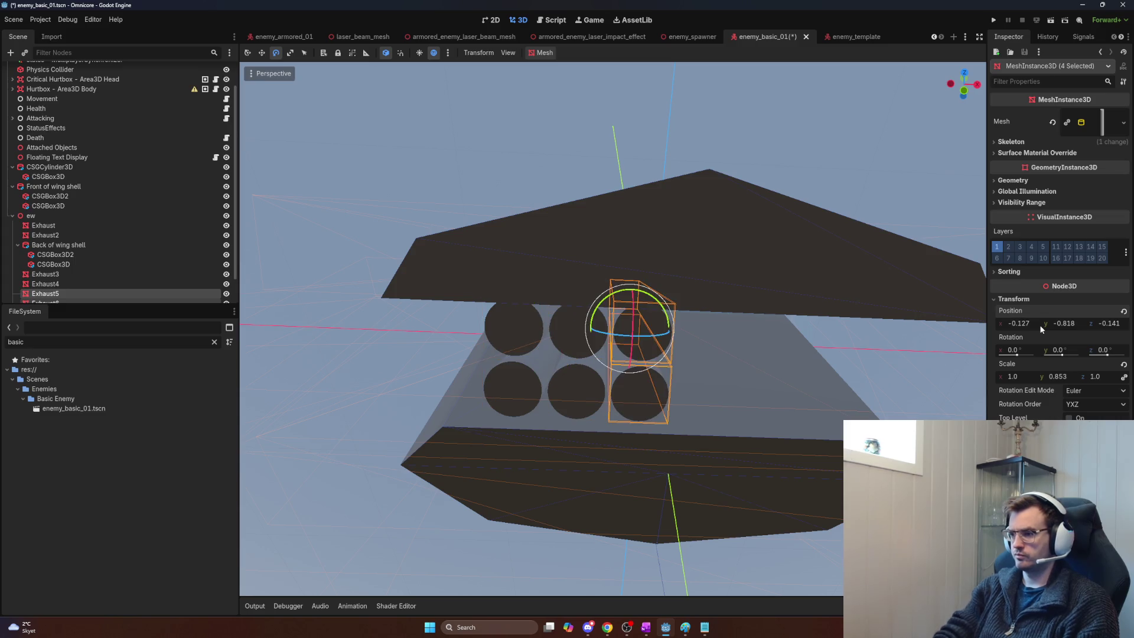
scroll(121, 258, "down", 1)
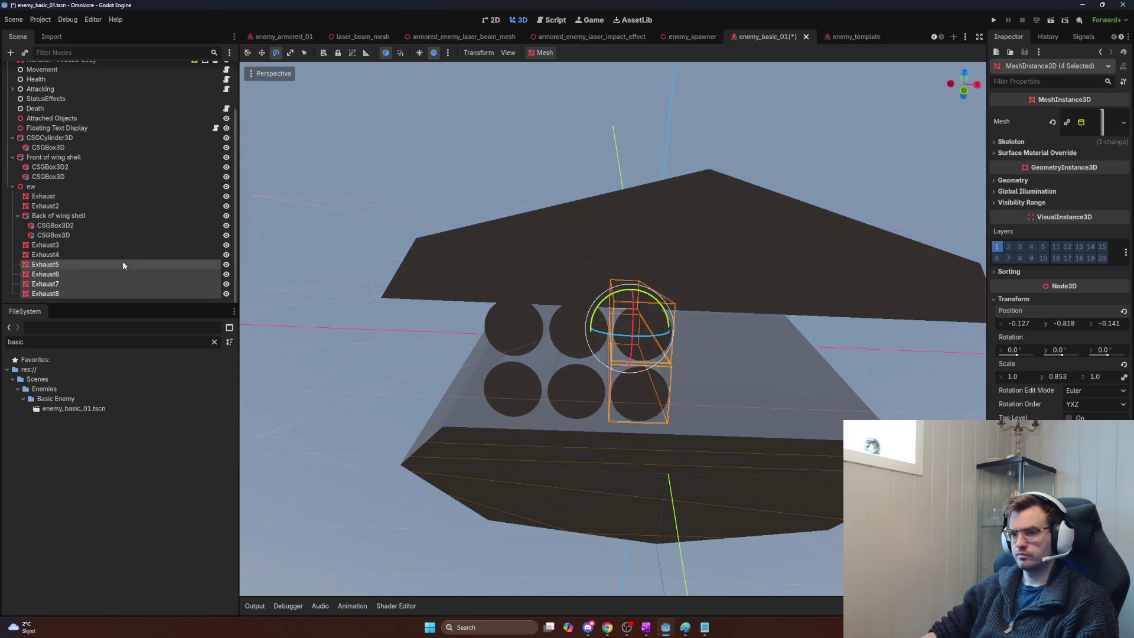
key("w")
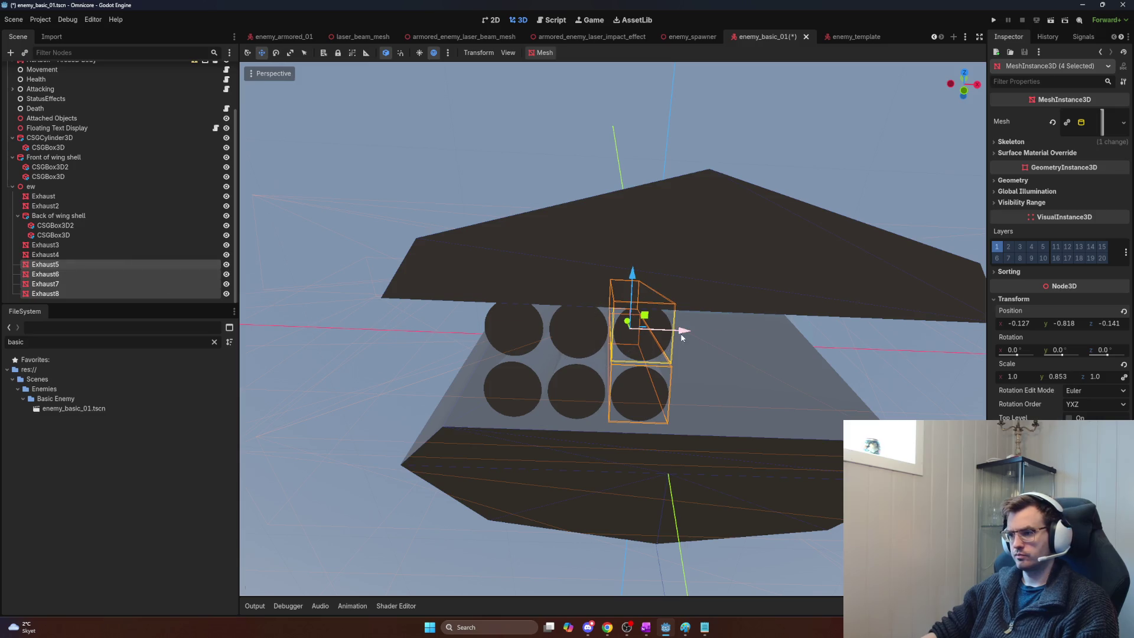
mouse_move(682, 337)
left_mouse_down()
mouse_move(854, 342)
mouse_move(380, 308)
mouse_move(703, 348)
mouse_move(791, 342)
mouse_move(413, 310)
mouse_move(790, 350)
mouse_move(737, 344)
left_mouse_up()
right_click(737, 343)
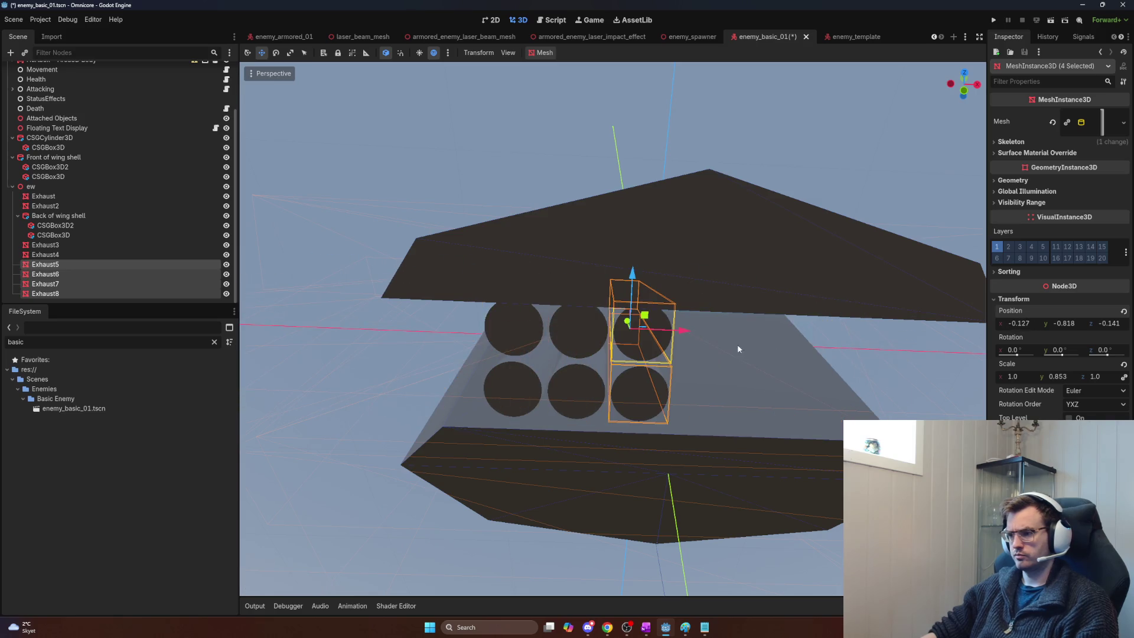
key("ctrl+z")
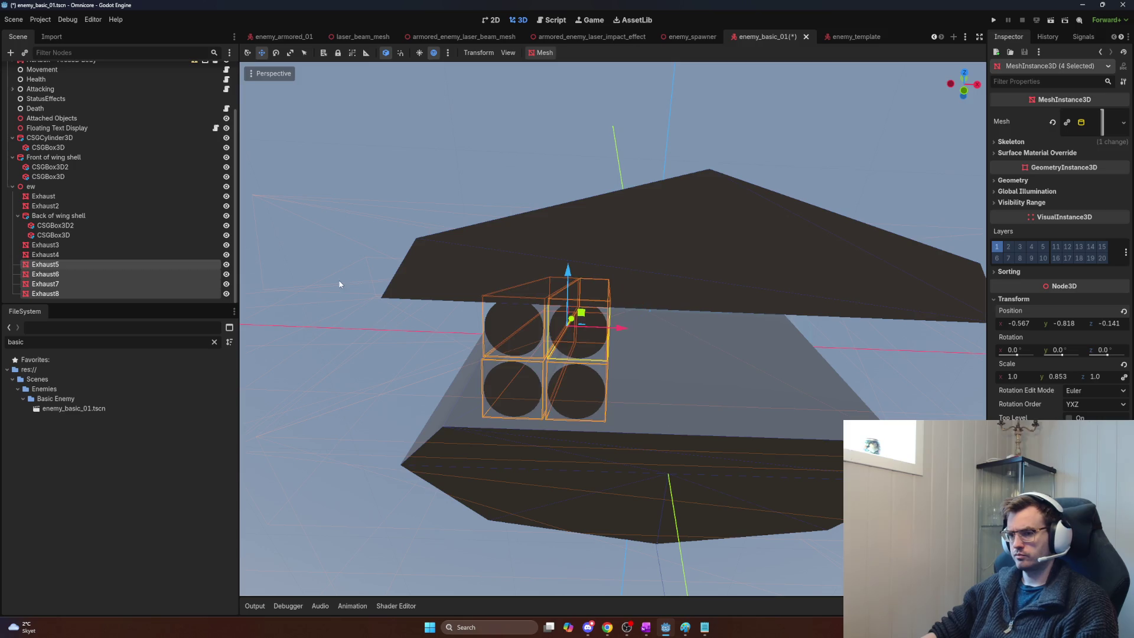
scroll(97, 273, "up", 2)
left_click(52, 285)
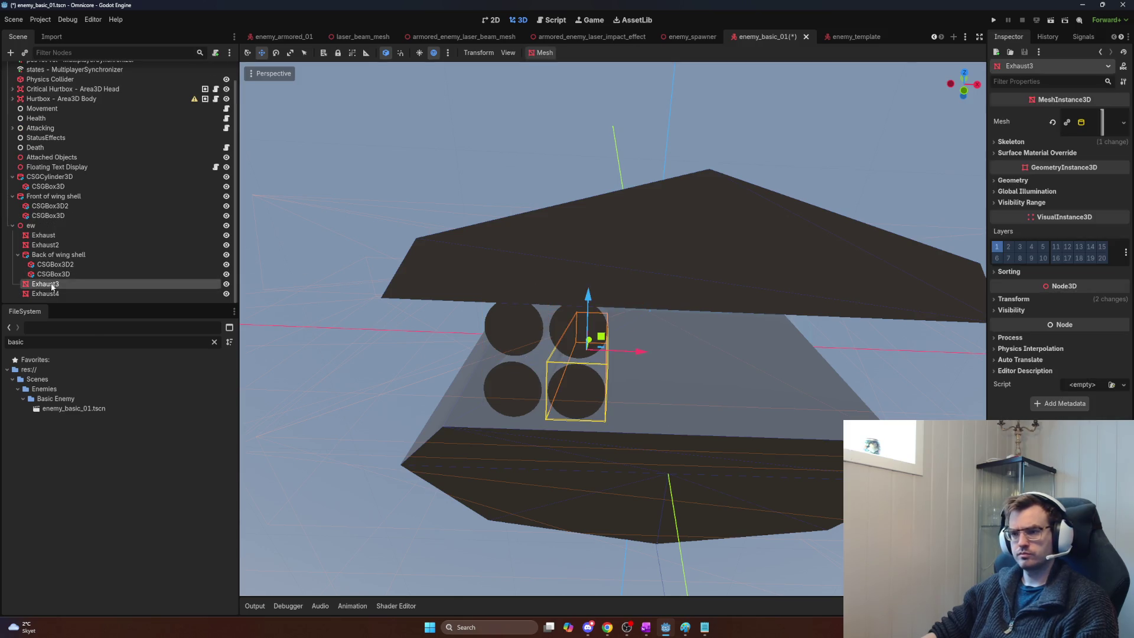
Step: Try sliding the exhaust copies right along X, then undo the move
left_click(53, 292, "ctrl")
left_click(58, 245, "ctrl")
left_click(63, 236, "ctrl")
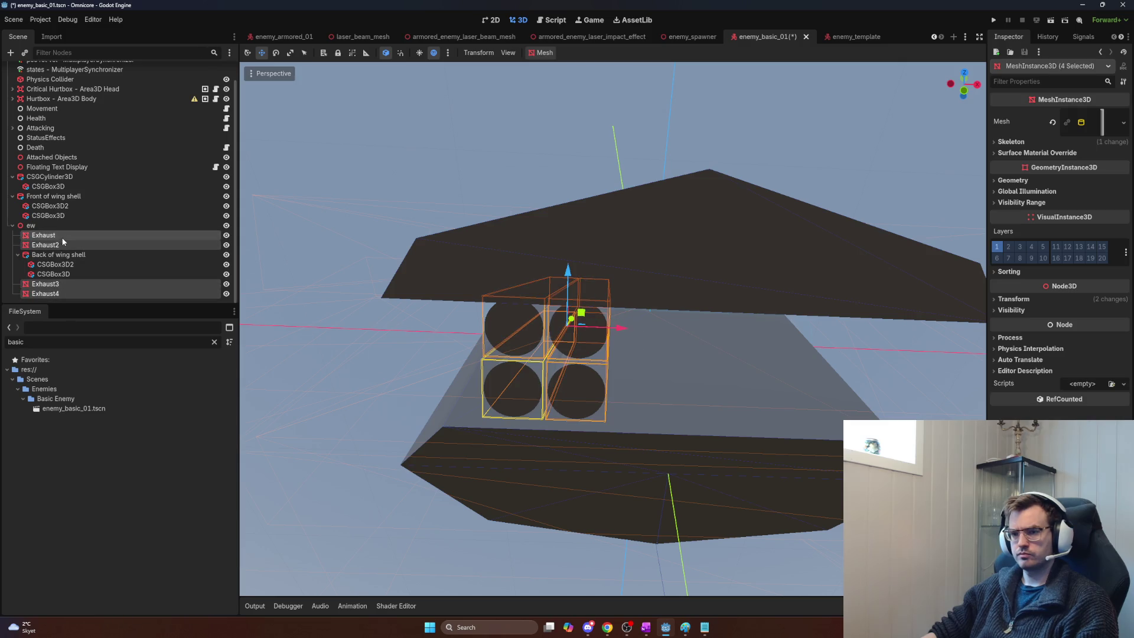
key("ctrl+z")
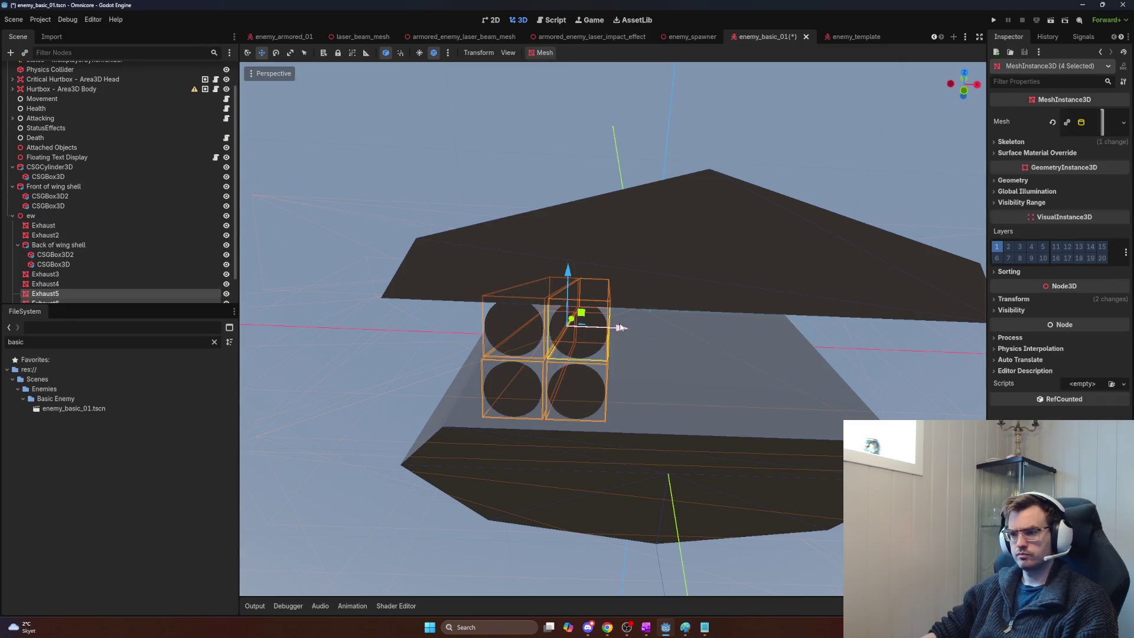
mouse_move(621, 327)
left_mouse_down()
mouse_move(719, 324)
mouse_move(713, 332)
left_mouse_up()
key("ctrl+z")
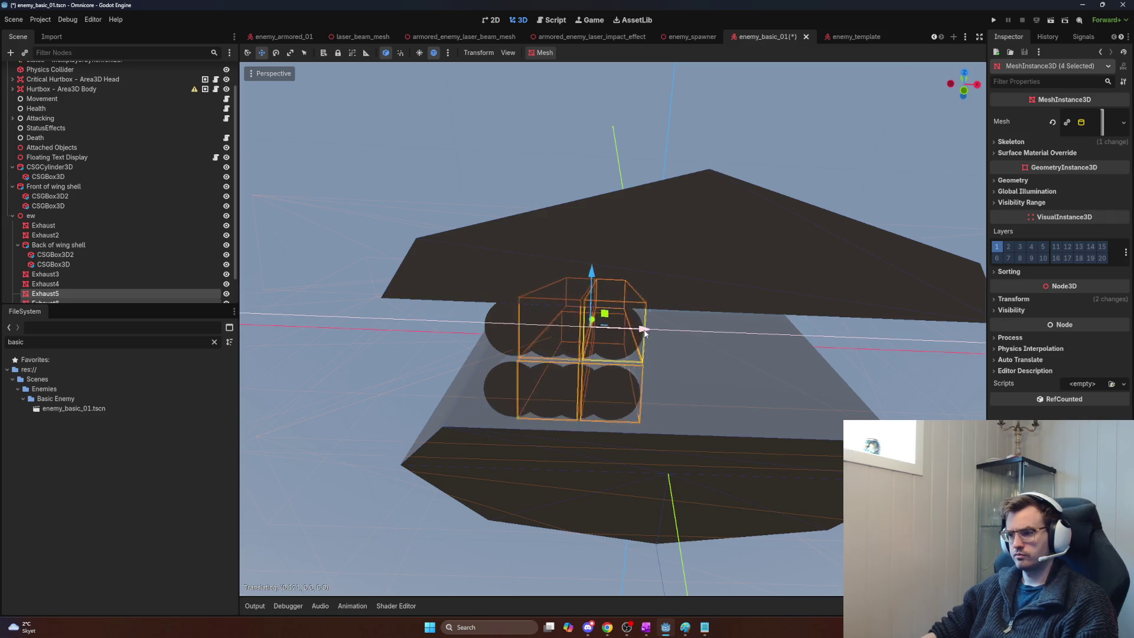
left_click(1027, 300)
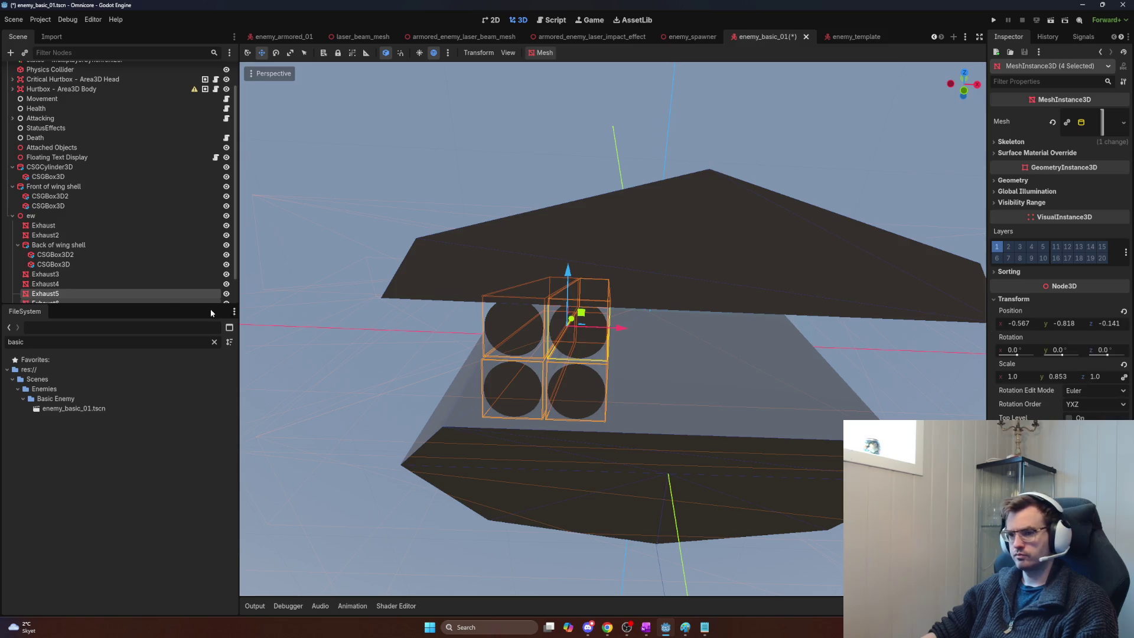
Step: Move Exhaust3 and Exhaust4 to Position X -0.347+0.44 (0.093)
left_click(45, 274)
left_click(46, 284, "shift")
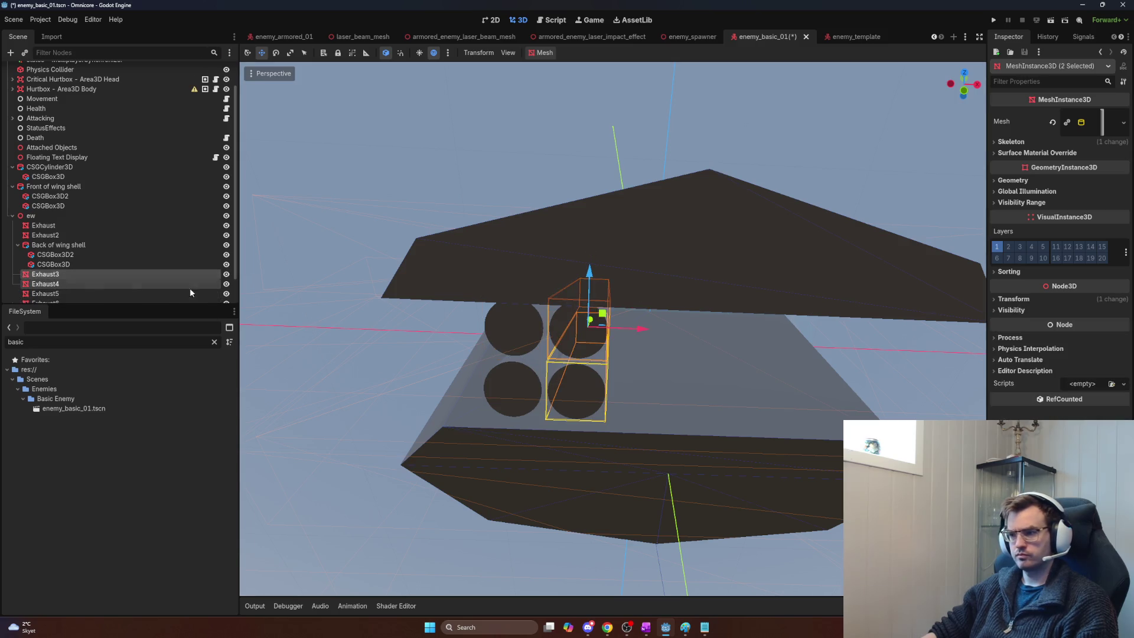
left_click(1013, 299)
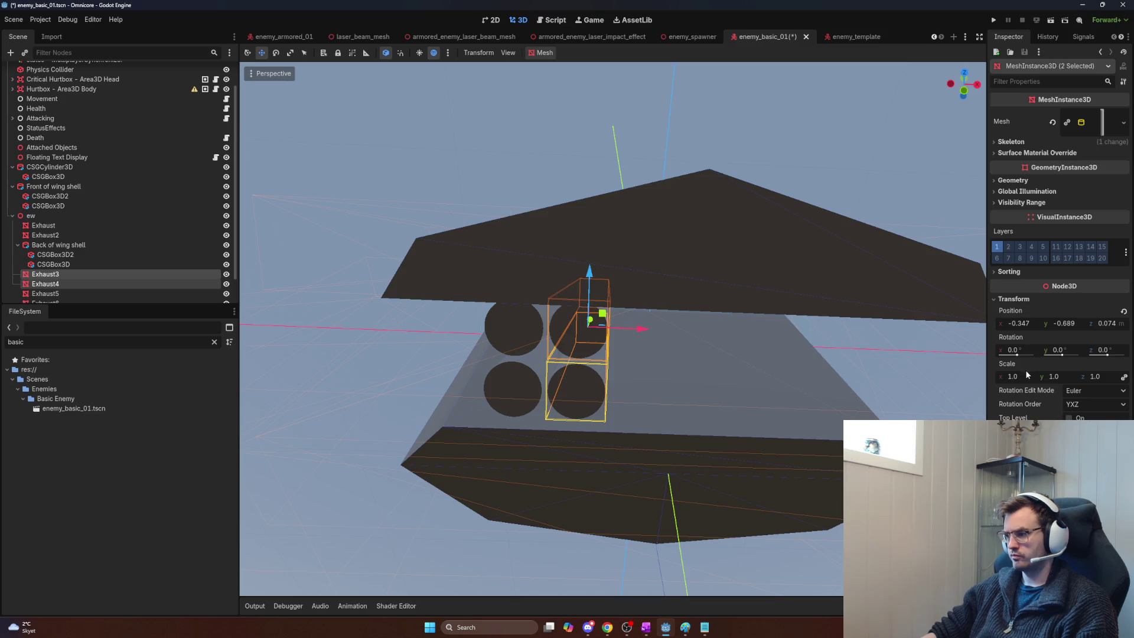
left_click(1033, 323)
type("0")
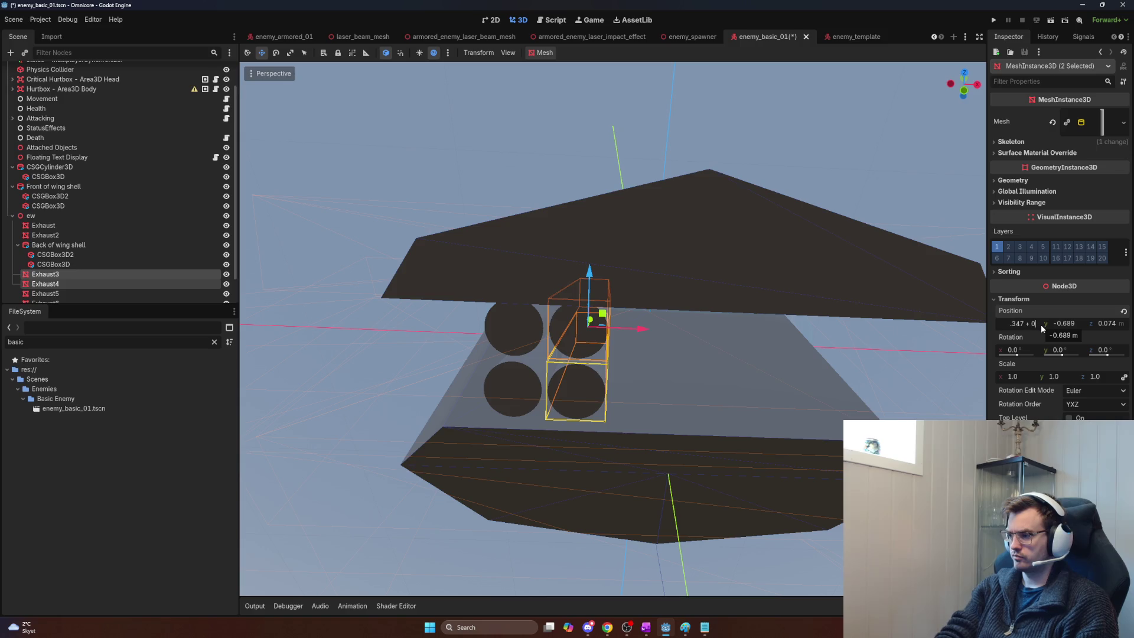
key("Return")
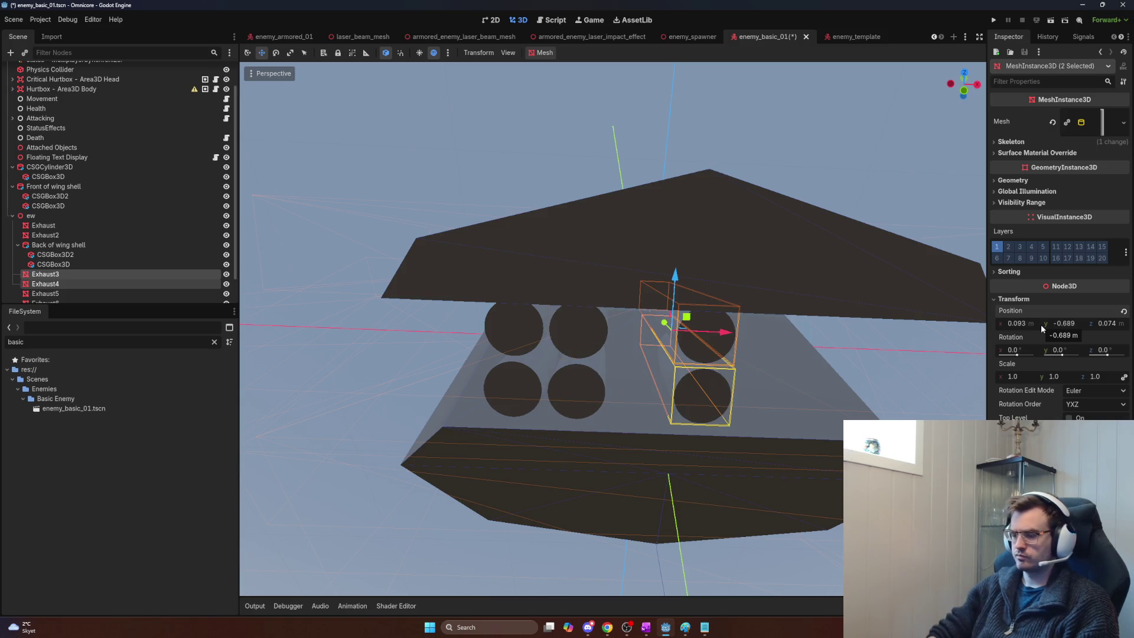
Step: Select Exhaust5 and Exhaust6 and show their transform values
left_click(59, 294)
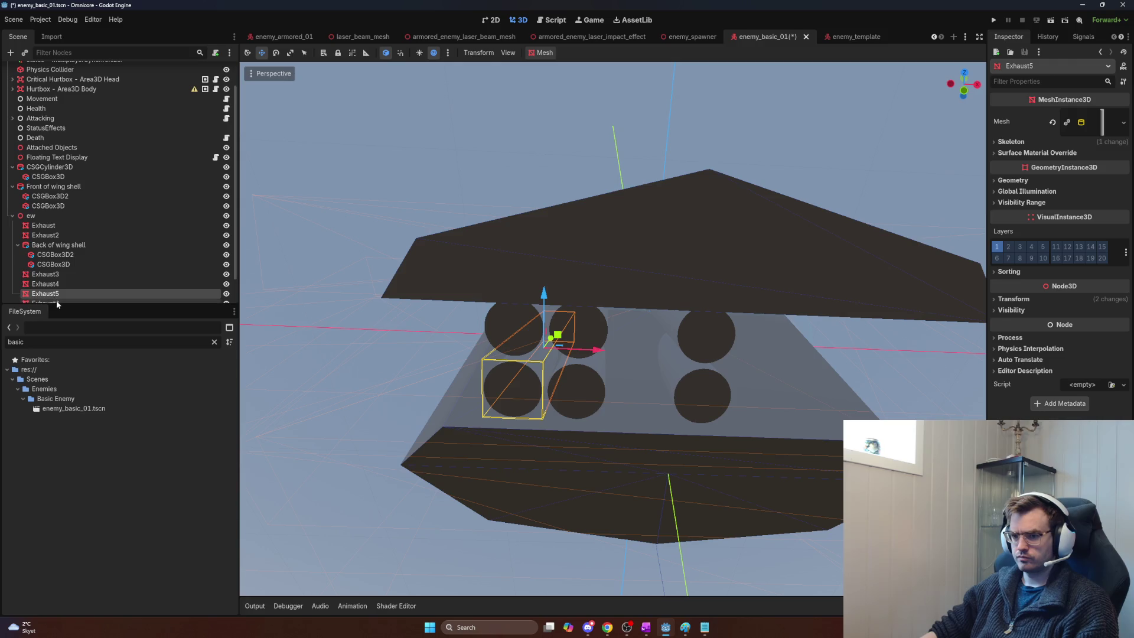
left_click(57, 302, "ctrl")
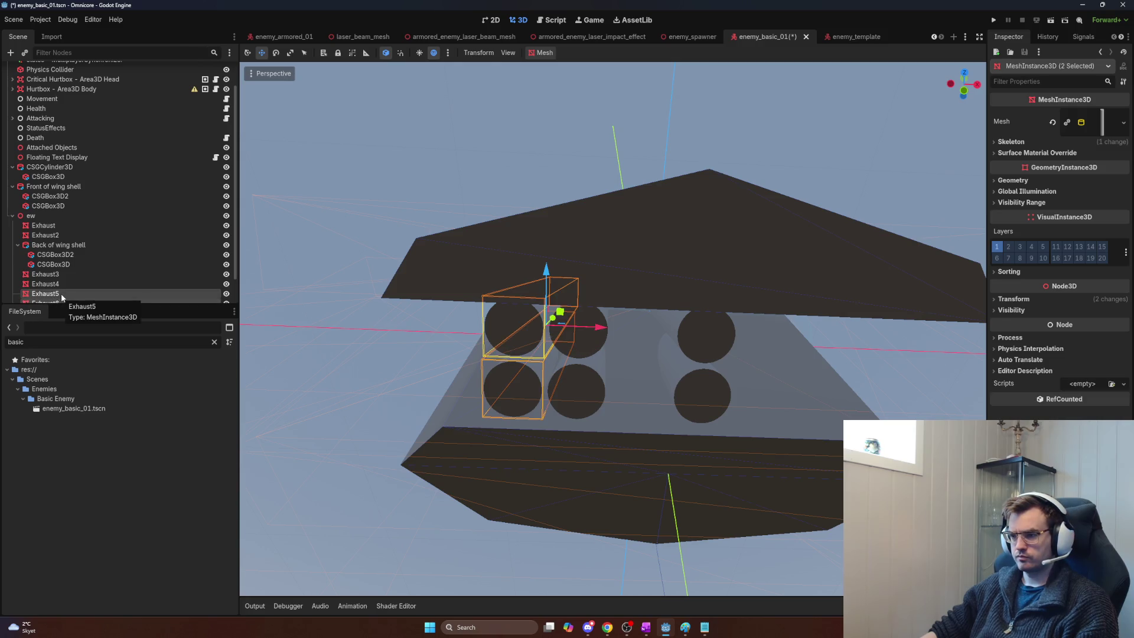
left_click(1013, 299)
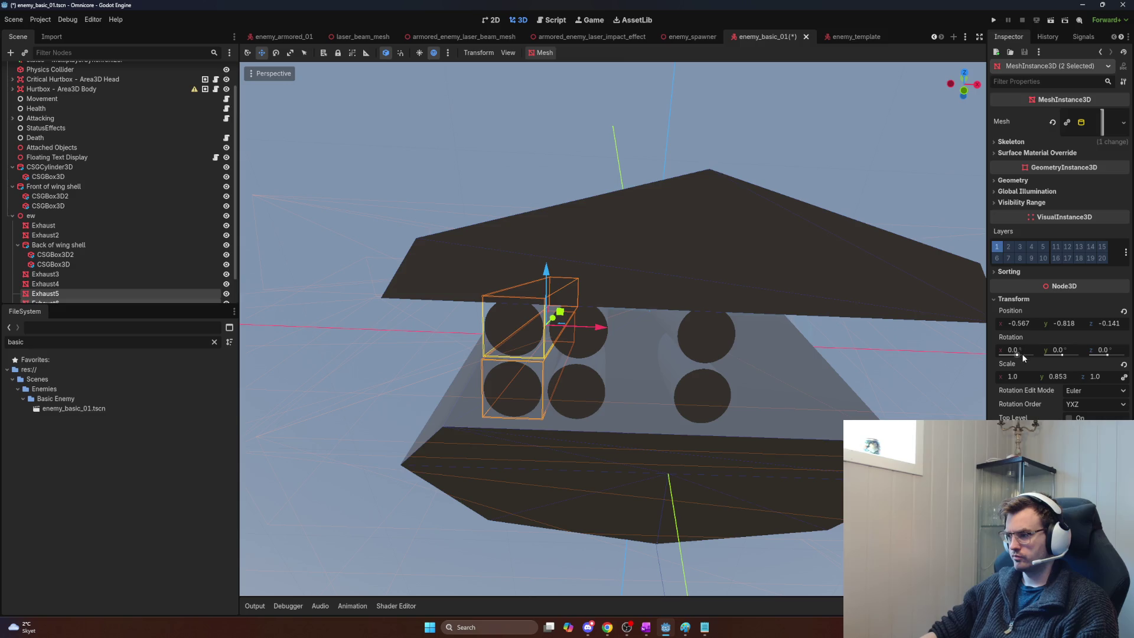
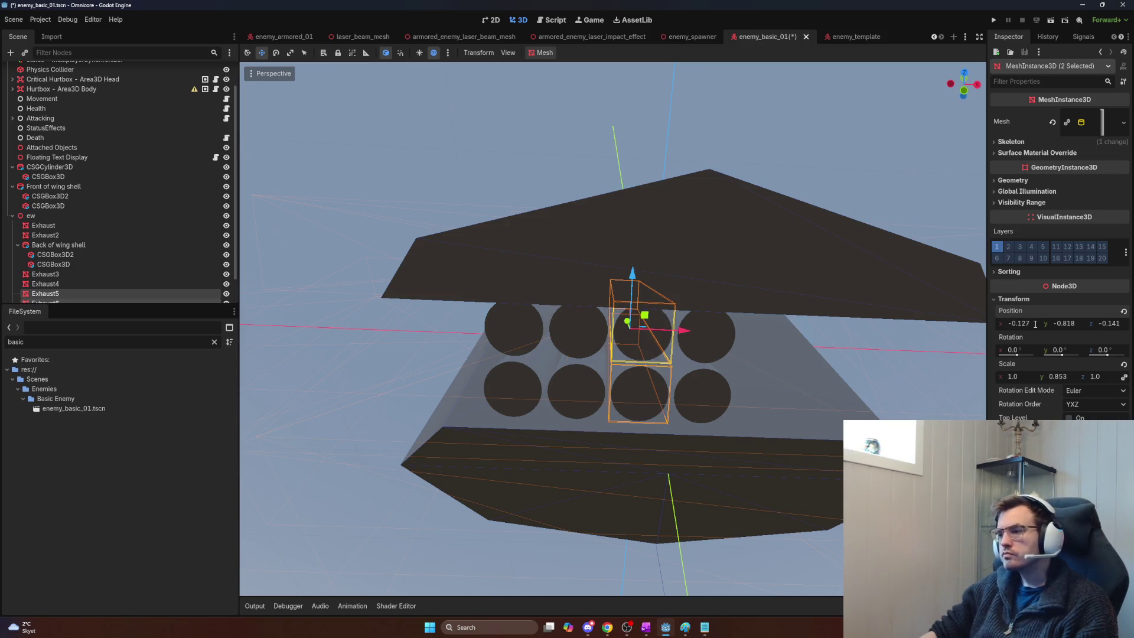
Step: View the exhaust block from below and the side, and select exhaust boxes, ending on Exhaust7
scroll(848, 367, "up", 5)
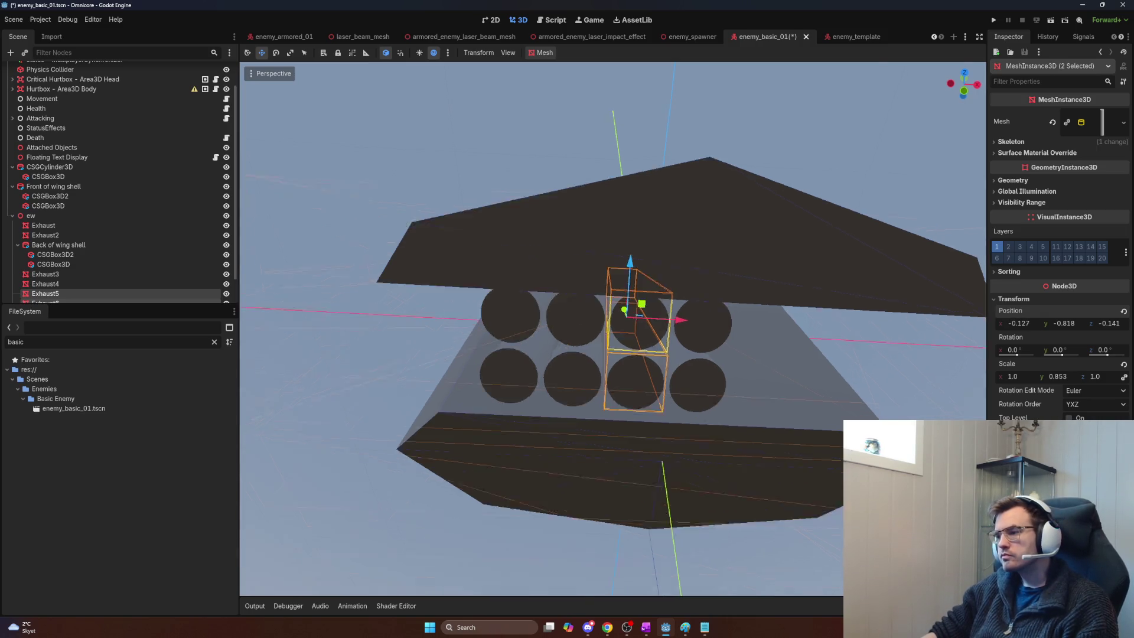
scroll(848, 371, "down", 5)
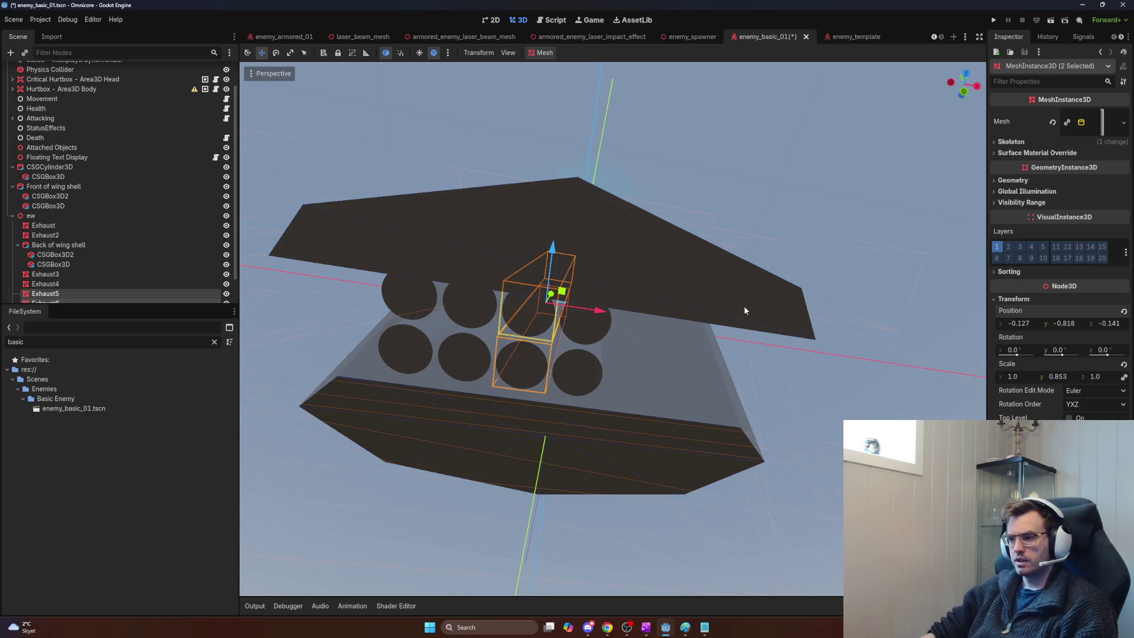
mouse_move(590, 354)
left_mouse_down()
mouse_move(785, 213)
mouse_move(738, 245)
mouse_move(706, 296)
mouse_move(664, 252)
left_mouse_up()
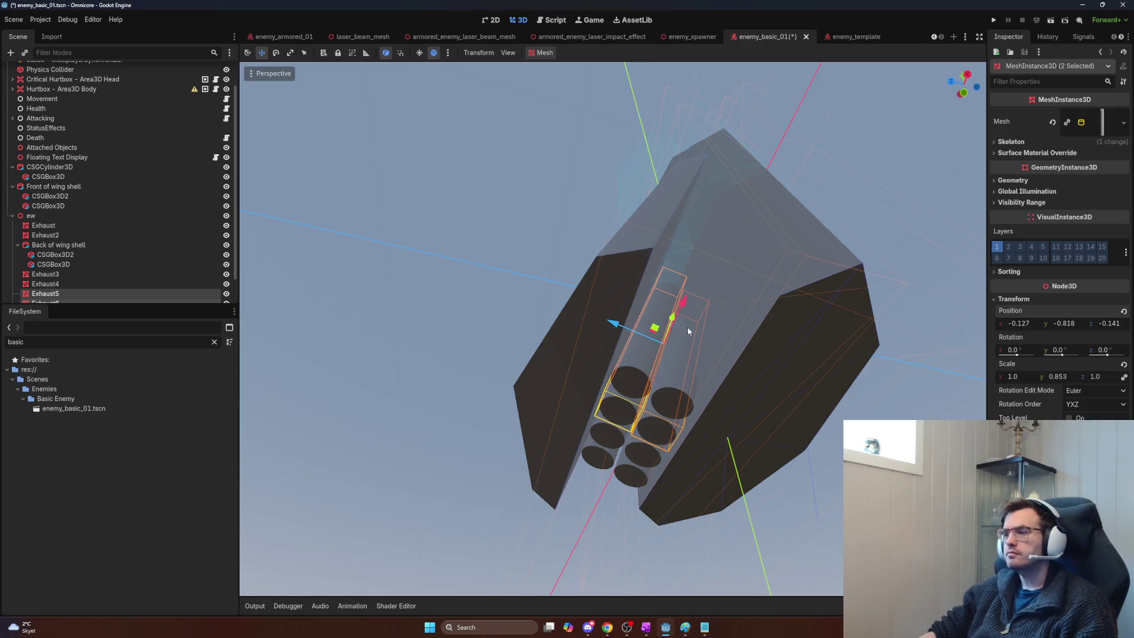
scroll(612, 328, "up", 6)
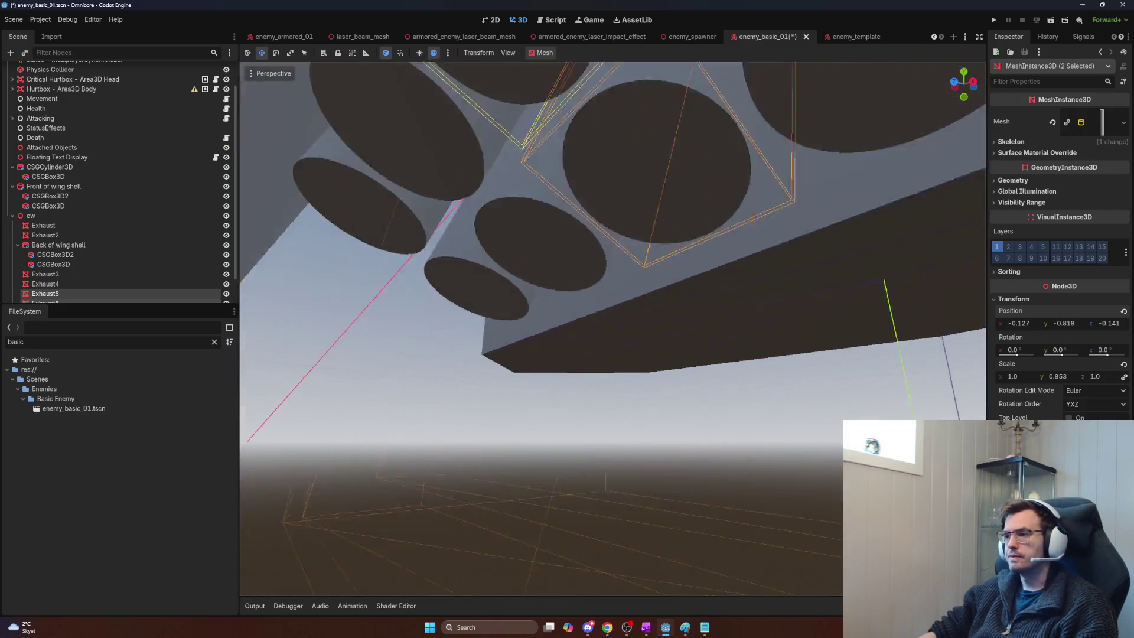
mouse_move(613, 328)
left_mouse_down()
mouse_move(484, 277)
mouse_move(315, 279)
left_mouse_up()
left_click(59, 275, "ctrl")
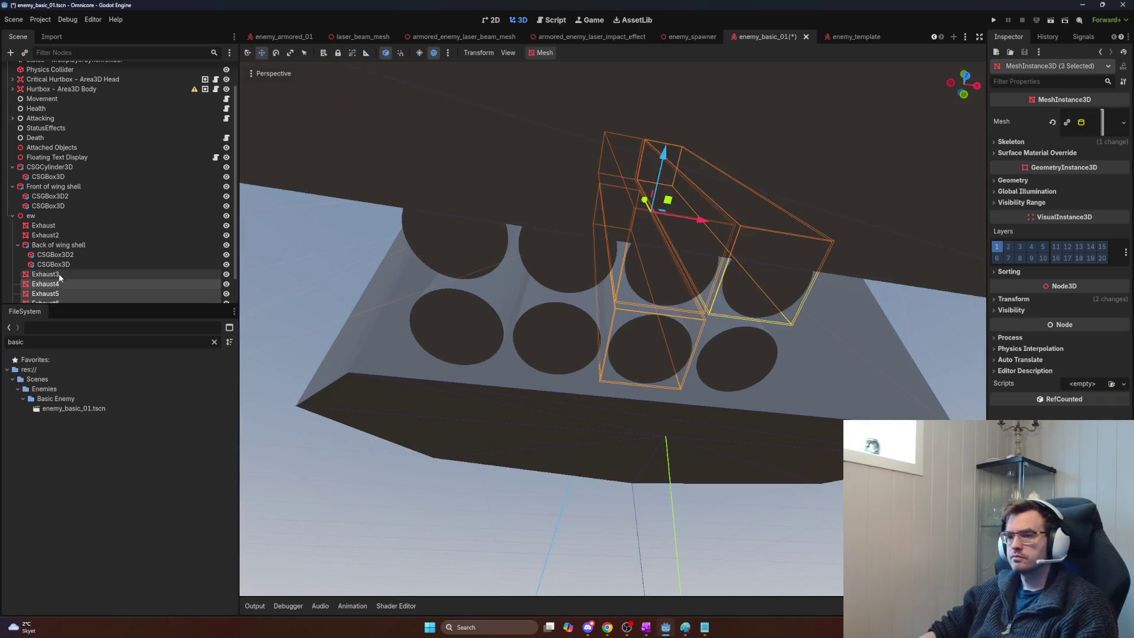
left_click(59, 235, "ctrl")
left_click(59, 226, "ctrl")
left_click(555, 313)
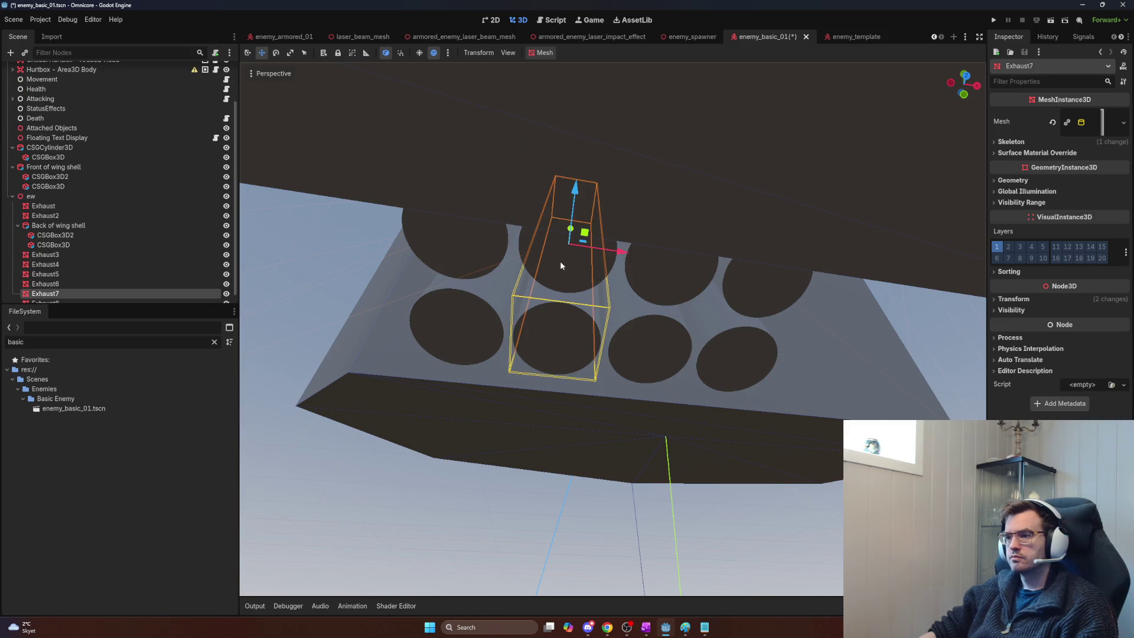
Step: Move Exhaust and Exhaust2 to sit after the Back of wing shell node
left_click(52, 294, "ctrl")
left_click(45, 245, "shift")
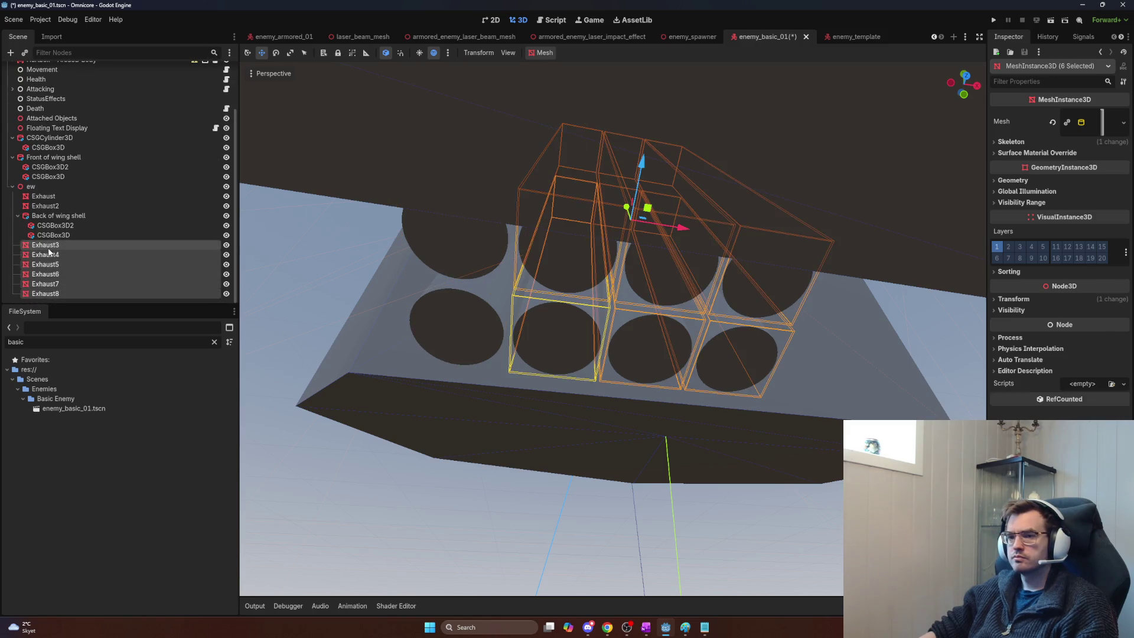
left_click(45, 205, "ctrl")
left_click(54, 197, "ctrl")
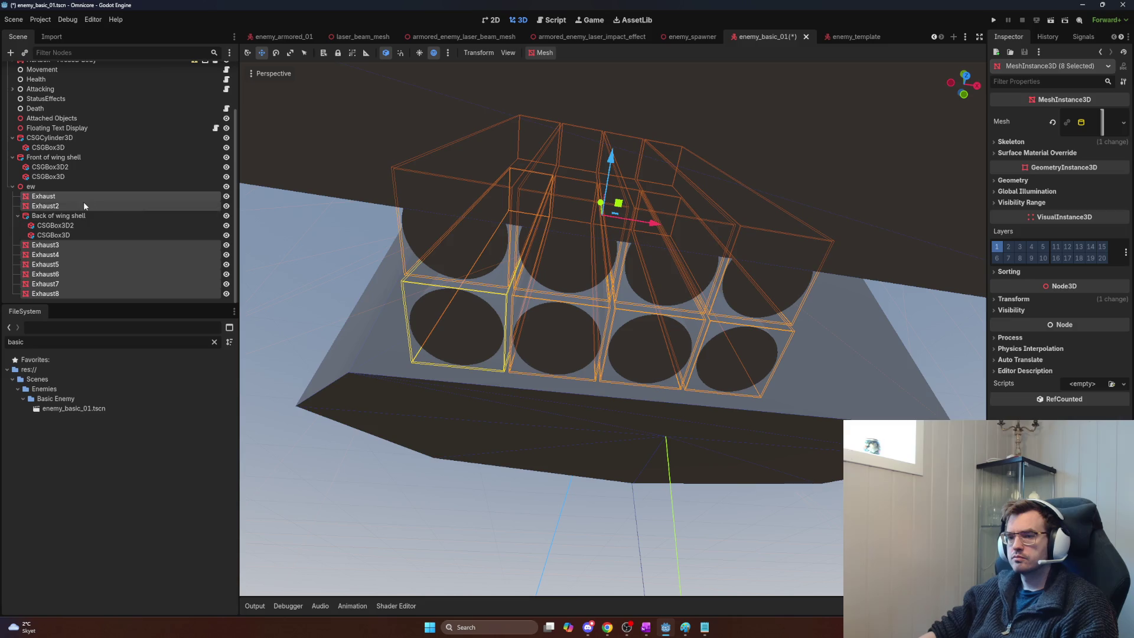
left_click(84, 205)
left_click(62, 195, "ctrl")
left_click_drag(59, 194, 54, 242)
Step: Select all eight Exhaust nodes and slide the exhaust grid along the X axis
left_click(44, 224)
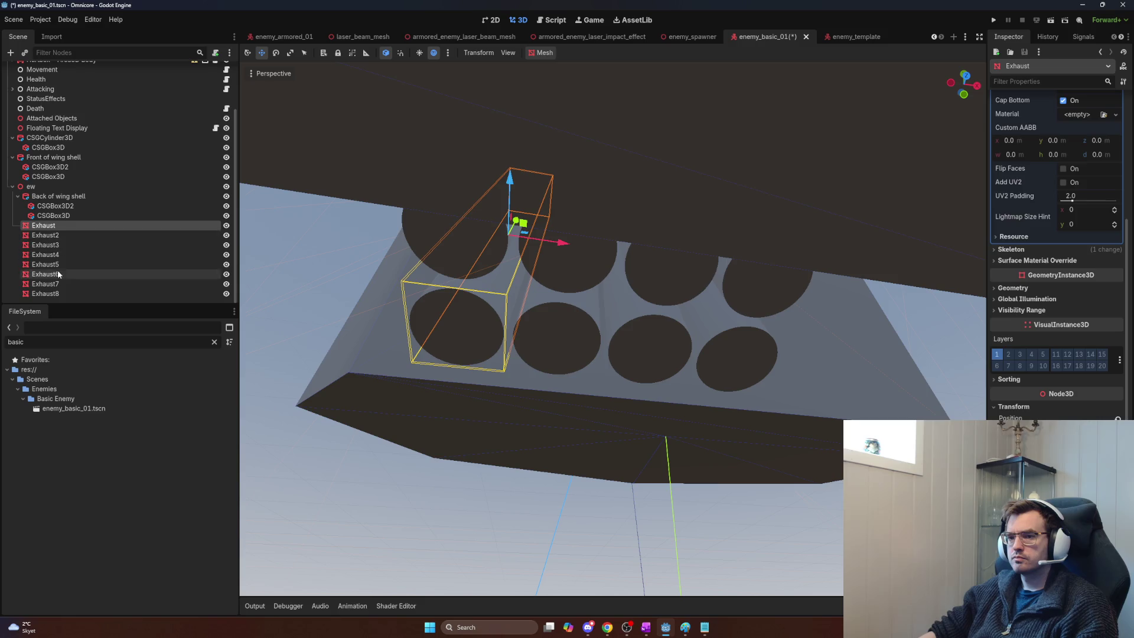
left_click(59, 294, "shift")
mouse_move(656, 228)
left_mouse_down()
mouse_move(706, 232)
mouse_move(707, 215)
left_mouse_up()
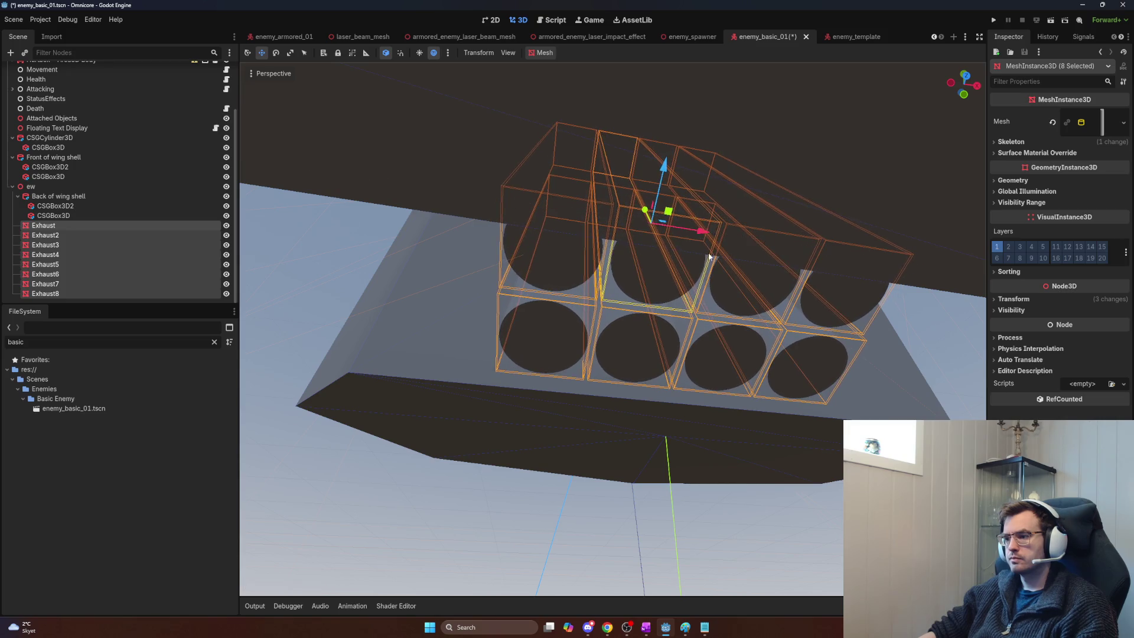
scroll(707, 215, "up", 10)
key("f")
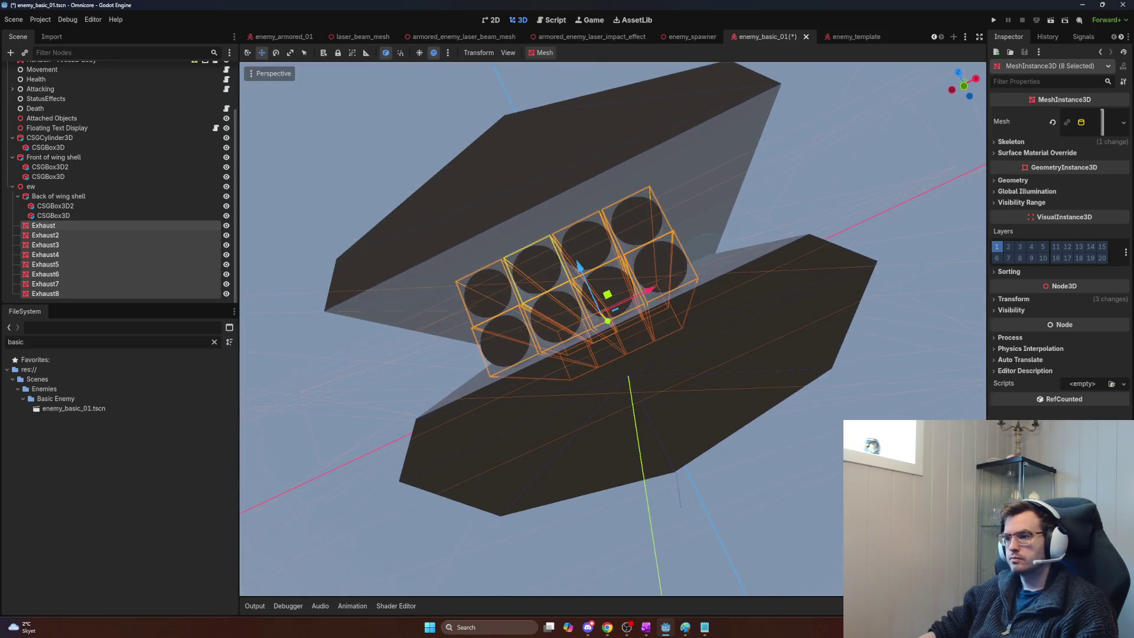
left_click_drag(653, 289, 663, 291)
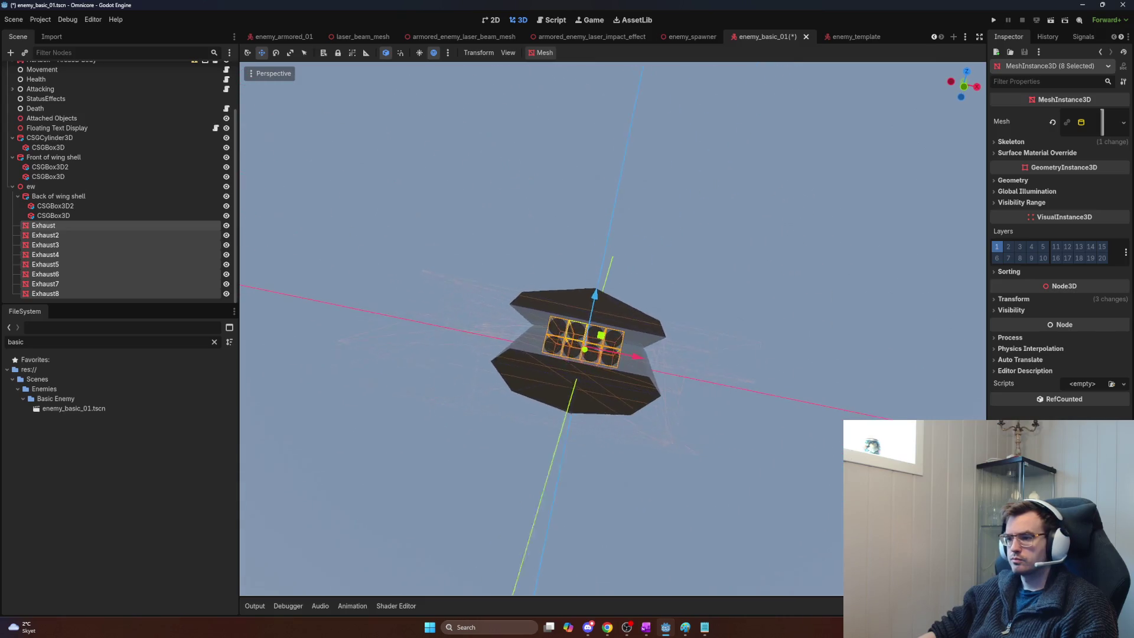
Step: Deselect, revert the last grid shift, and select the Exhaust4 cylinder
left_click(711, 393)
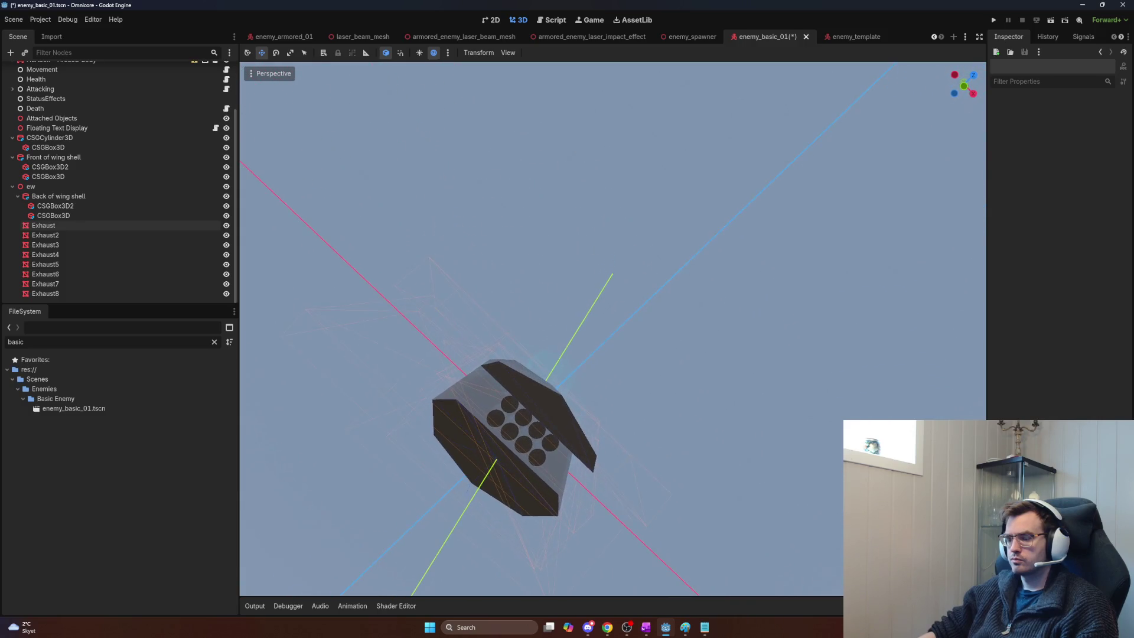
key("ctrl+z")
scroll(561, 452, "down", 10)
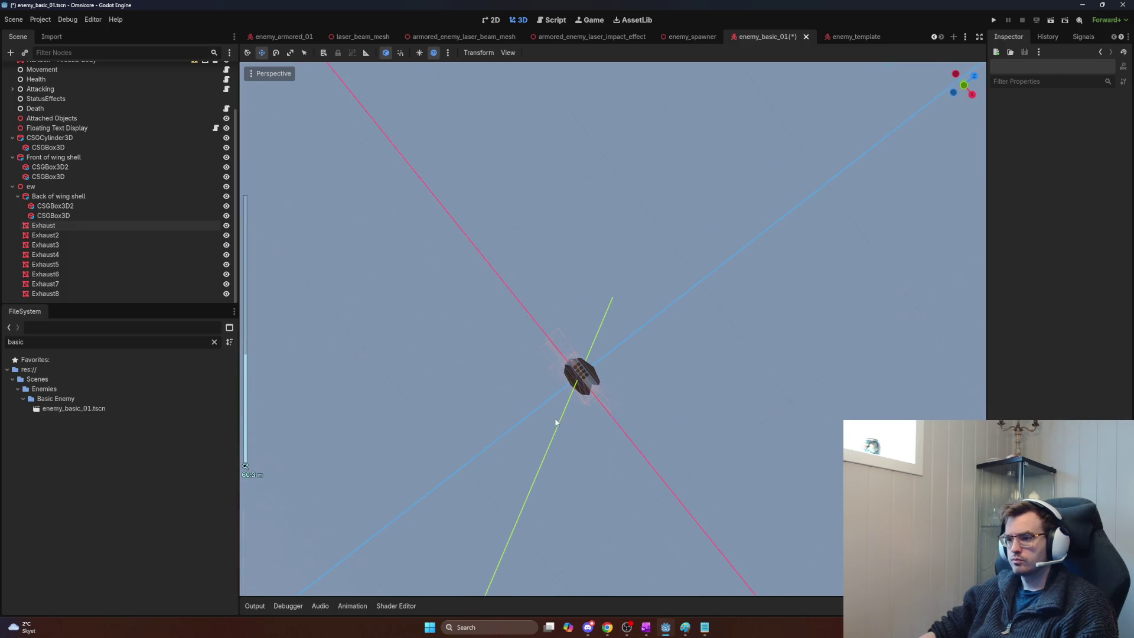
scroll(555, 422, "up", 2)
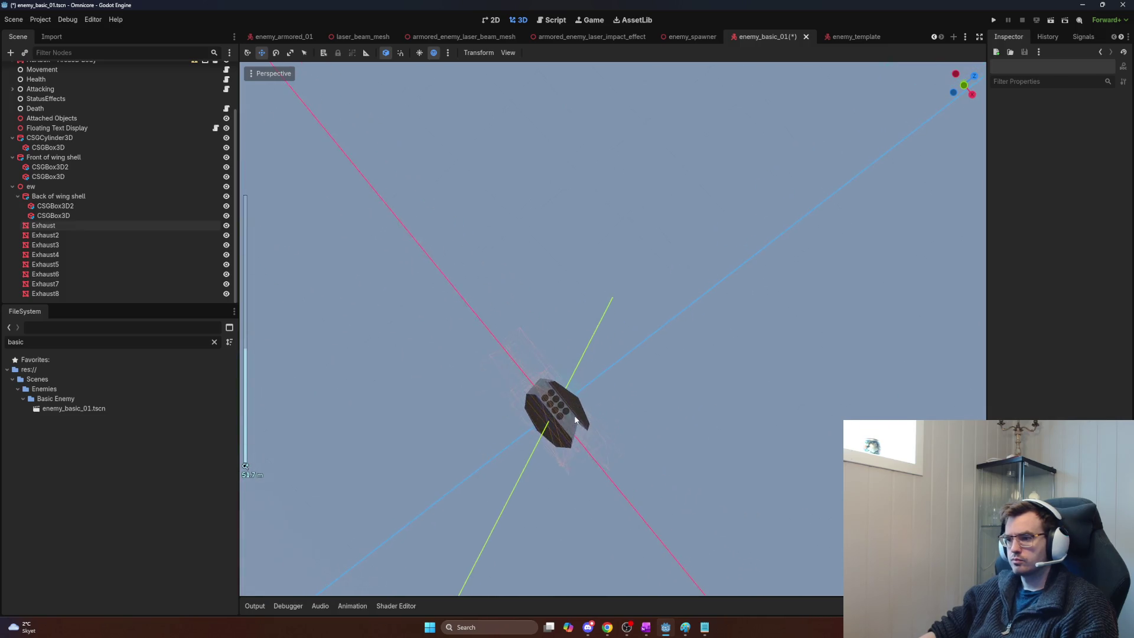
key("w")
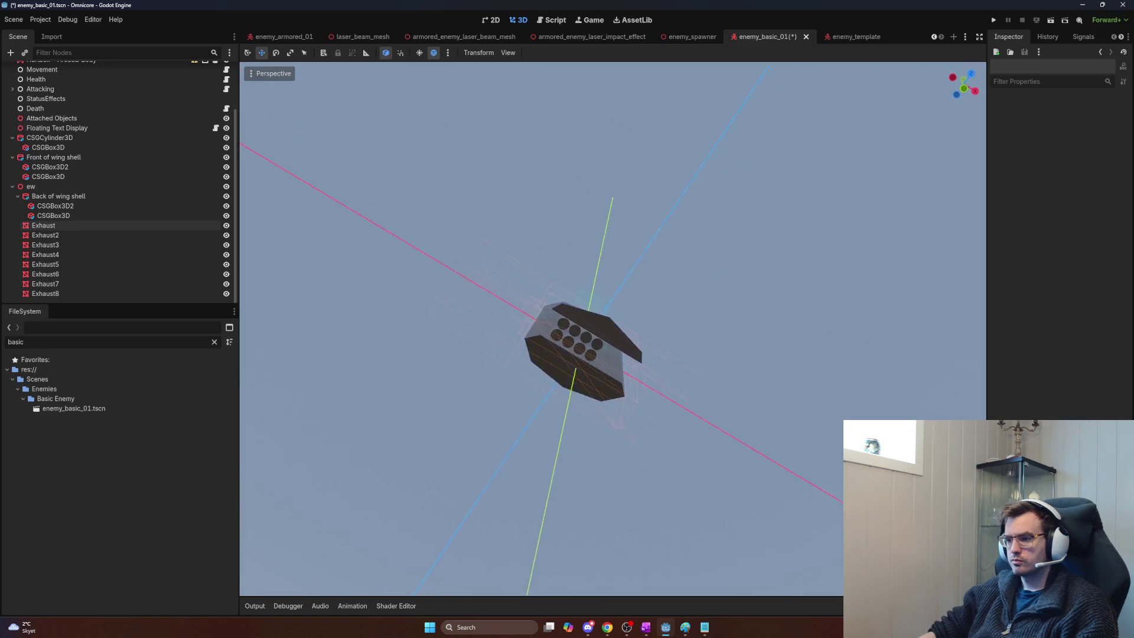
left_click(103, 293)
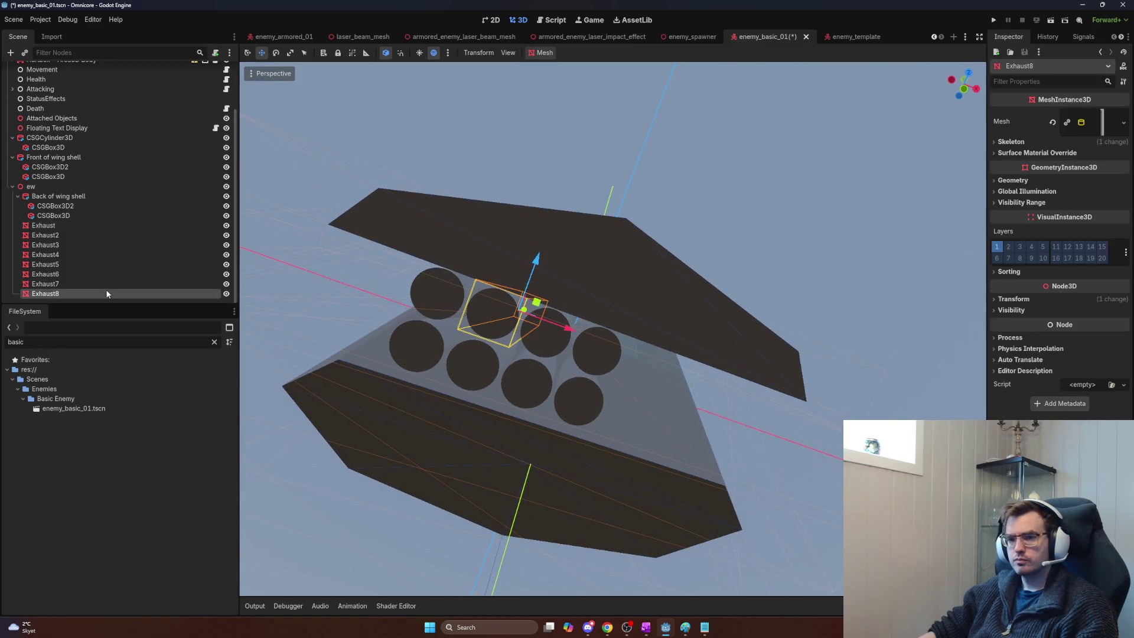
Step: Select the first Exhaust cylinder and rename it Left 0 - 0
left_click(99, 284)
left_click(97, 274)
left_click(95, 255)
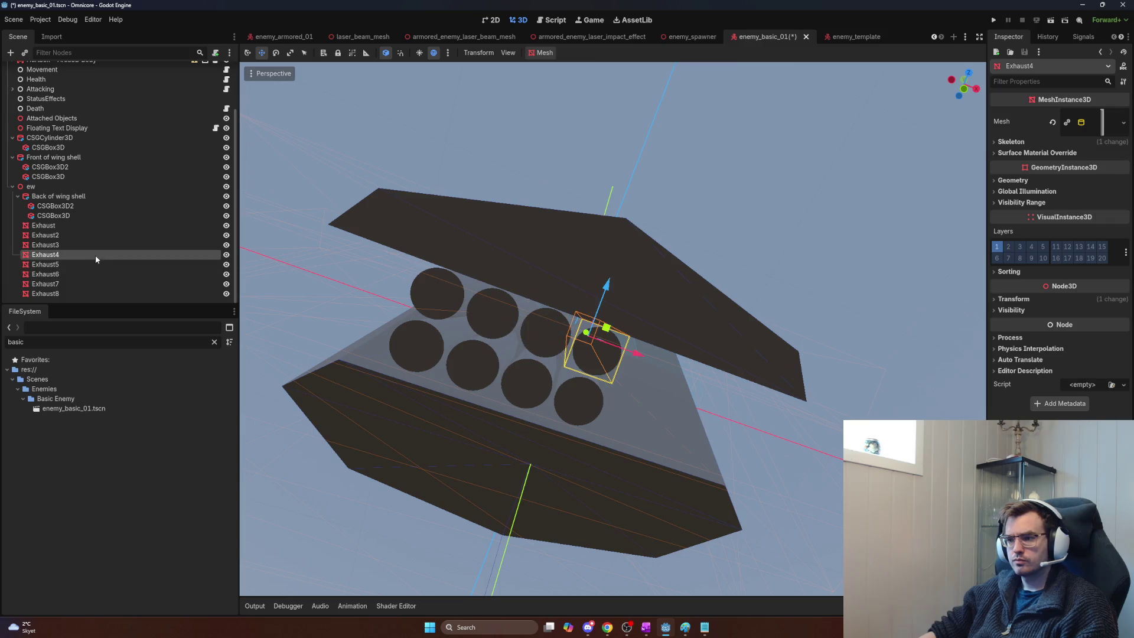
left_click(72, 224)
left_click(70, 234)
left_click(72, 227)
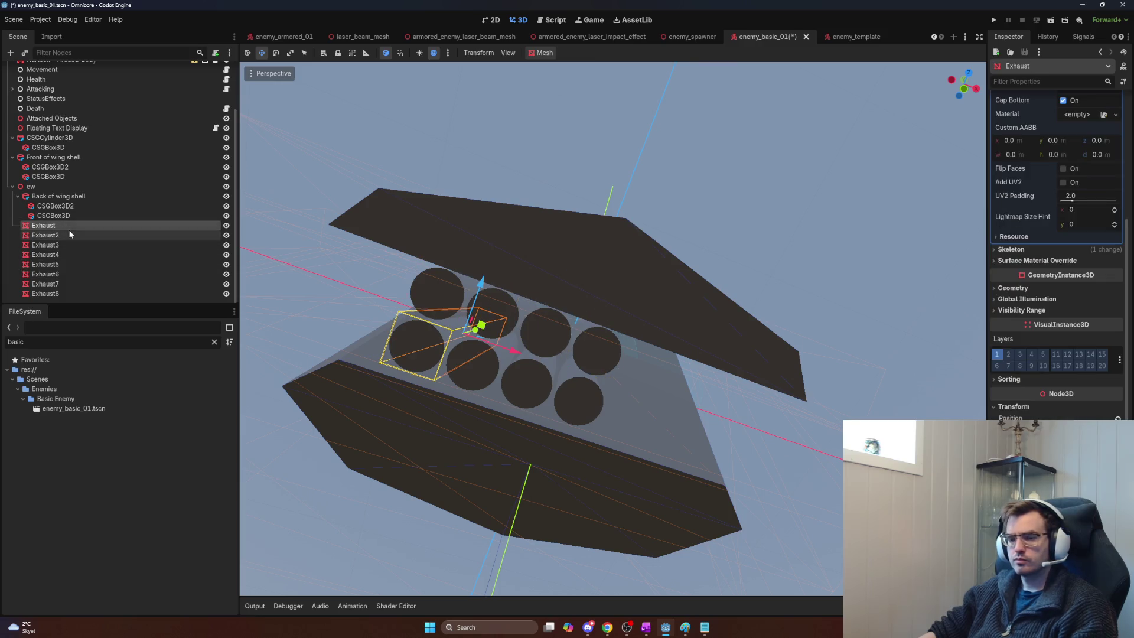
double_click(69, 228)
type("Left 0 -")
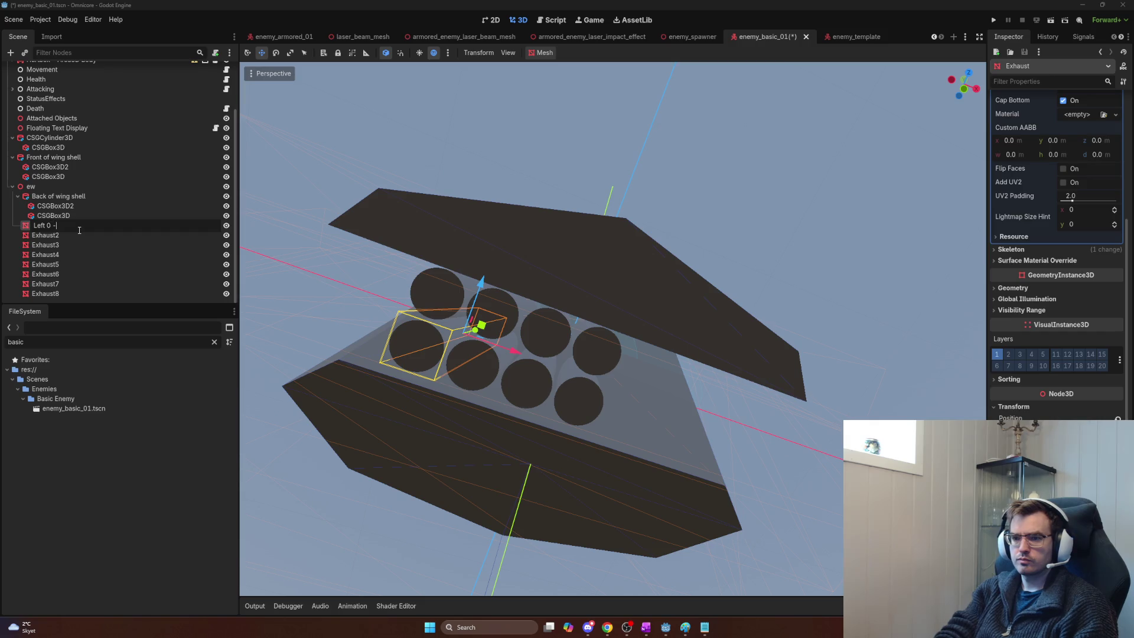
type("0")
key("Return")
Step: Rename Exhaust2 and fix the names so Left 0 - 0 sits above Left 0 - 1
double_click(78, 235)
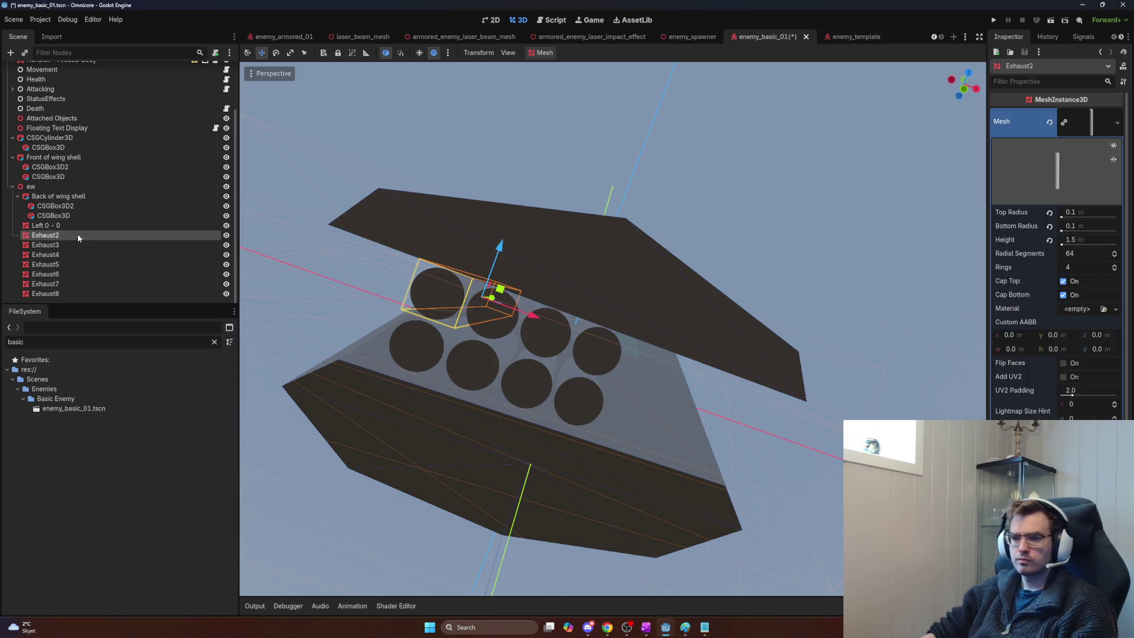
type("Left ")
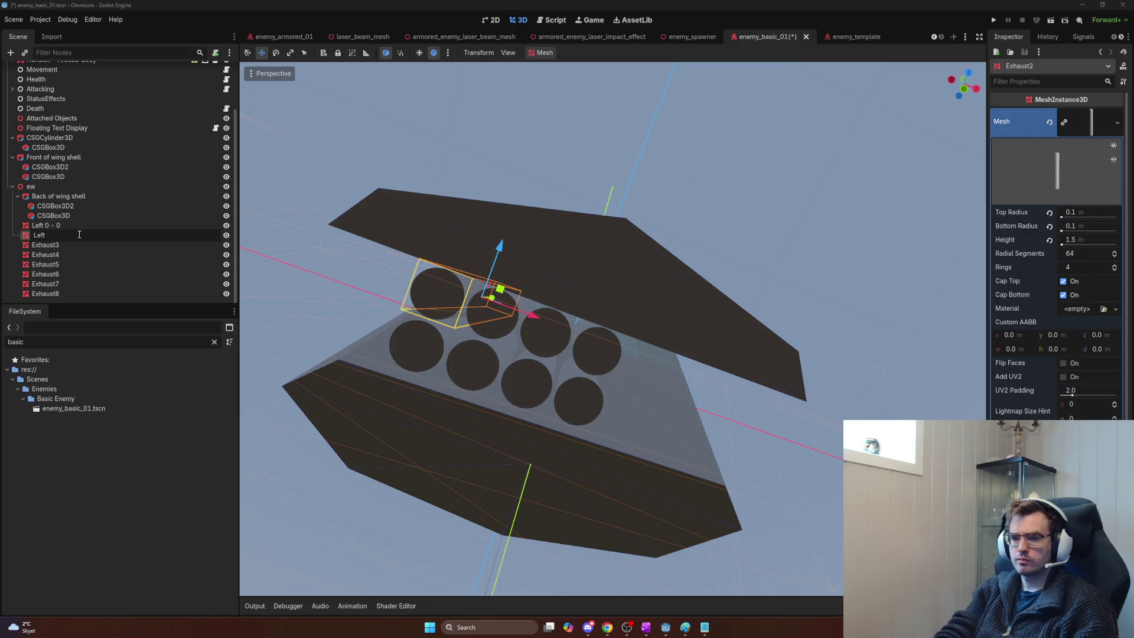
type("0-")
key("Return")
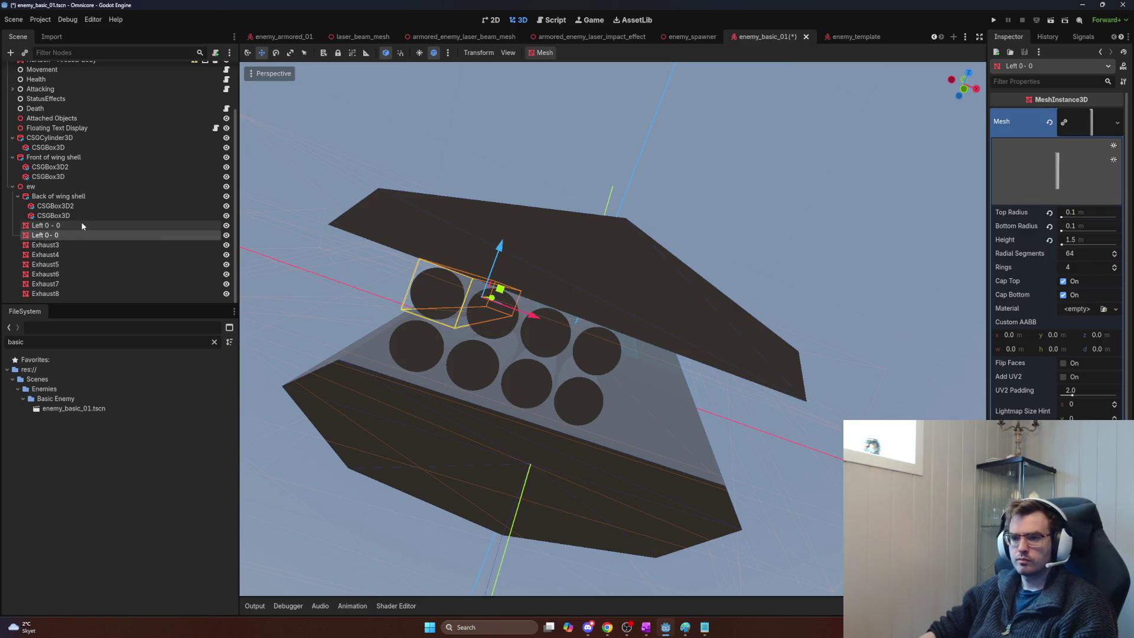
left_click(80, 225)
left_click(81, 224)
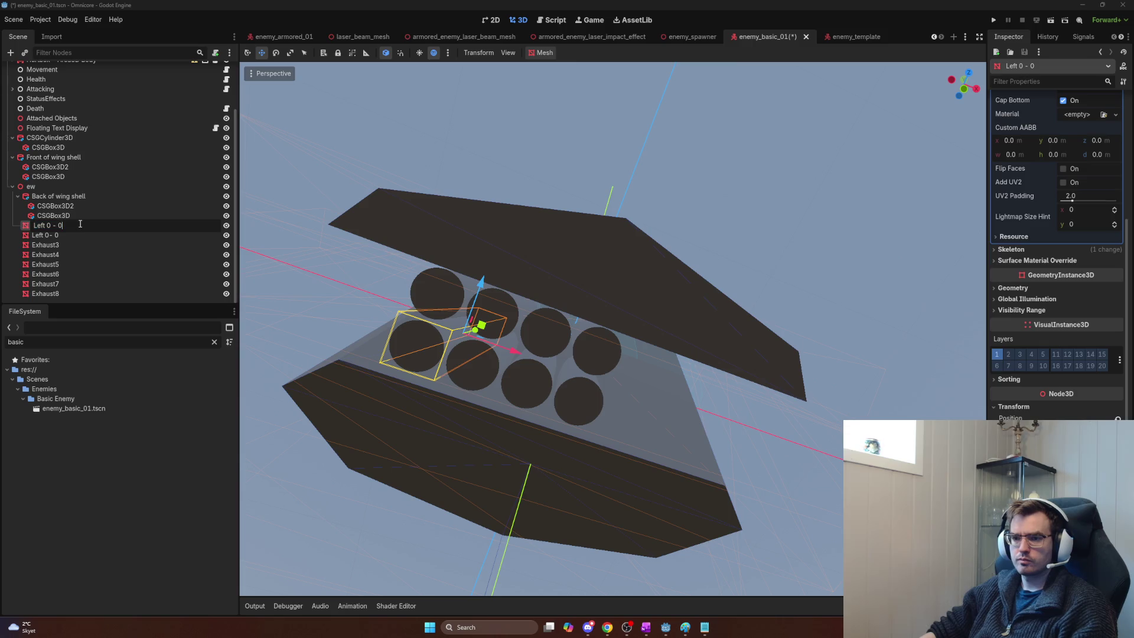
key("BackSpace")
type("1")
key("Return")
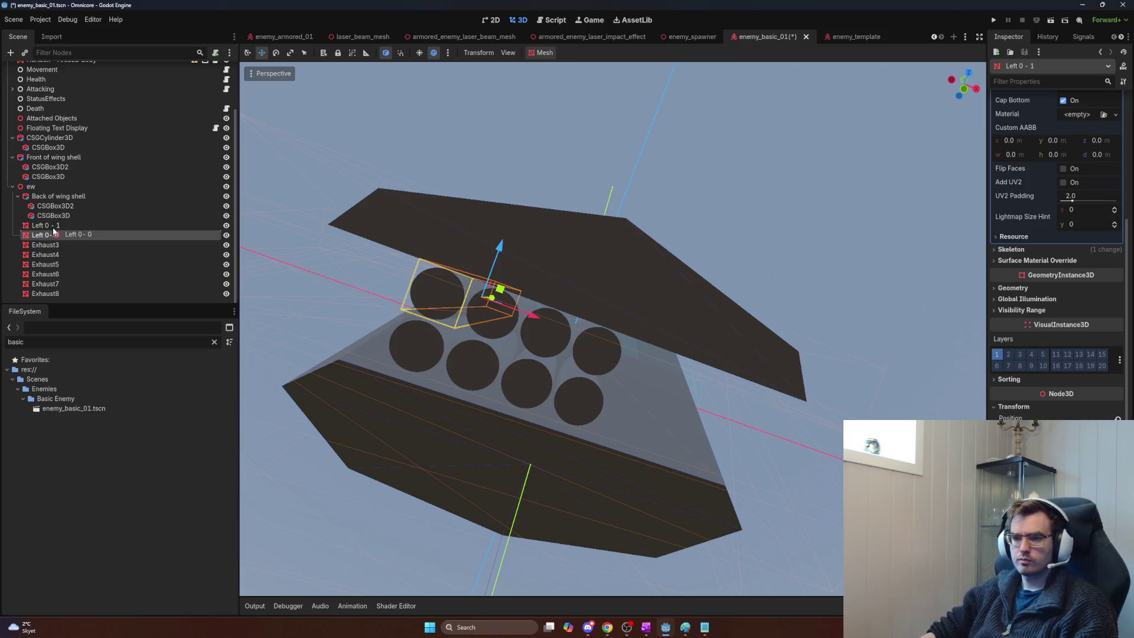
left_click_drag(54, 225, 55, 224)
Step: Check which cylinder each node is, rename Exhaust8 to Left 1 - 0, and move it up
left_click(53, 245)
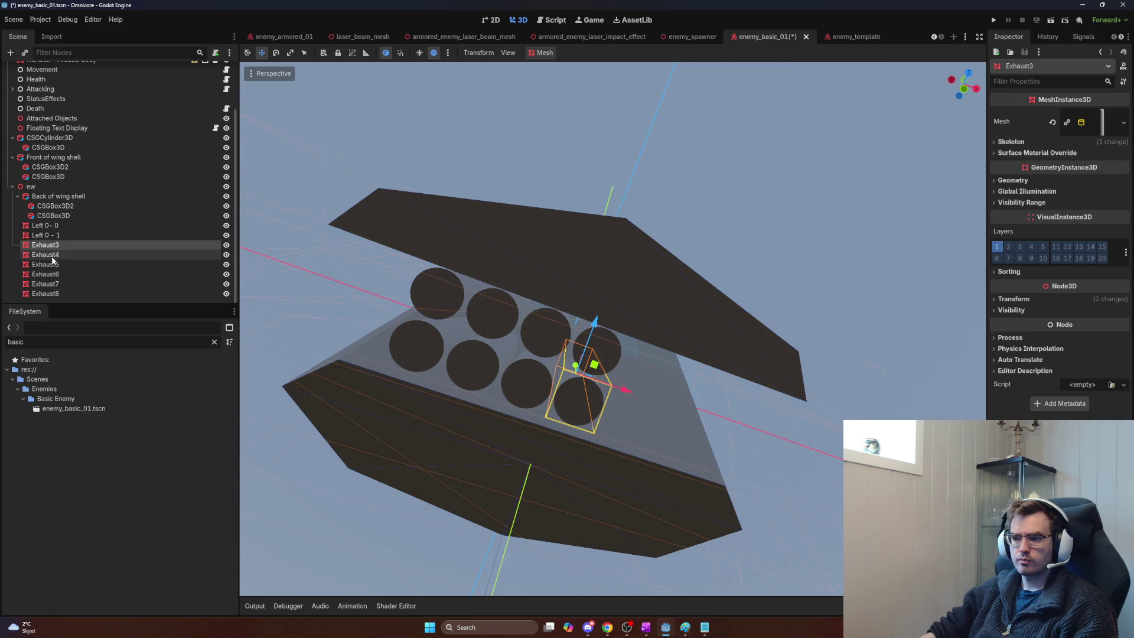
left_click(52, 254)
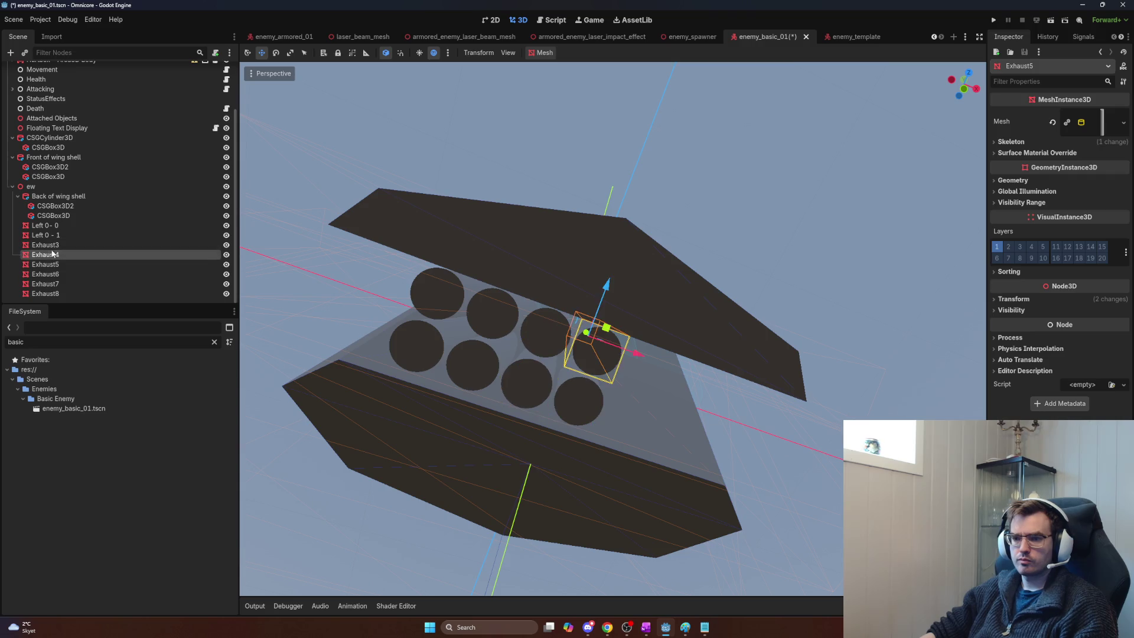
left_click(52, 264)
left_click(52, 274)
left_click(52, 283)
left_click(49, 303)
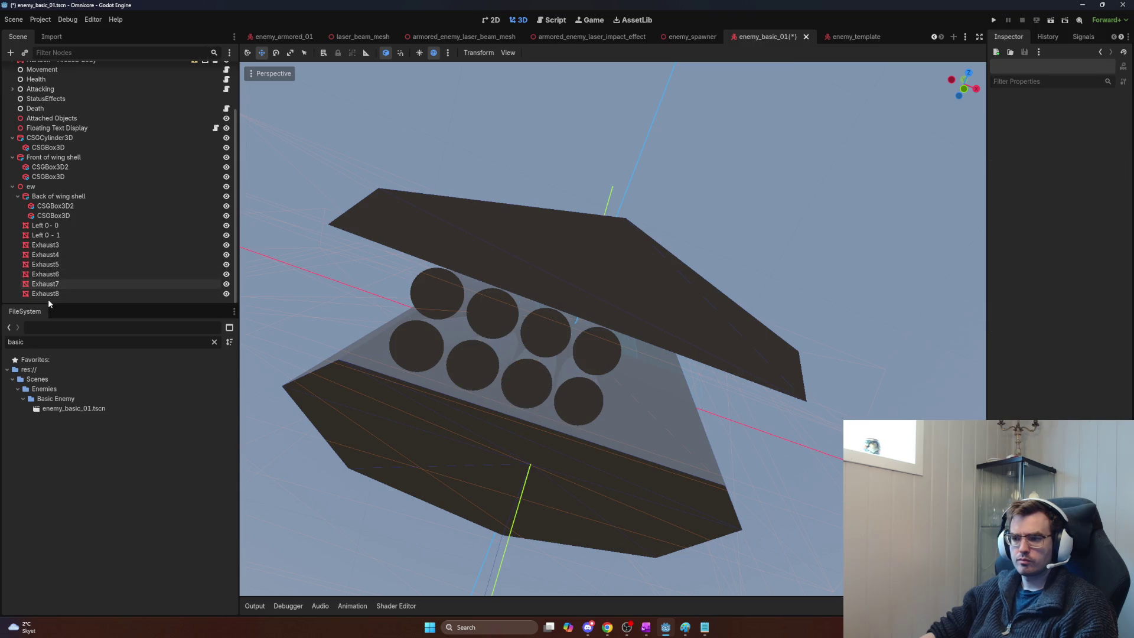
left_click(54, 294)
double_click(53, 294)
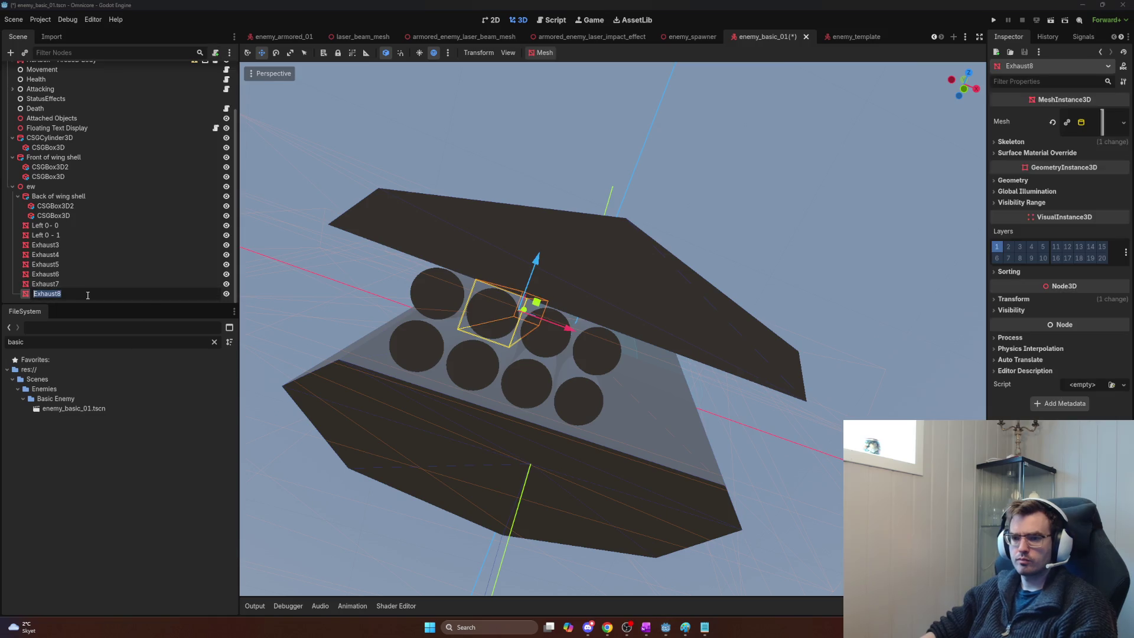
type("Left 1 -")
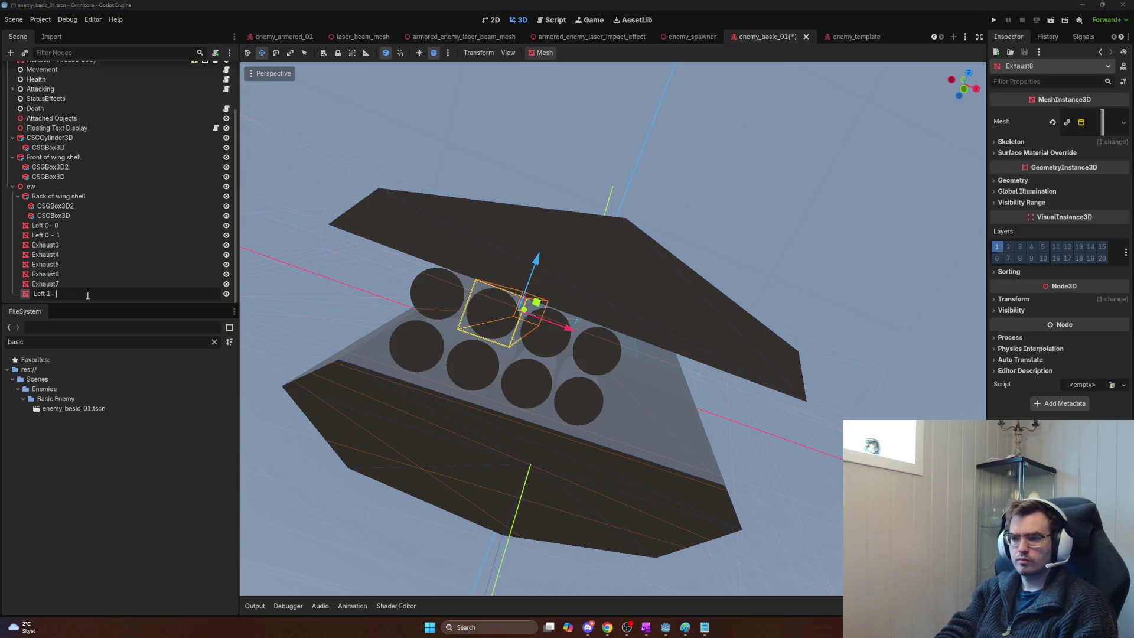
type("0")
key("Return")
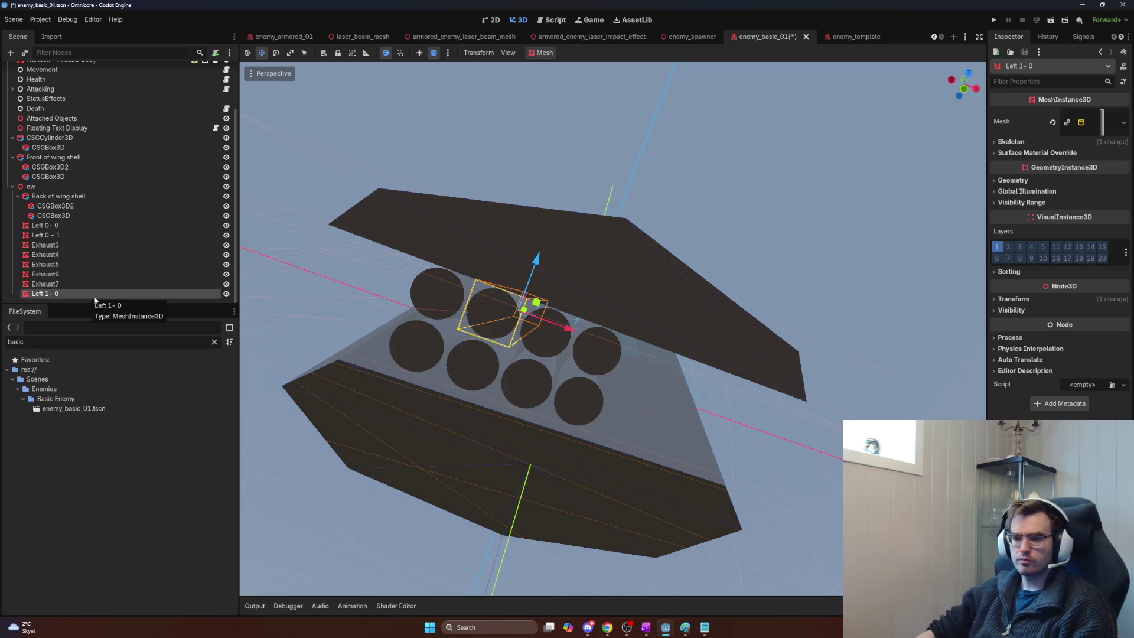
left_click_drag(87, 295, 85, 245)
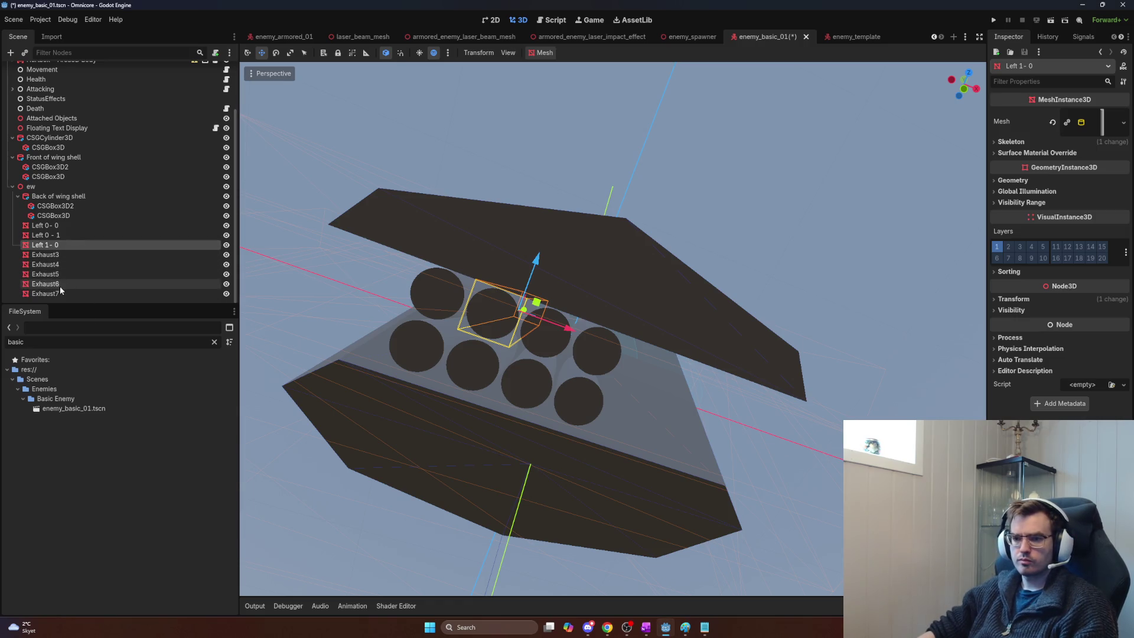
Step: Move Exhaust7 below Left 1 - 0 and rename it Left 1 - 1
left_click_drag(47, 293, 62, 253)
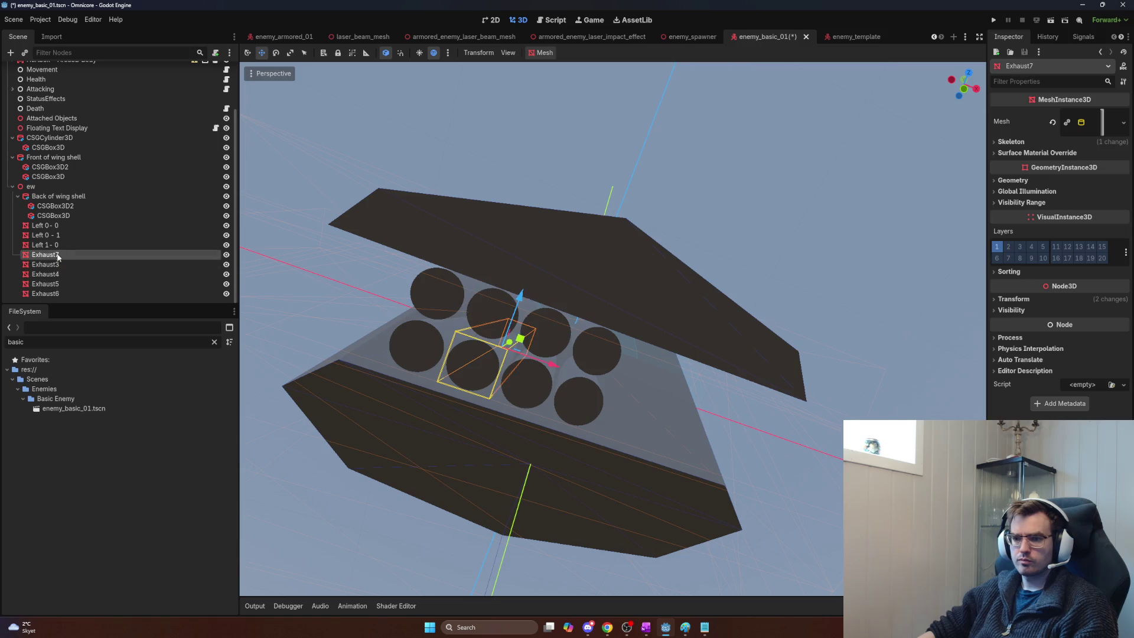
double_click(62, 254)
type("L0")
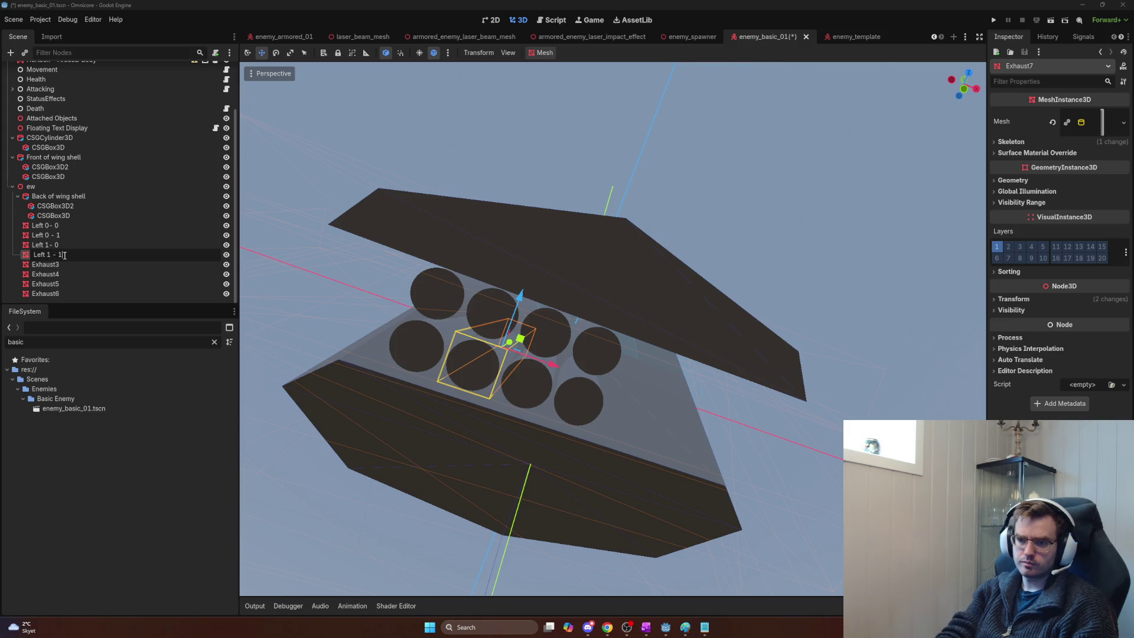
key("Return")
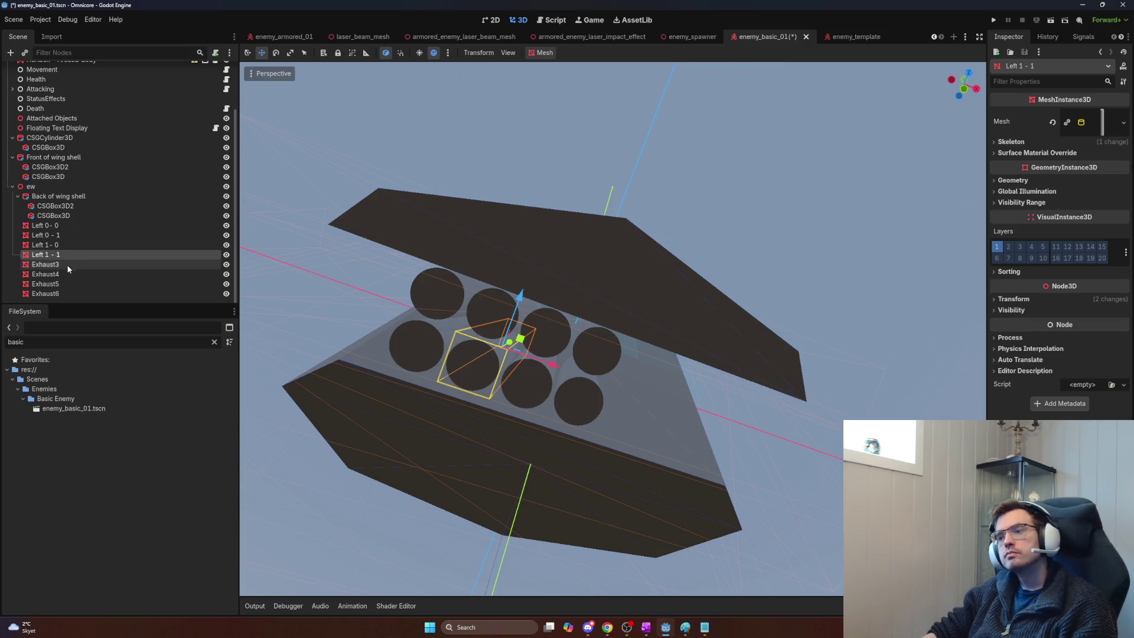
Step: Rename Exhaust6 to Left 2 - 0 and place it after Left 1 - 1
left_click(66, 273)
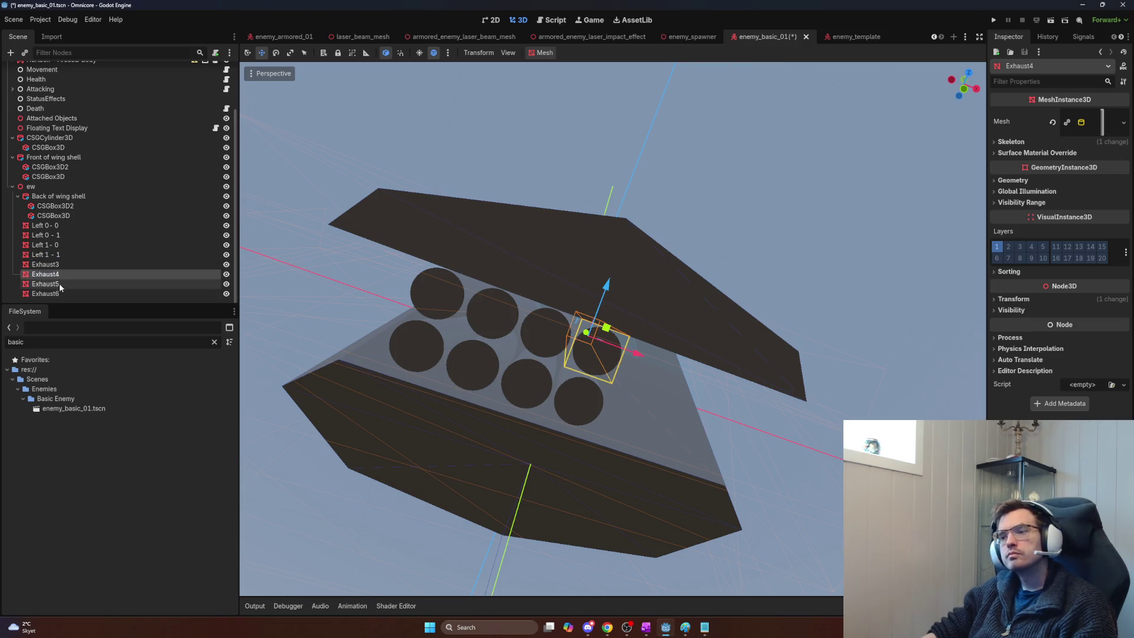
left_click(61, 284)
left_click(64, 293)
left_click(65, 293)
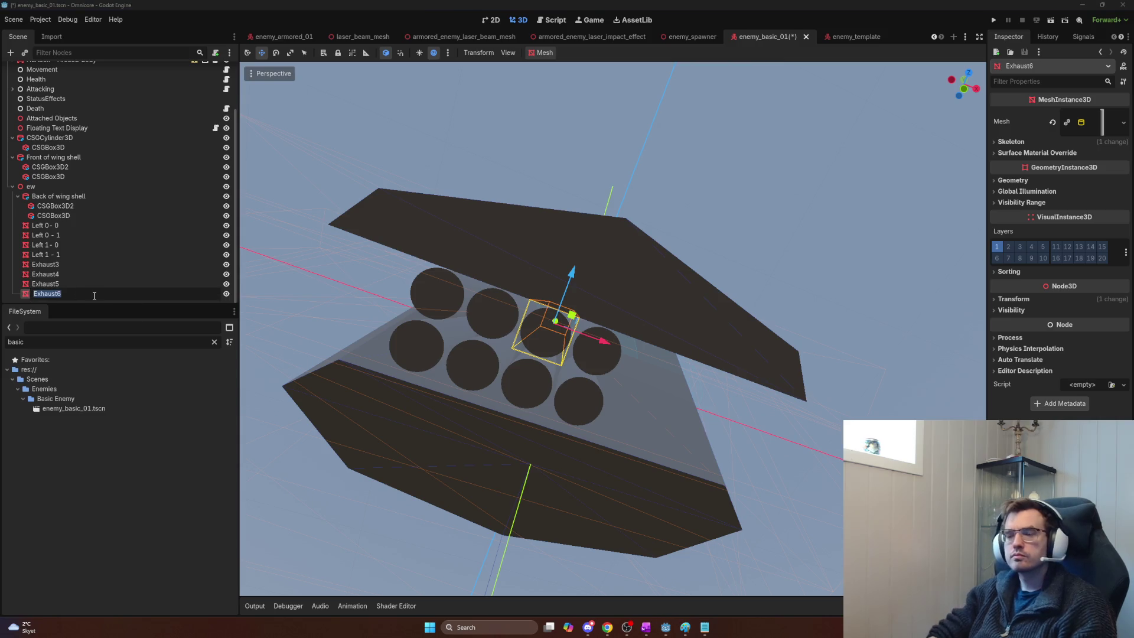
type("Left 2- 0")
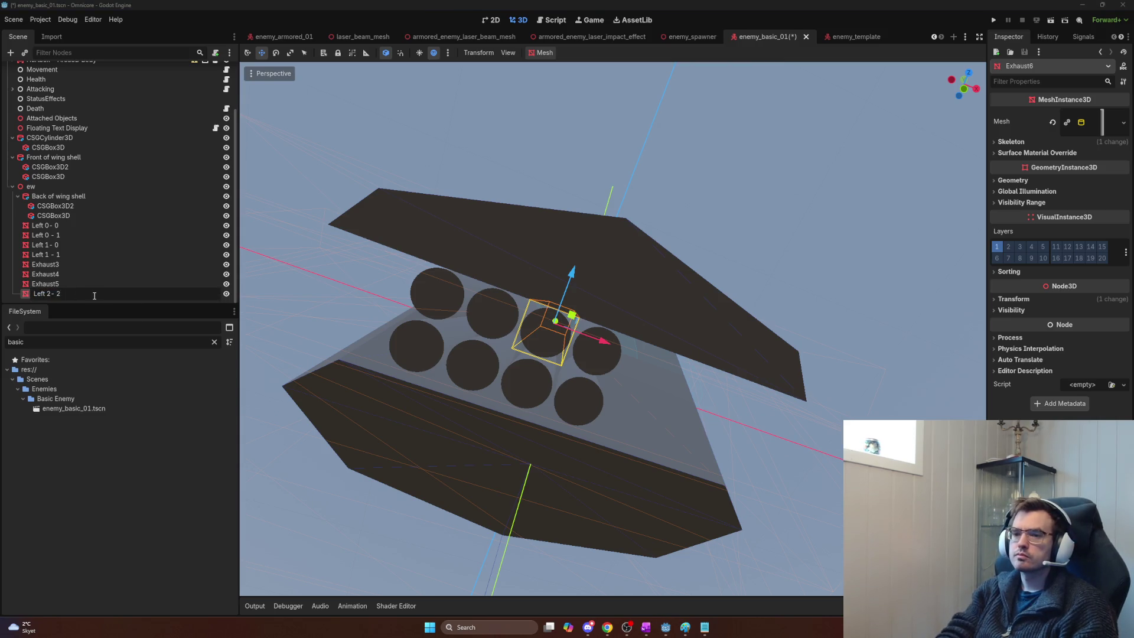
key("Return")
left_click_drag(93, 295, 88, 267)
Step: Rename Exhaust5 to Left 2 - 1 and place it after Left 2 - 0
left_click(62, 285)
left_click(62, 295)
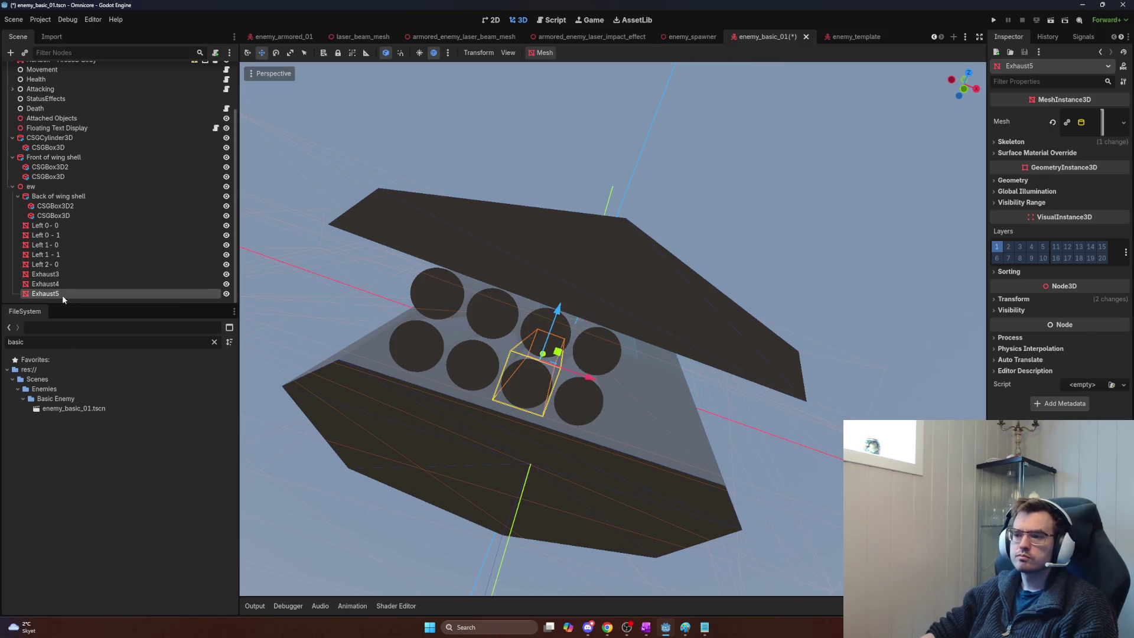
left_click(62, 296)
type("Left 2 - 1")
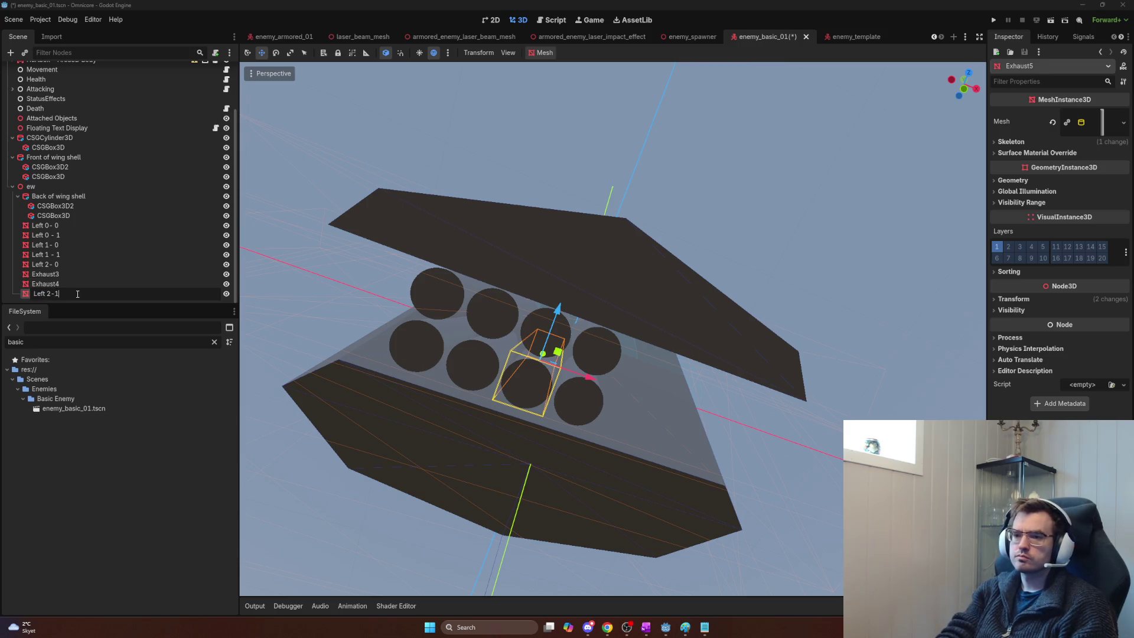
key("Return")
left_click_drag(79, 290, 74, 270)
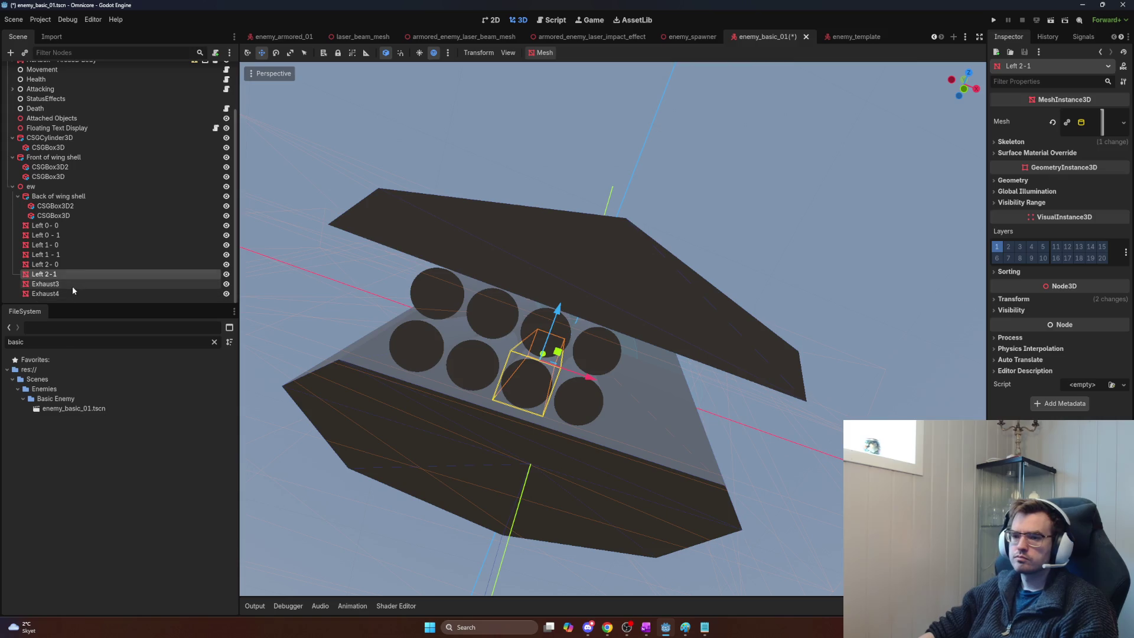
Step: Rename Exhaust4 to Left 3 - 0 and Exhaust3 to Left 3 - 1, in order
left_click(71, 285)
left_click(70, 293)
left_click(82, 296)
type("Left 3 - 0")
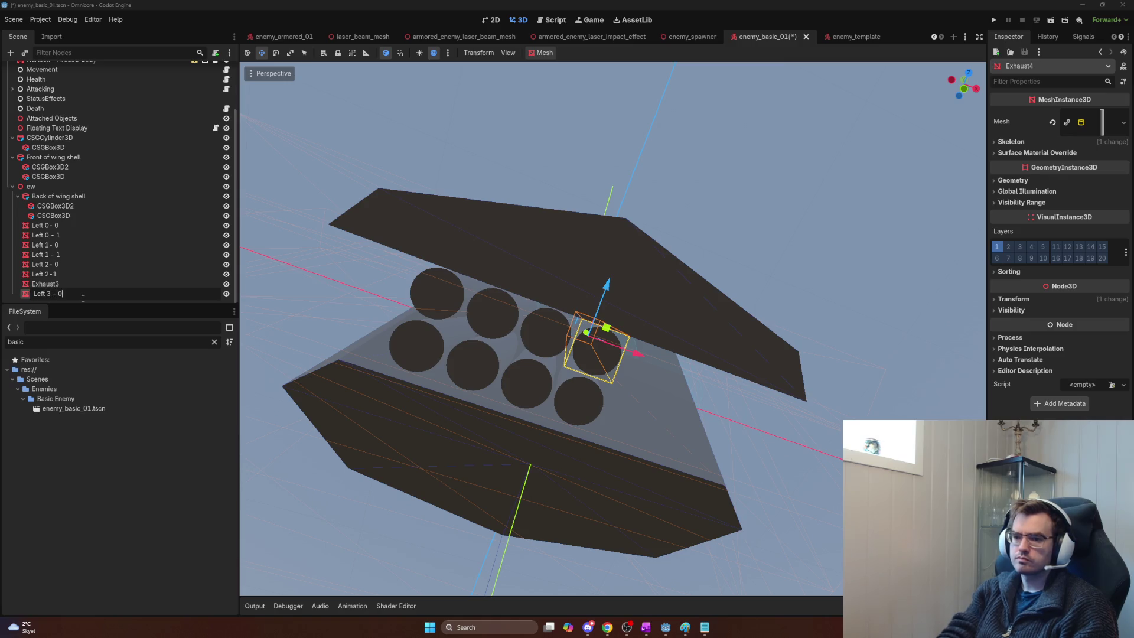
key("Return")
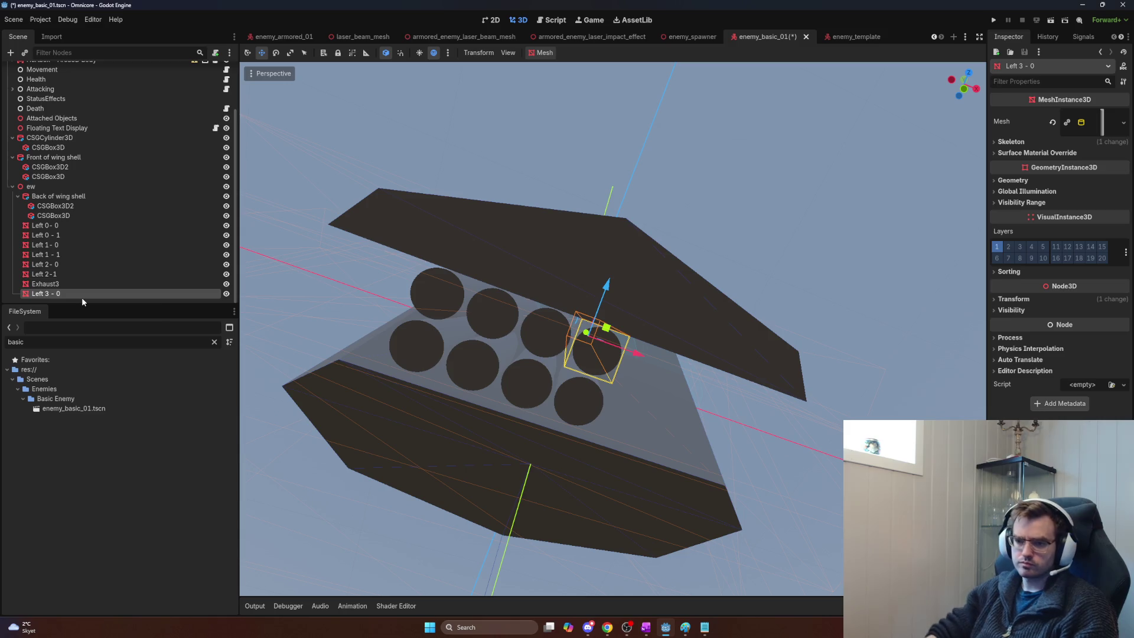
left_click_drag(80, 295, 73, 280)
double_click(72, 294)
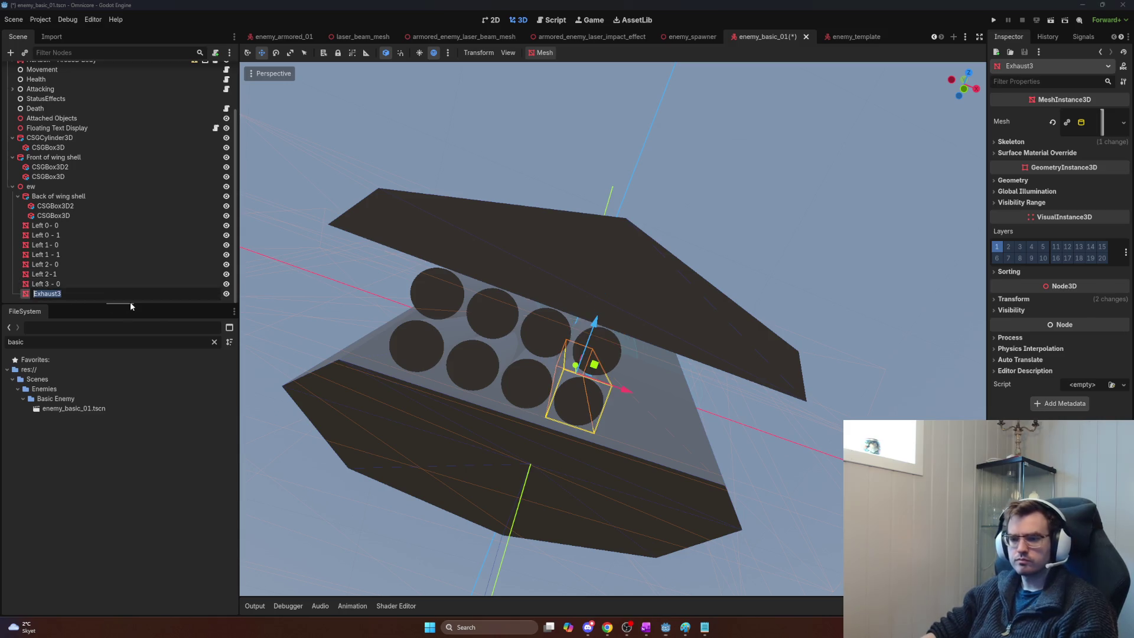
type("Left 3 - 1")
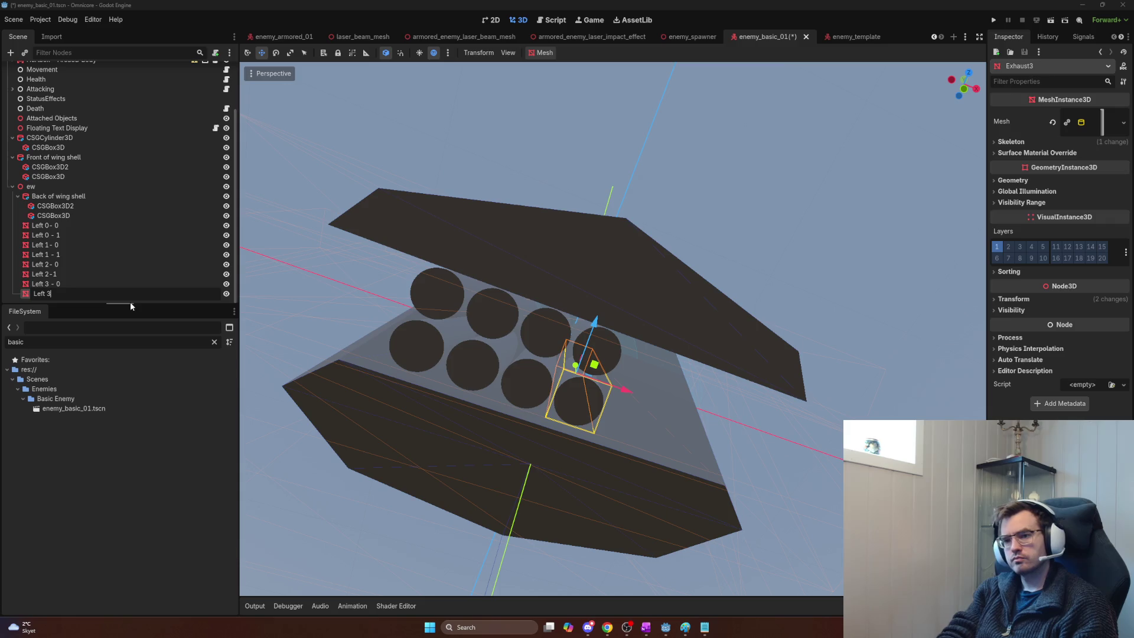
key("Return")
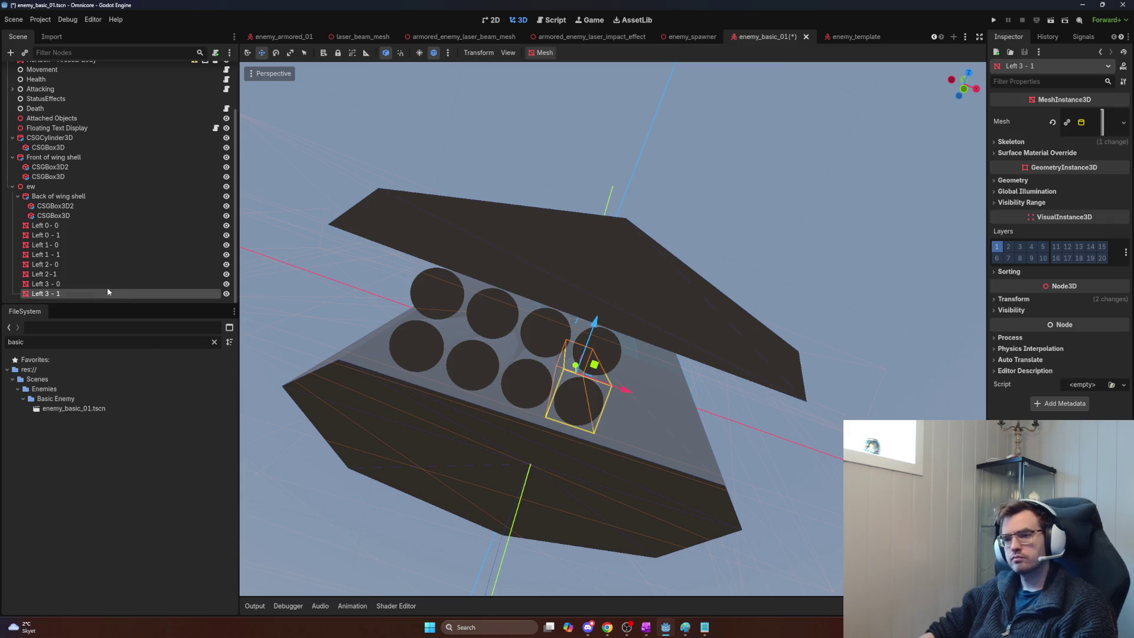
Step: Copy and paste the Left 3 - 0 and Left 3 - 1 meshes
left_click(61, 286, "shift")
key("ctrl+c")
key("ctrl+v")
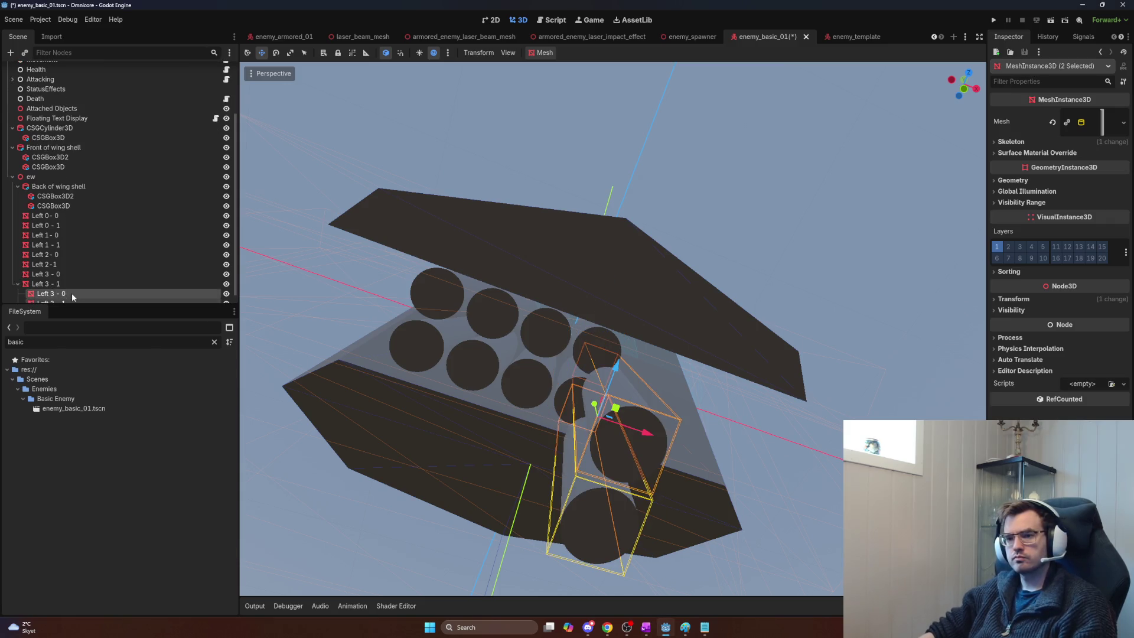
Step: Revert an accidental move of Left 3 - 0 and Left 3 - 1 into Back of wing shell
key("ctrl+z")
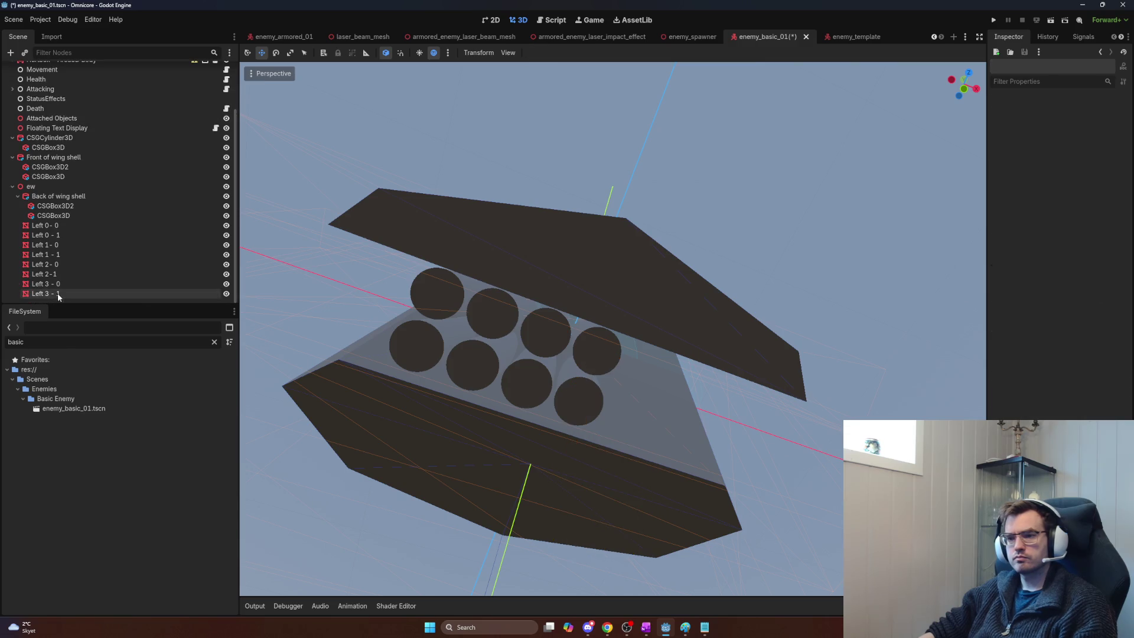
left_click(53, 294)
left_click(54, 284, "shift")
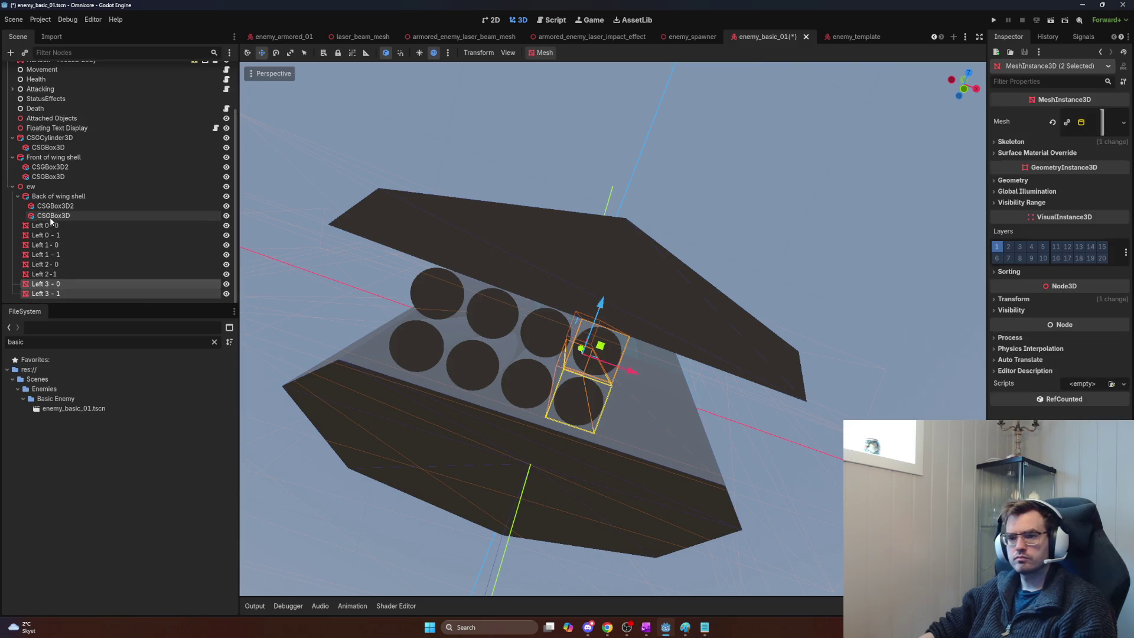
left_click_drag(42, 192, 44, 196)
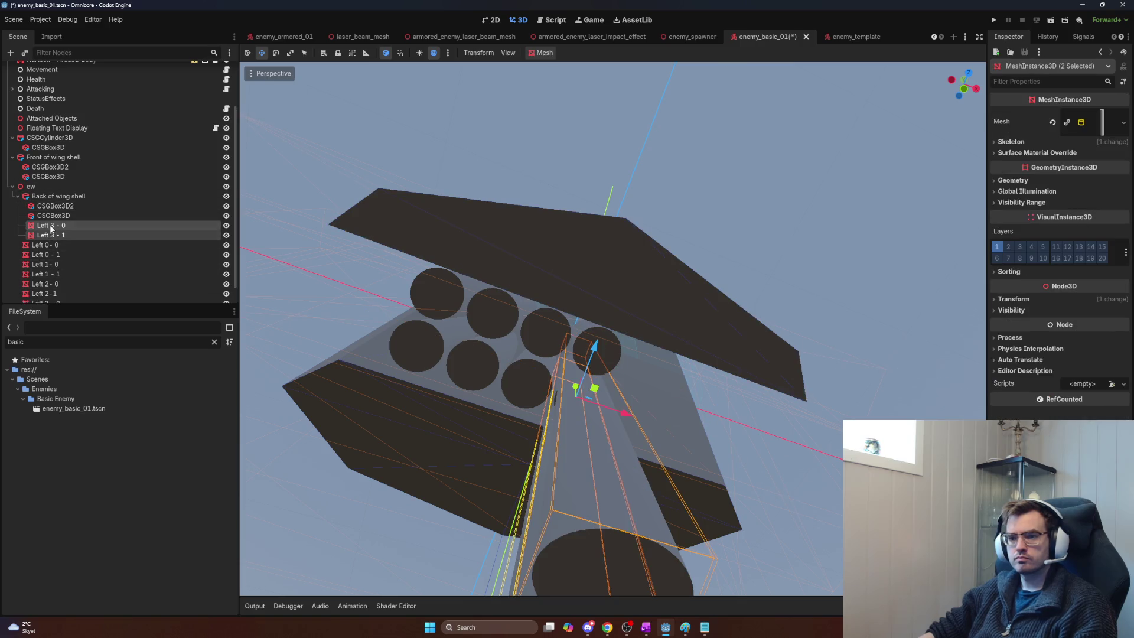
key("ctrl+z")
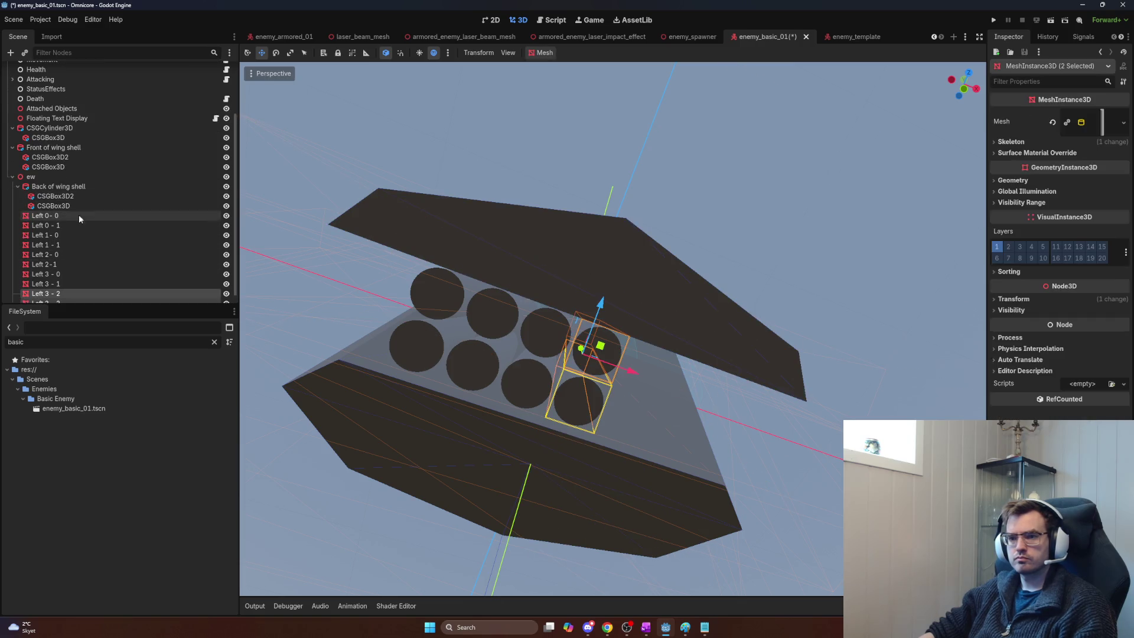
scroll(92, 263, "down", 1)
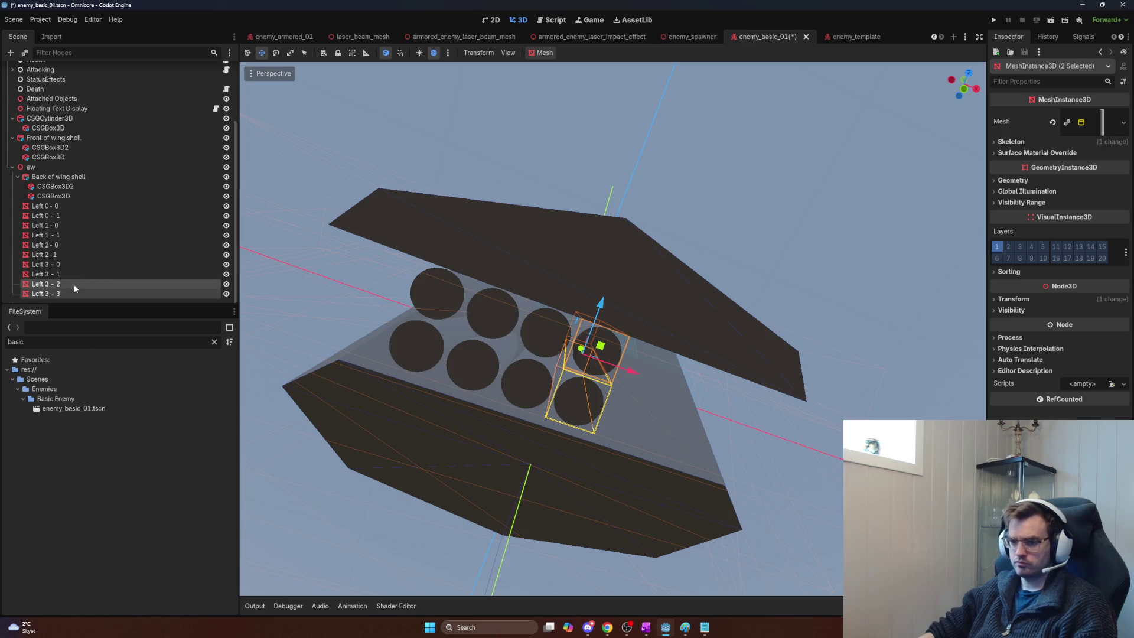
Step: Rename the pasted copies to Left 4 - 0 and Left 4 - 1
double_click(48, 284)
type("4")
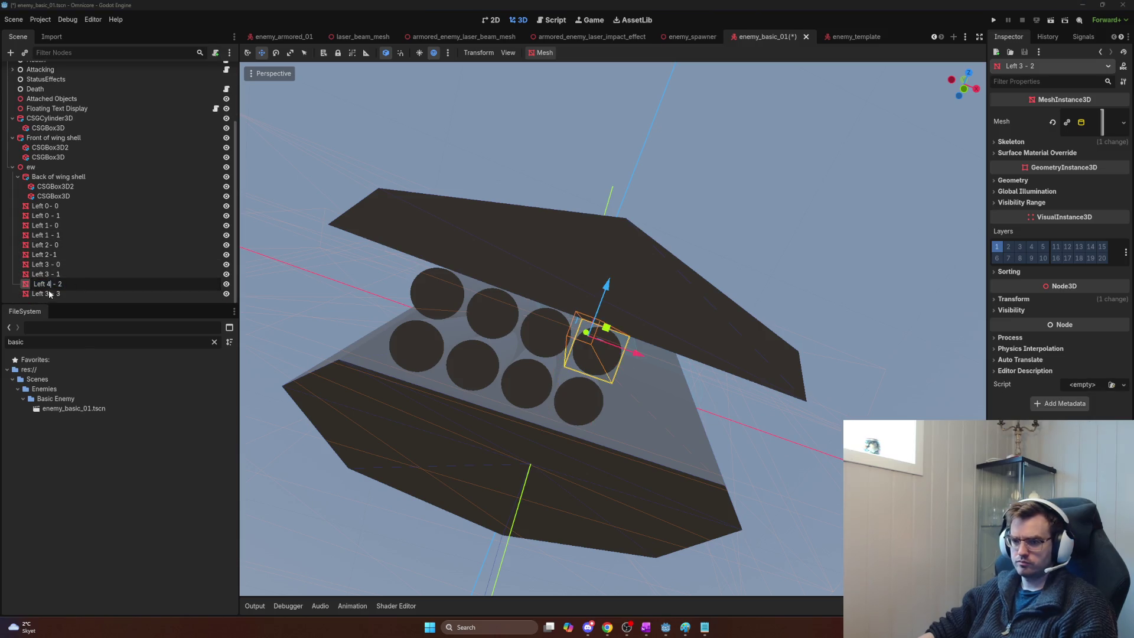
key("Return")
double_click(47, 293)
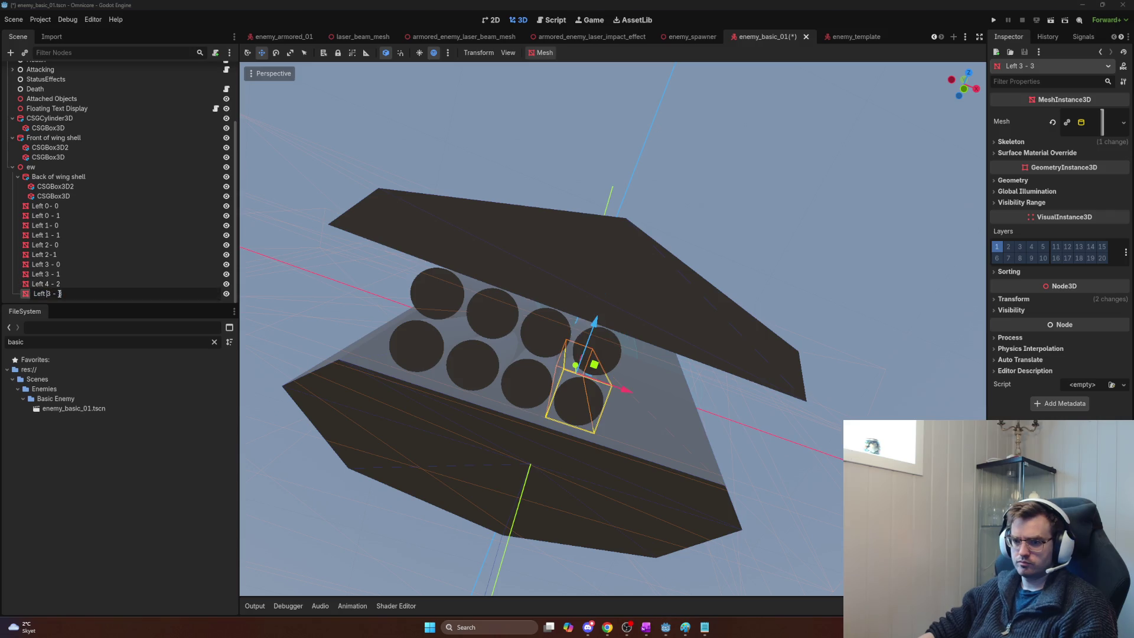
type("4")
key("Return")
double_click(67, 283)
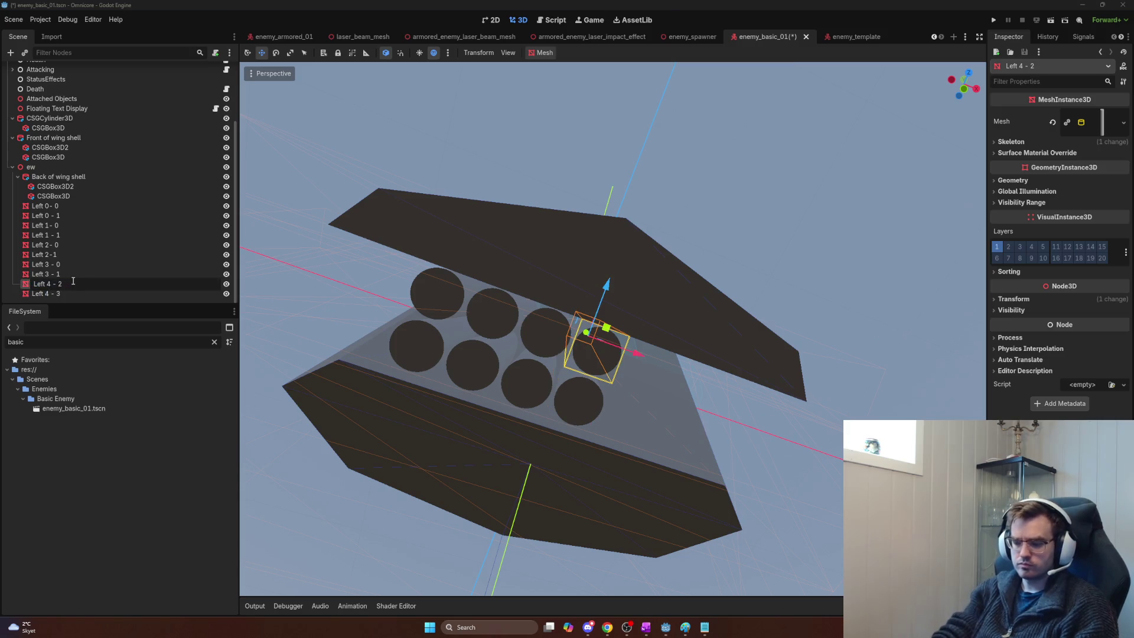
type("0")
key("Return")
key("Down")
key("F2")
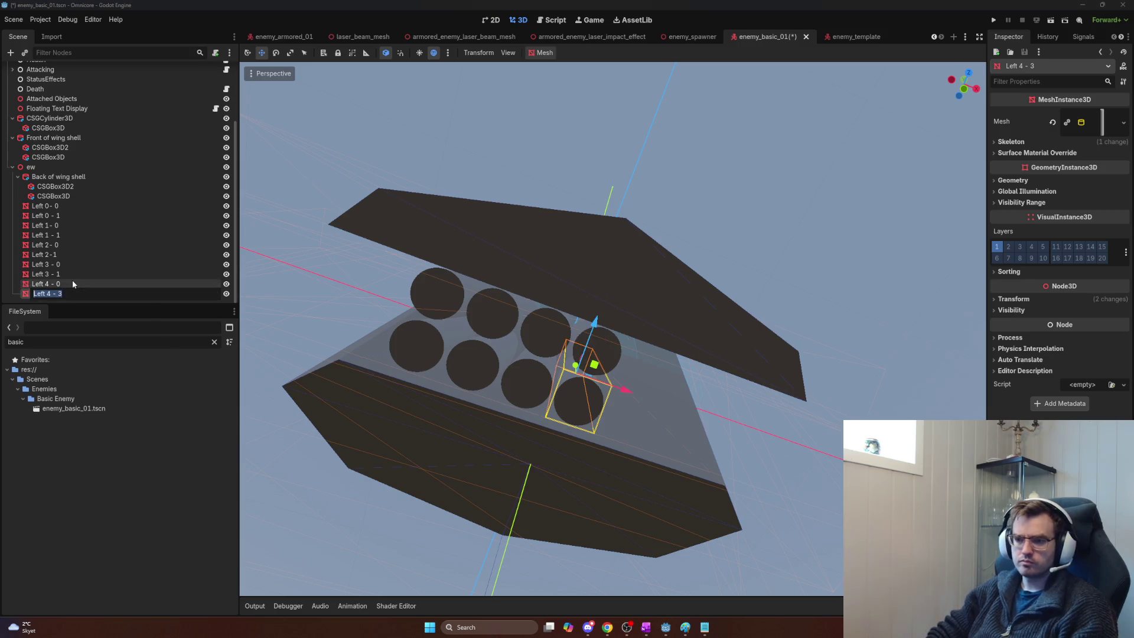
type("1")
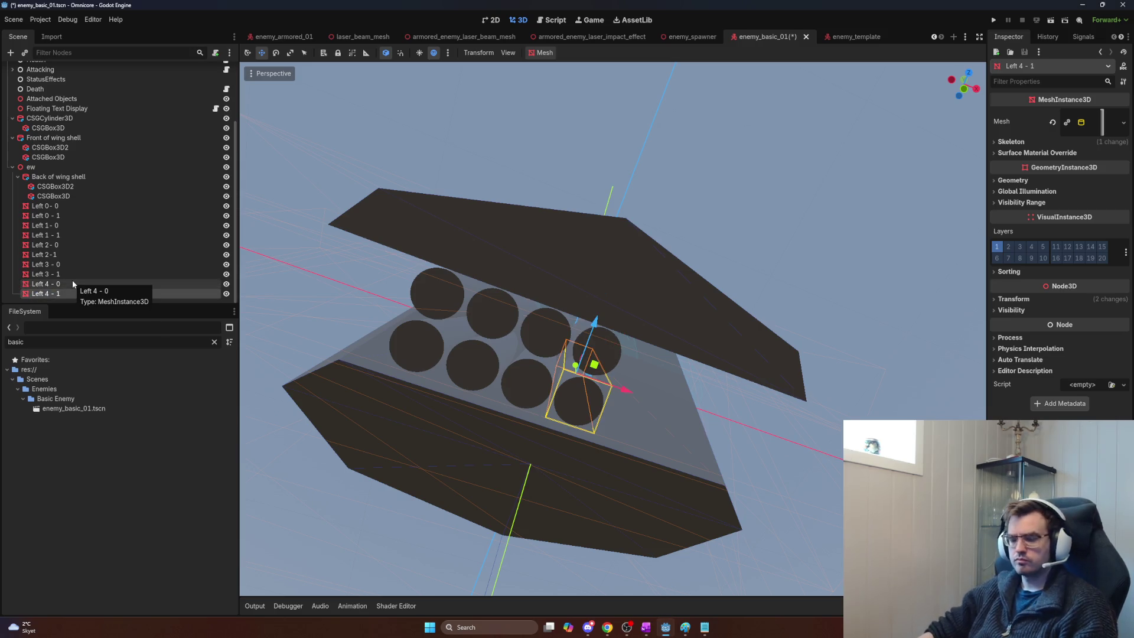
key("Return")
Step: Set Position X of Left 4 - 0 and Left 4 - 1 to 0.093+0.22 (0.313)
left_click(76, 283, "ctrl")
left_click(1013, 299)
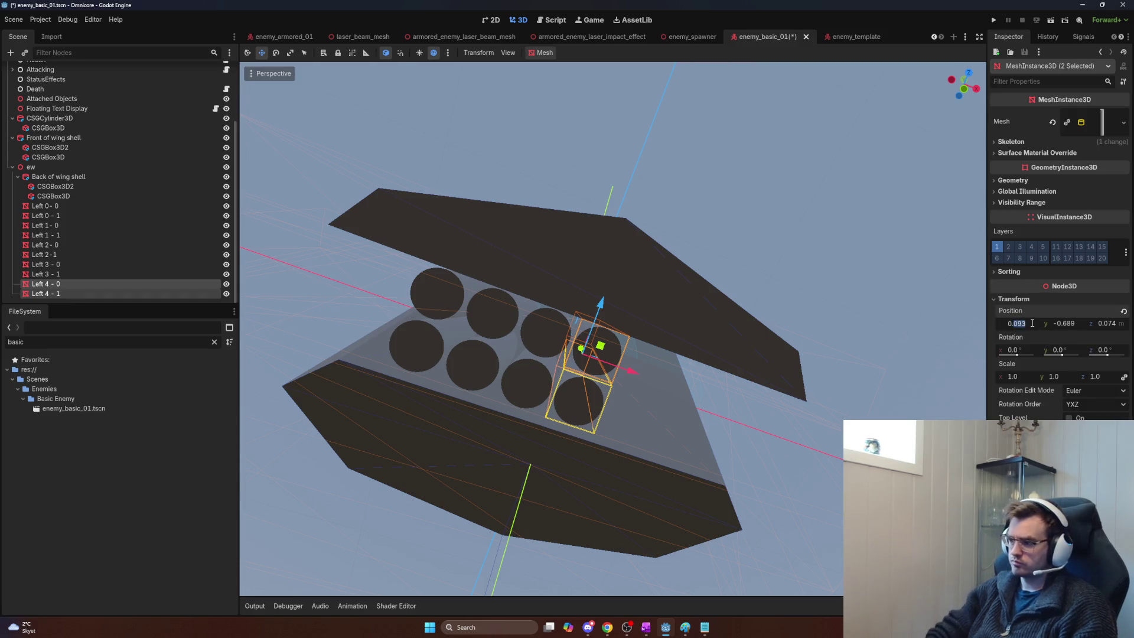
left_click(1032, 323)
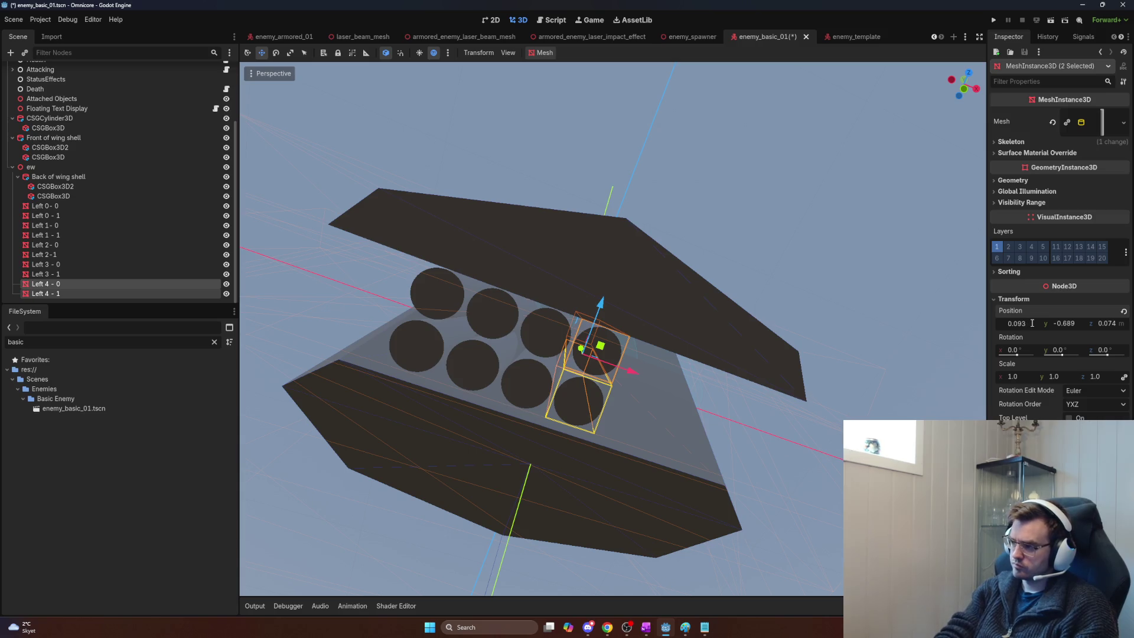
key("Return")
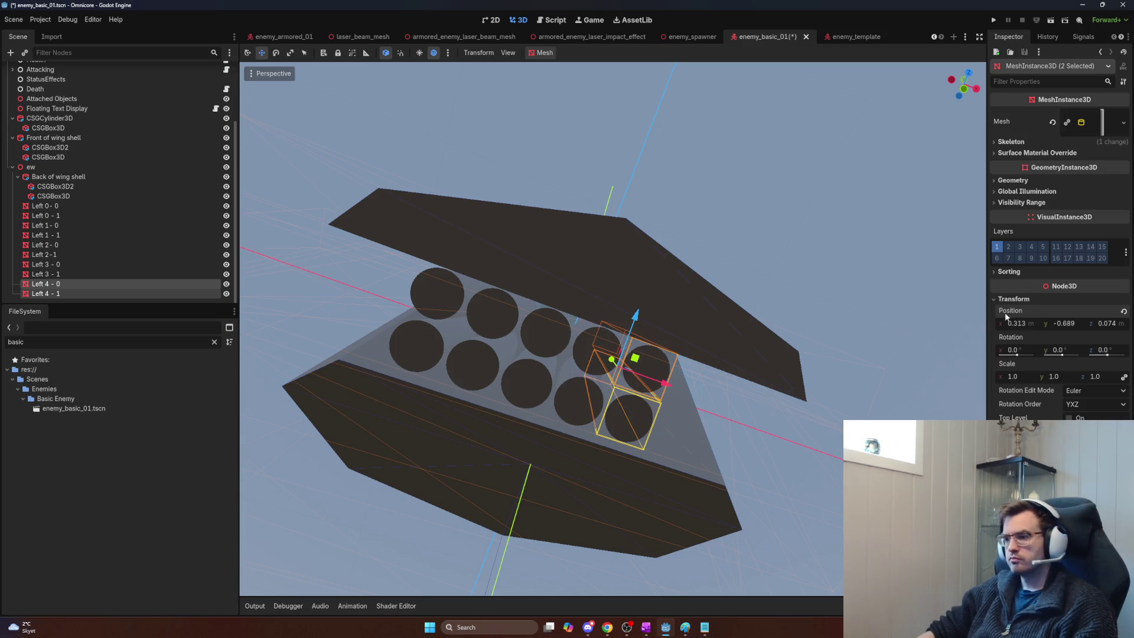
left_click_drag(800, 413, 800, 357)
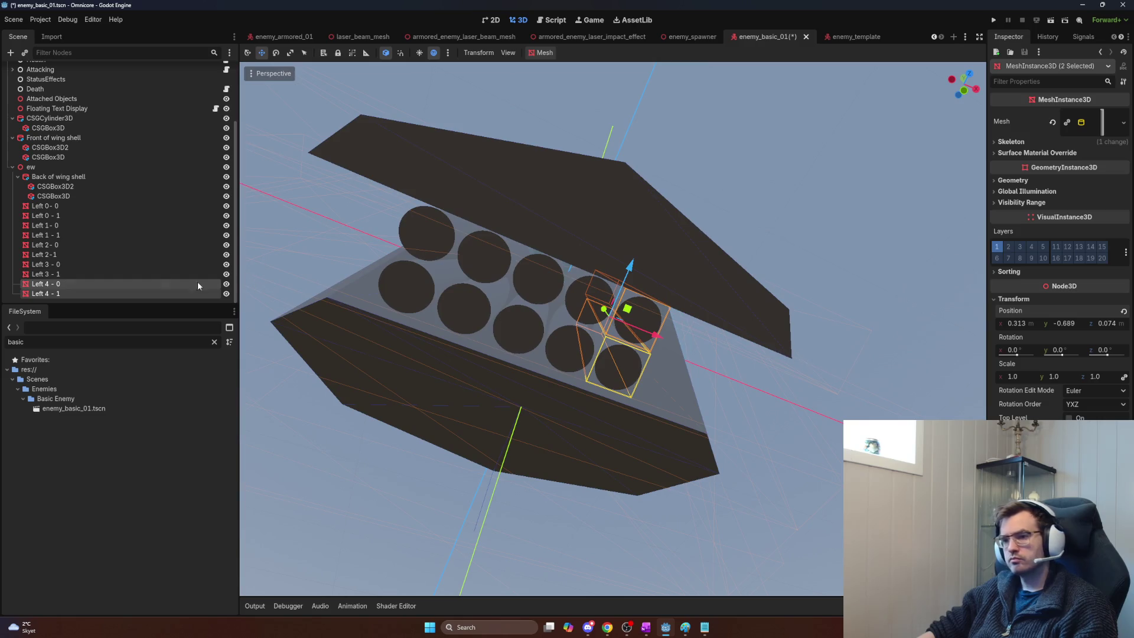
Step: Select all ten Left exhaust meshes, then the ew node
left_click(52, 293)
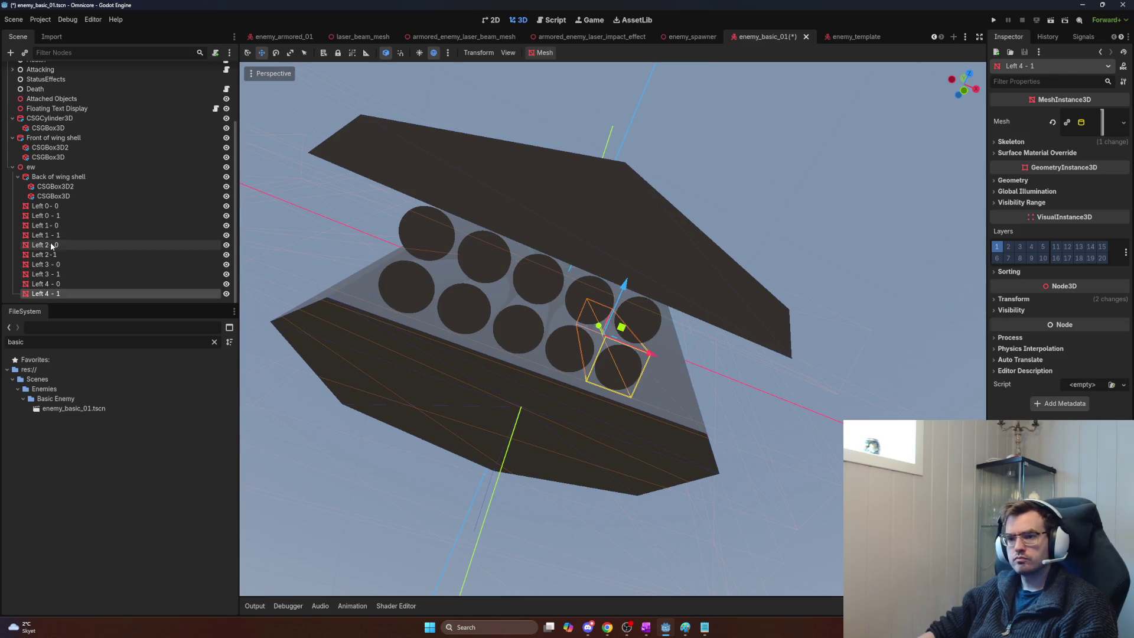
left_click(48, 208, "shift")
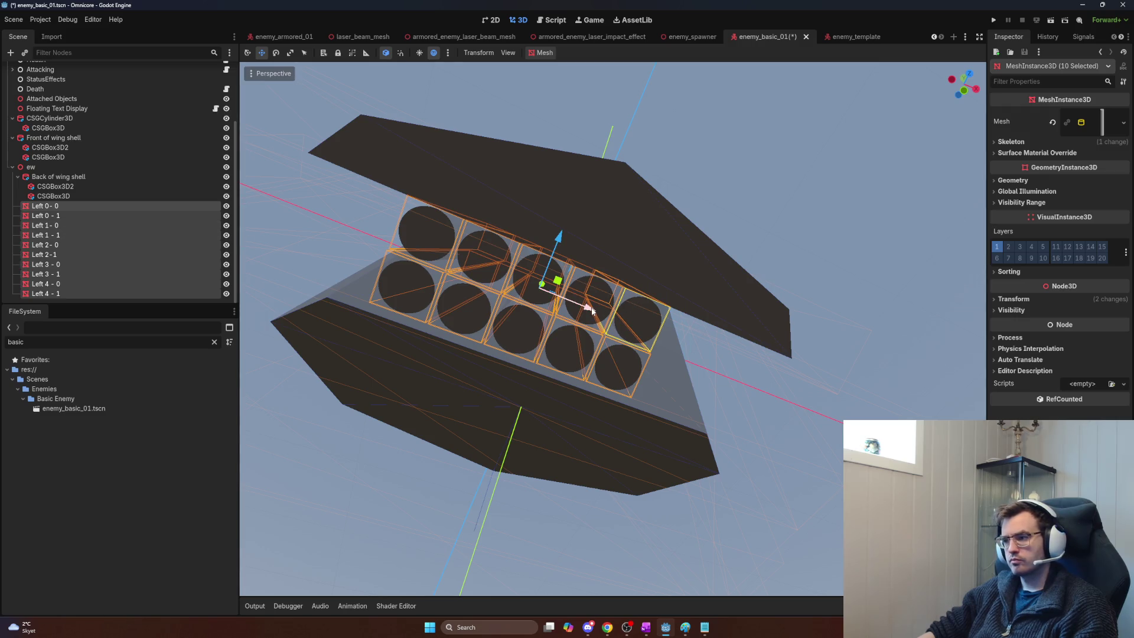
left_click(53, 169)
Step: Add a Node3D child under ew and name it Exhausts
key("ctrl+a")
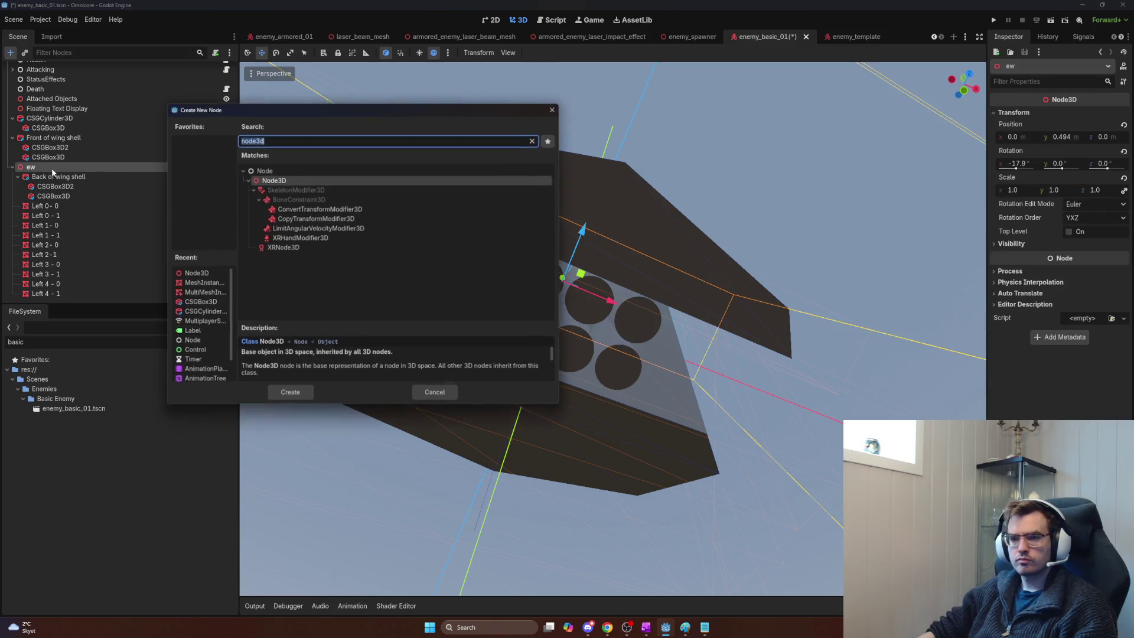
key("Return")
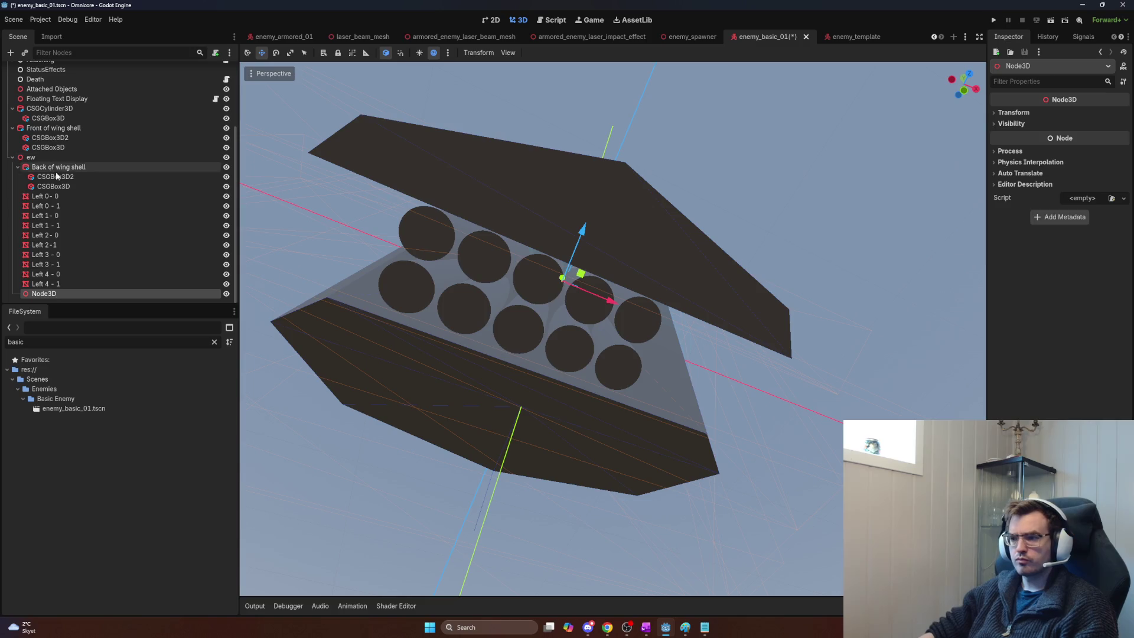
double_click(62, 294)
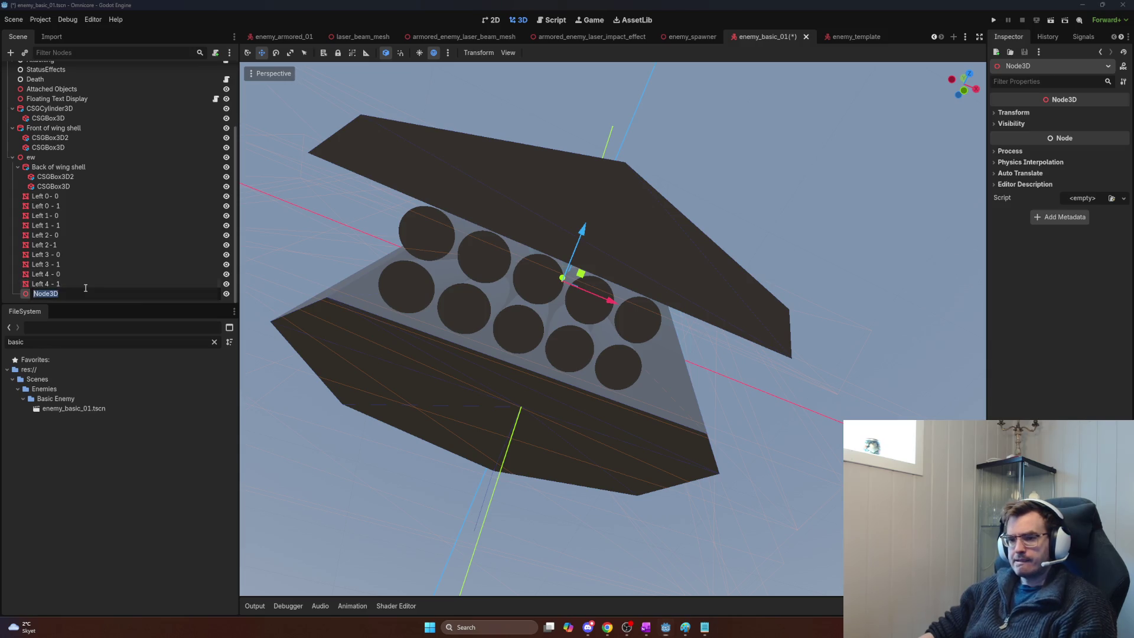
type("Exhausts")
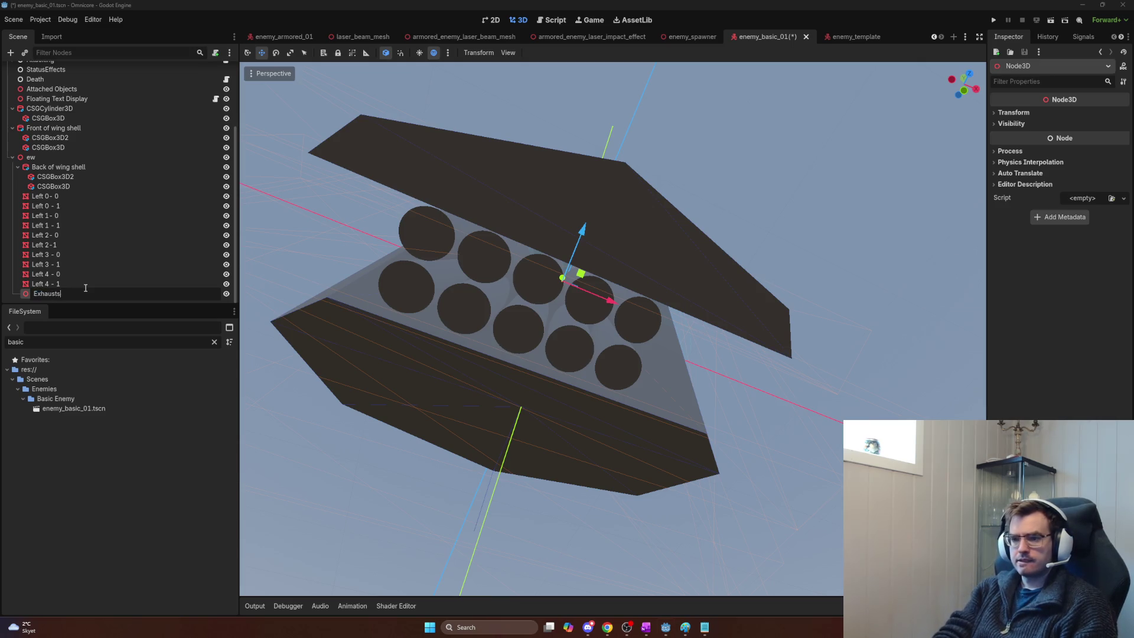
key("Return")
Step: Undo moving the ten Left meshes into Exhausts, and place Exhausts above them under ew
left_click(83, 287)
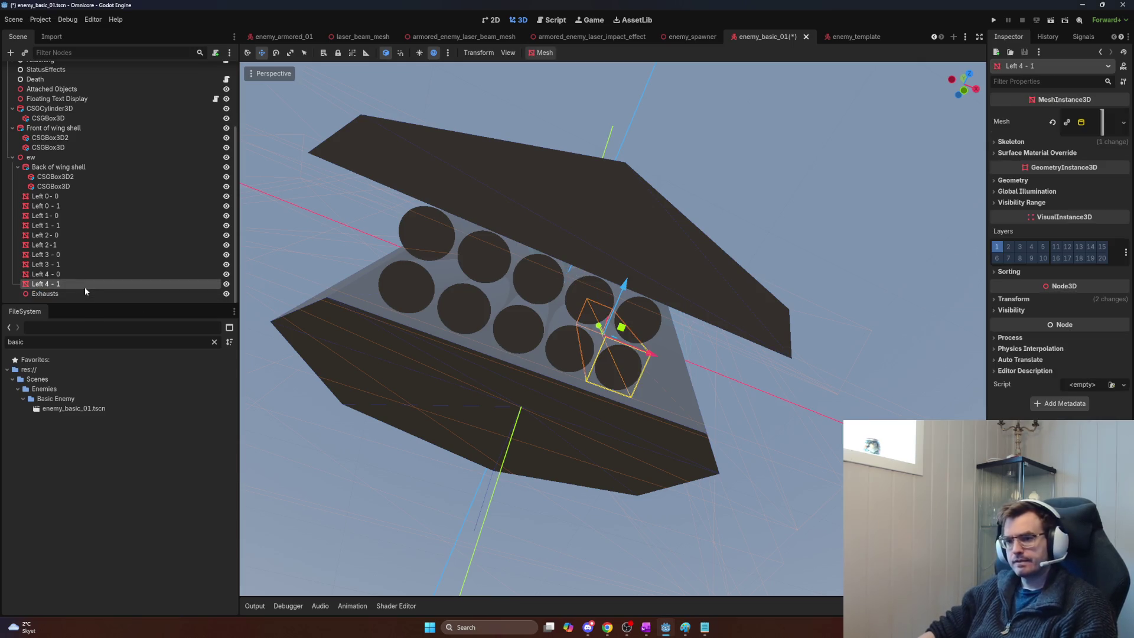
left_click(54, 197, "shift")
left_click_drag(54, 205, 52, 295)
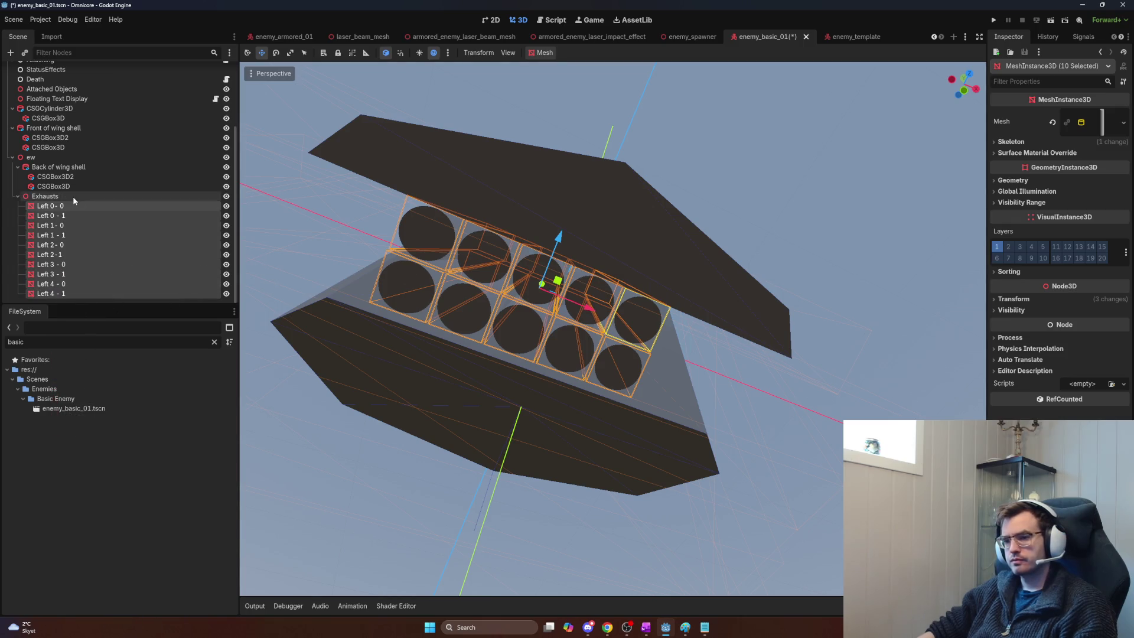
key("ctrl+z")
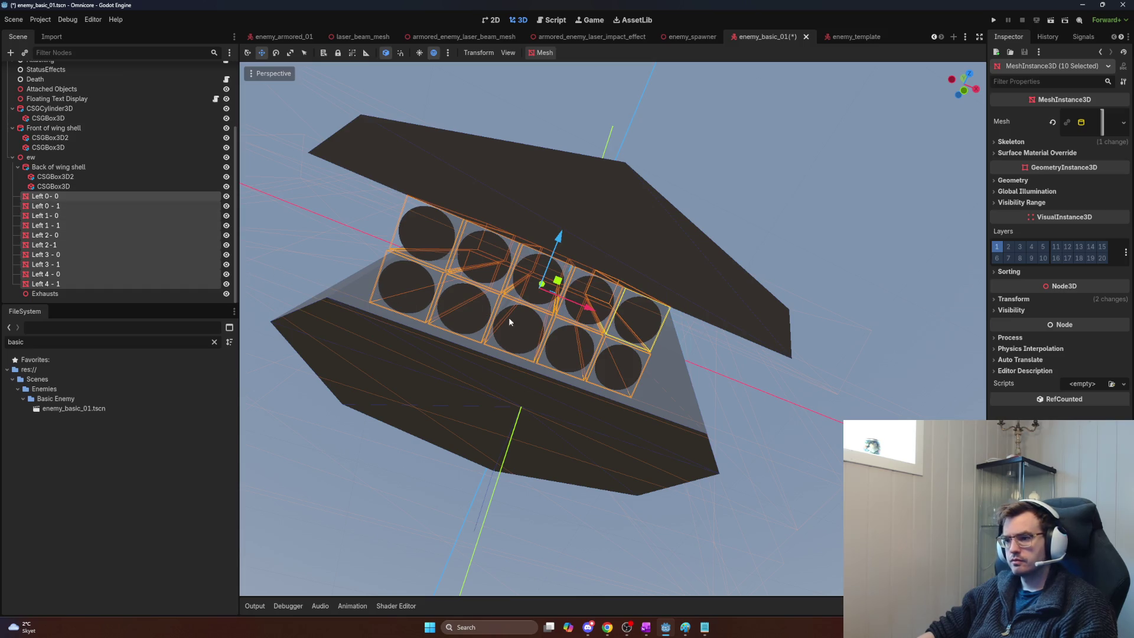
left_click(87, 293)
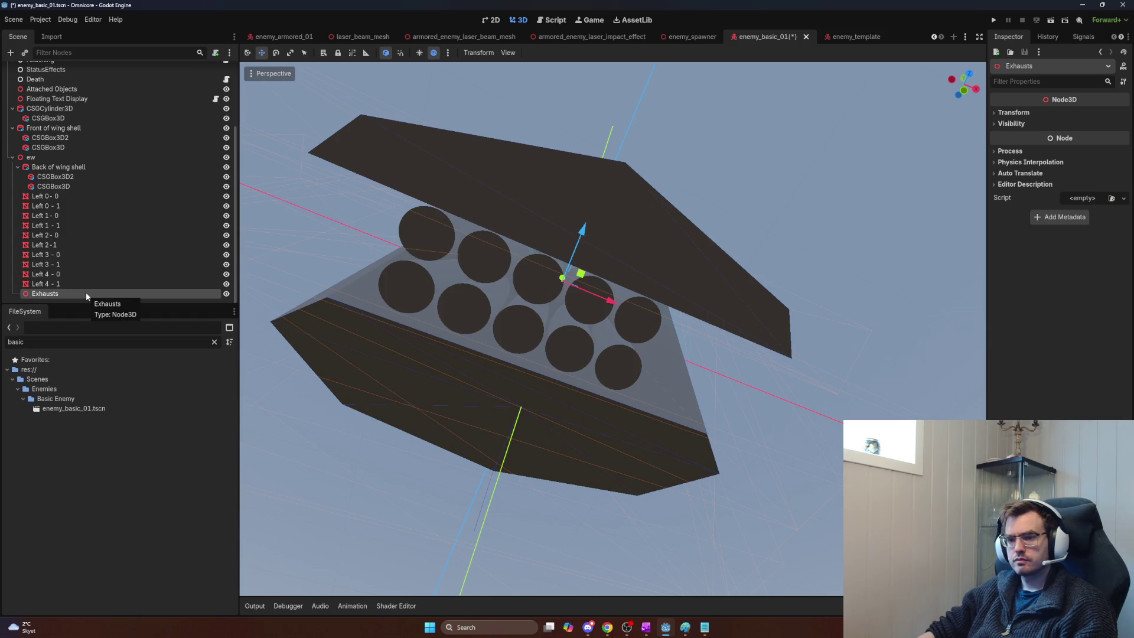
left_click_drag(86, 293, 76, 196)
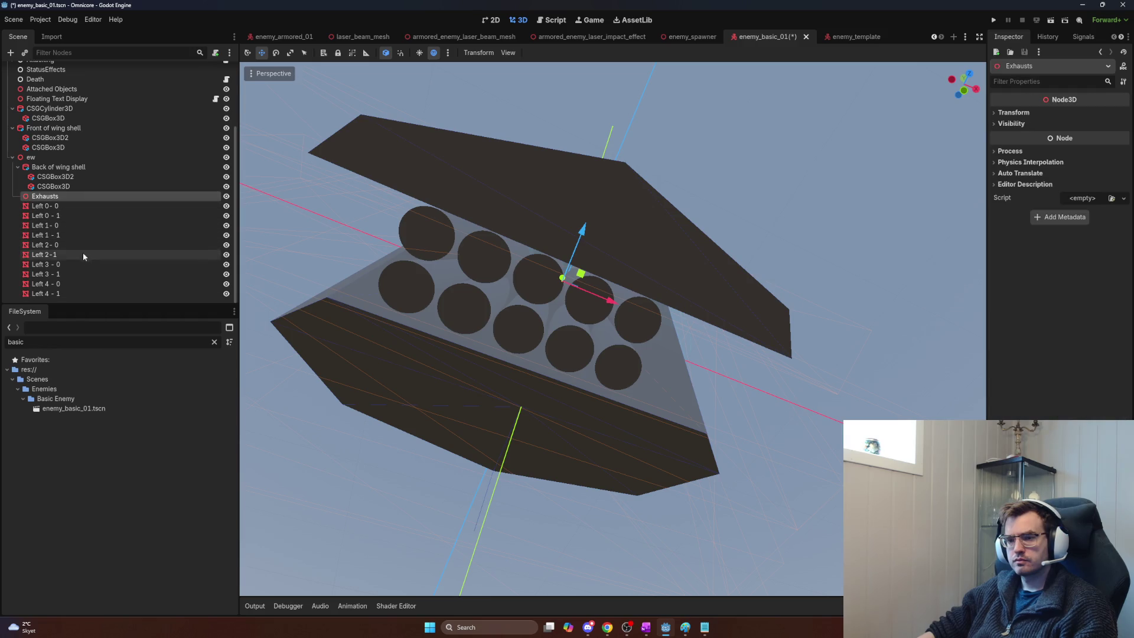
Step: Check Left 2-1's position, then set the Exhausts node's Position X to -0.127
left_click(62, 263)
left_click(58, 255)
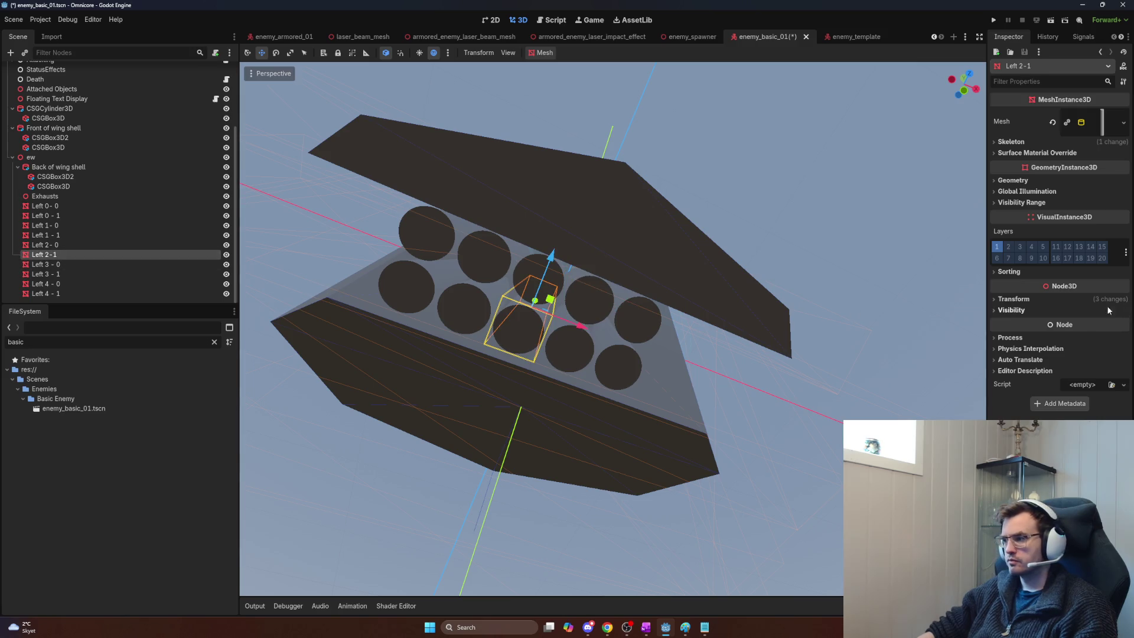
left_click(1013, 299)
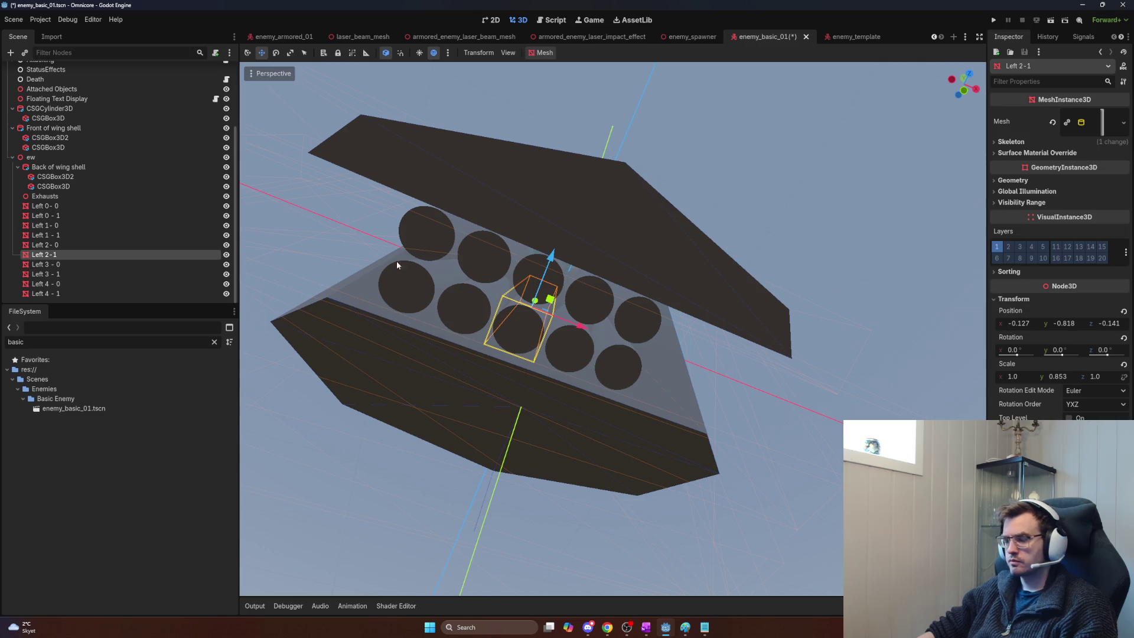
left_click(71, 196)
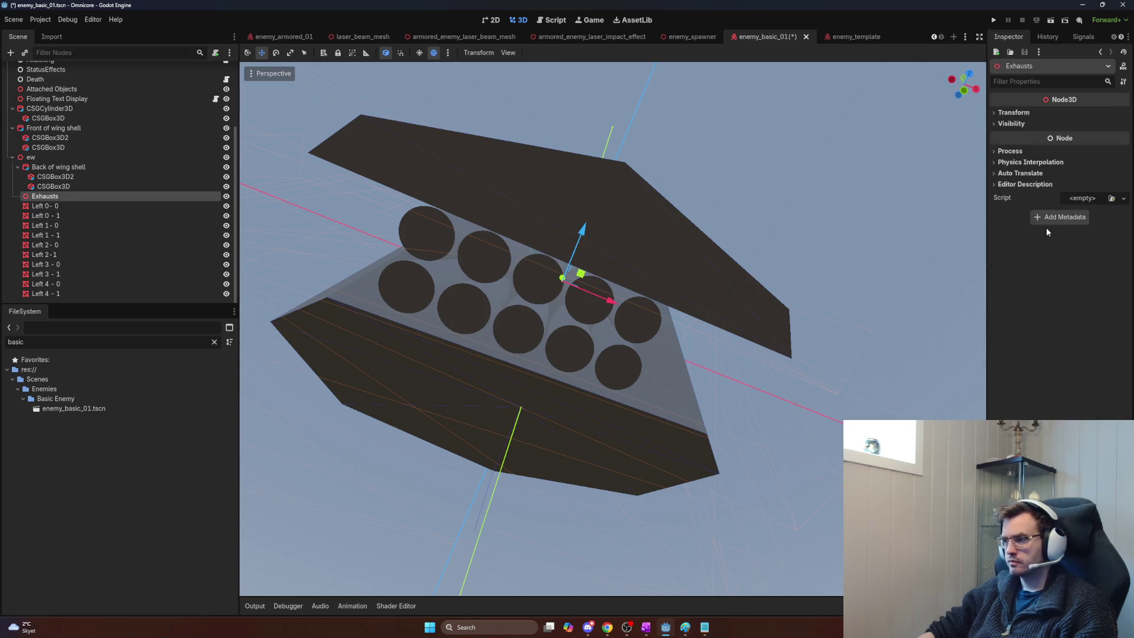
left_click(44, 206)
left_click(45, 196)
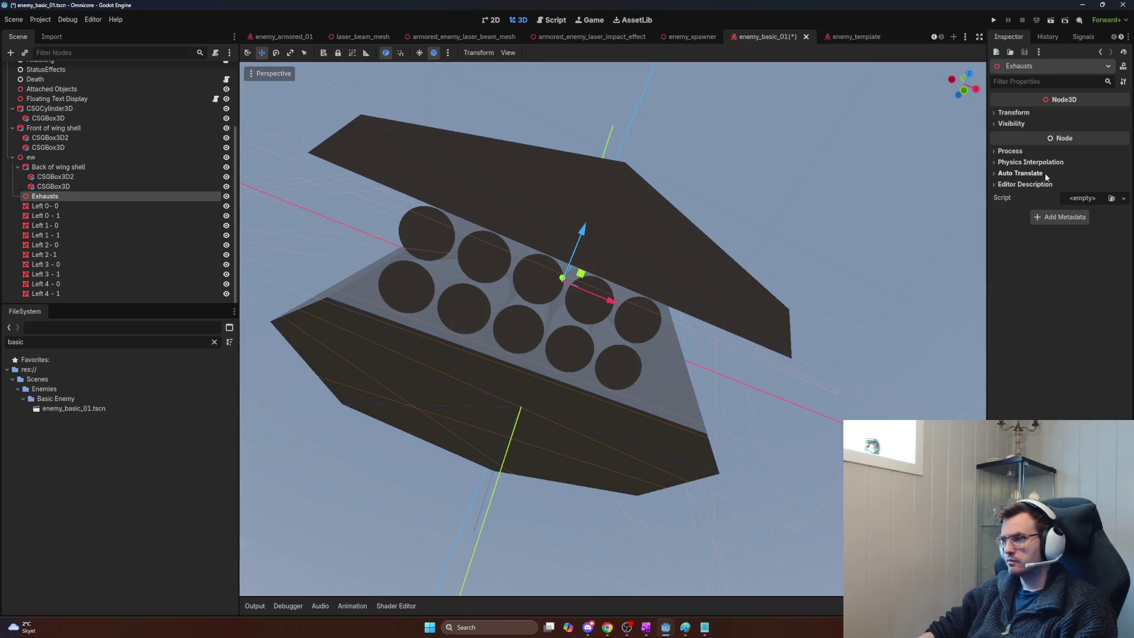
left_click(1022, 112)
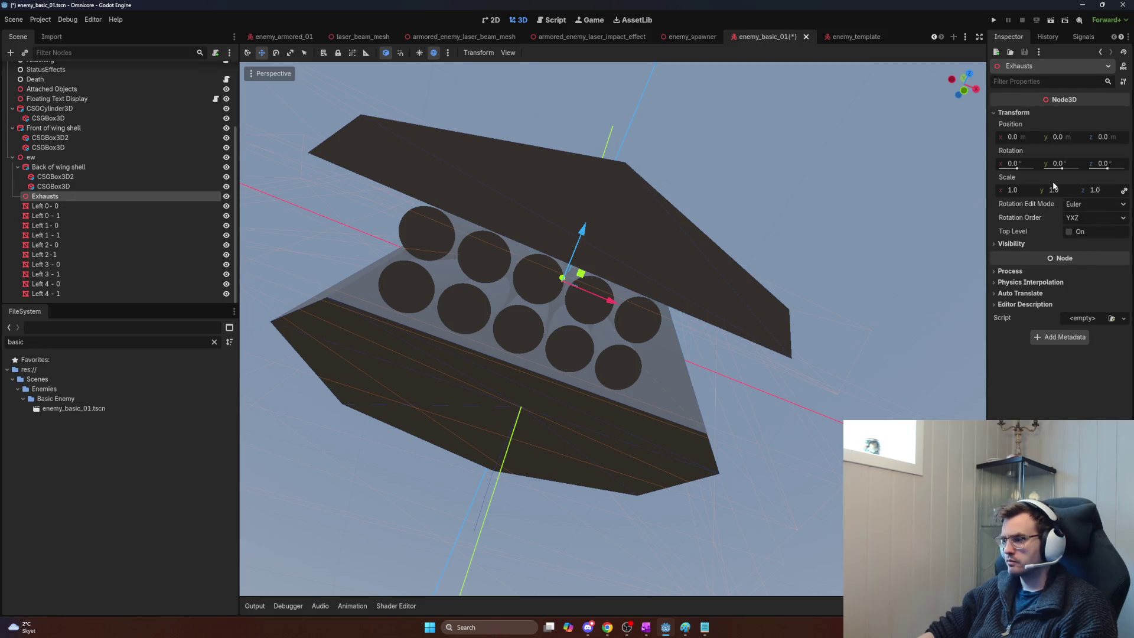
left_click(1061, 136)
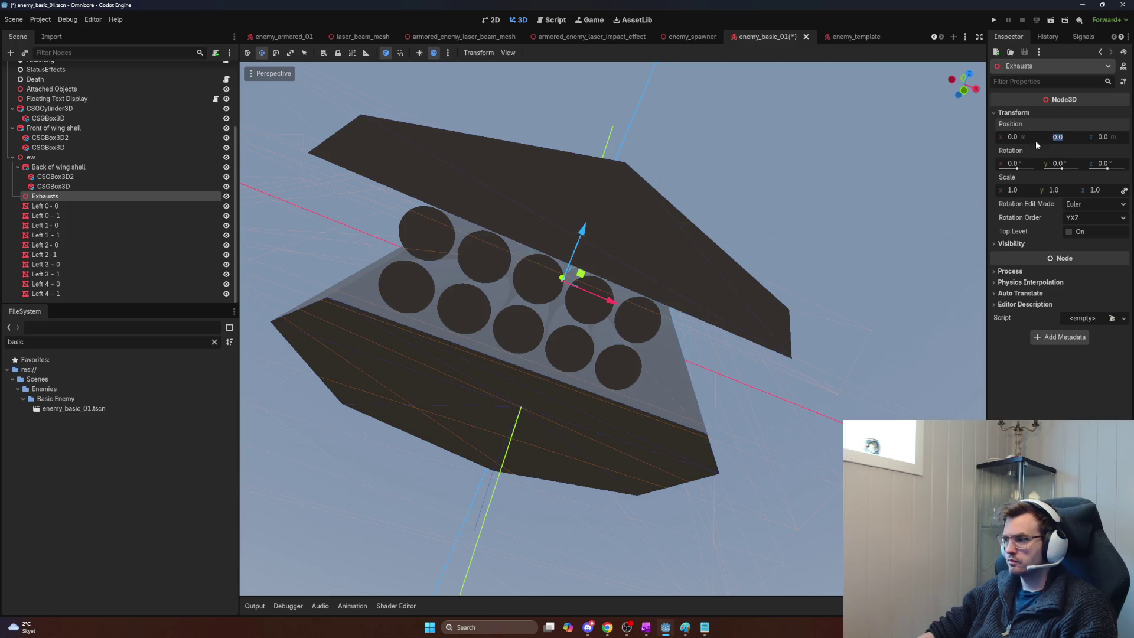
type("-0")
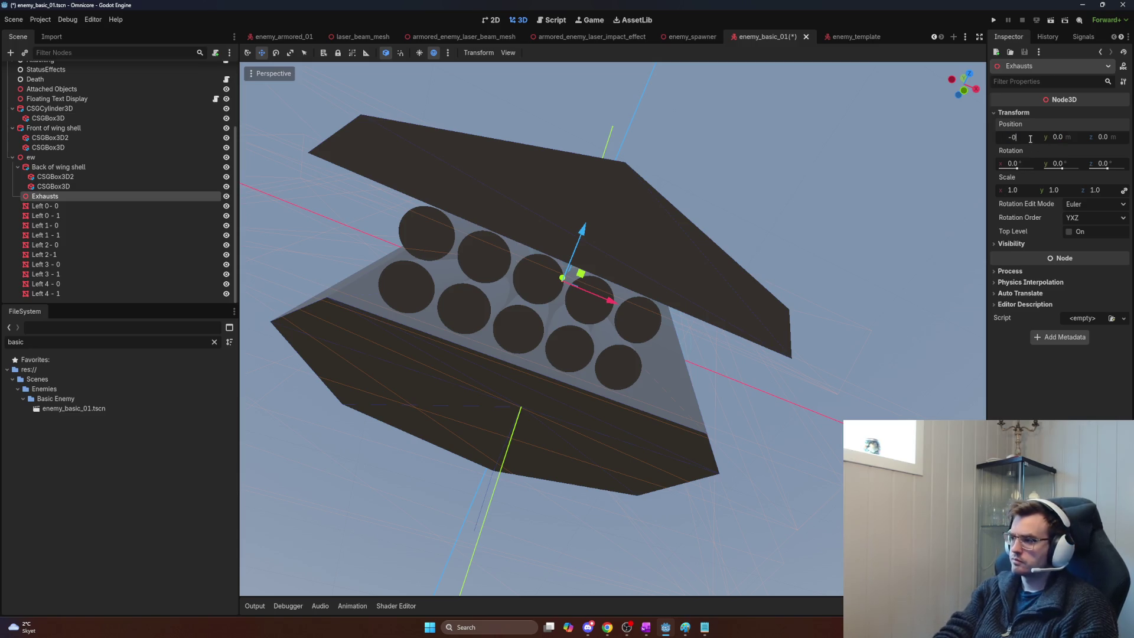
type(".127")
key("Return")
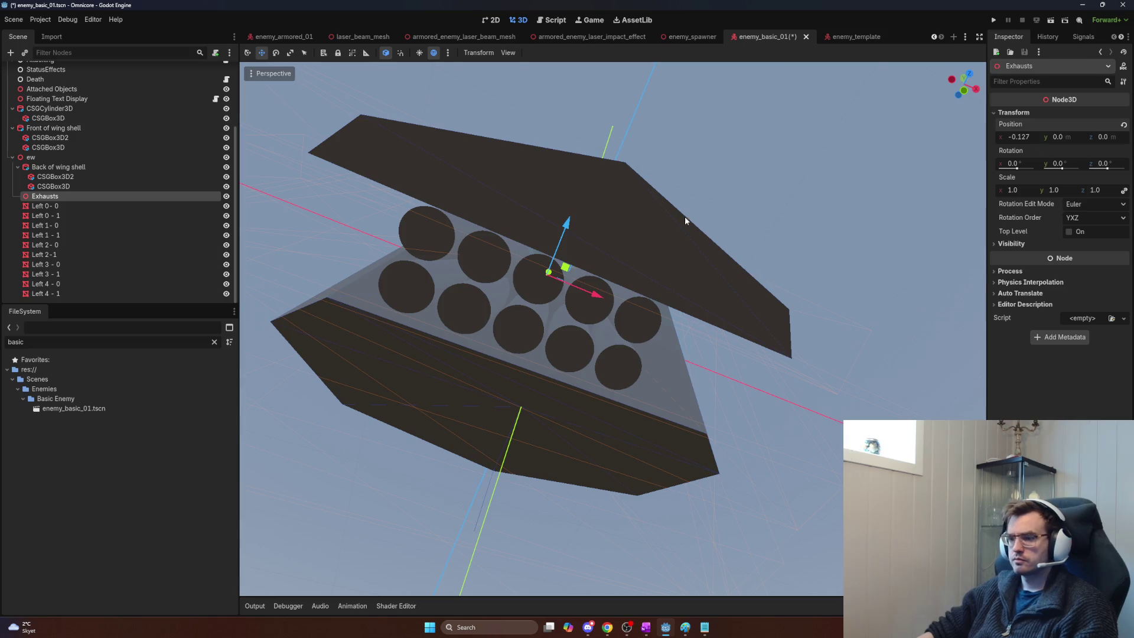
Step: Move the ten Left exhaust meshes, Left 0-0 onward, under the Exhausts node
left_click(72, 274)
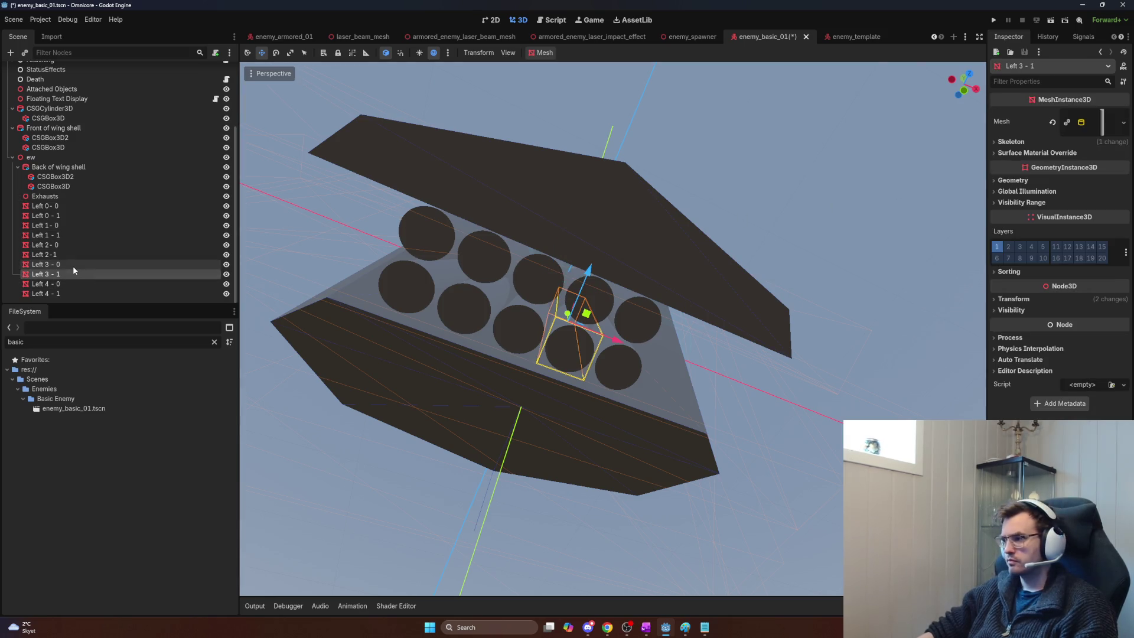
left_click(73, 264)
left_click(70, 251)
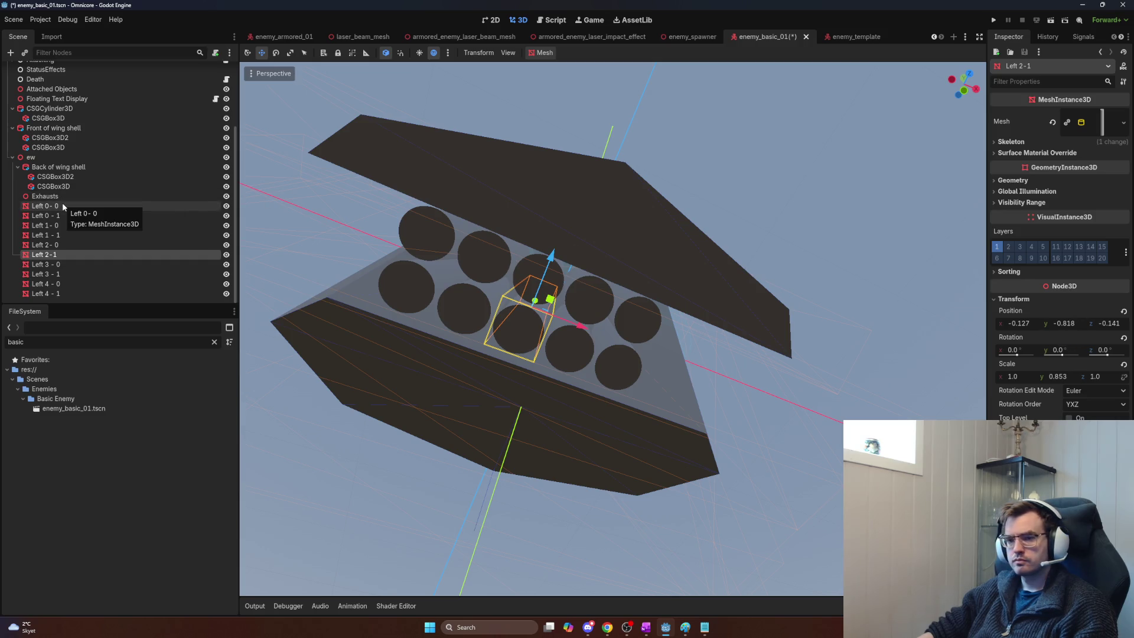
left_click(42, 205)
left_click(44, 293, "shift")
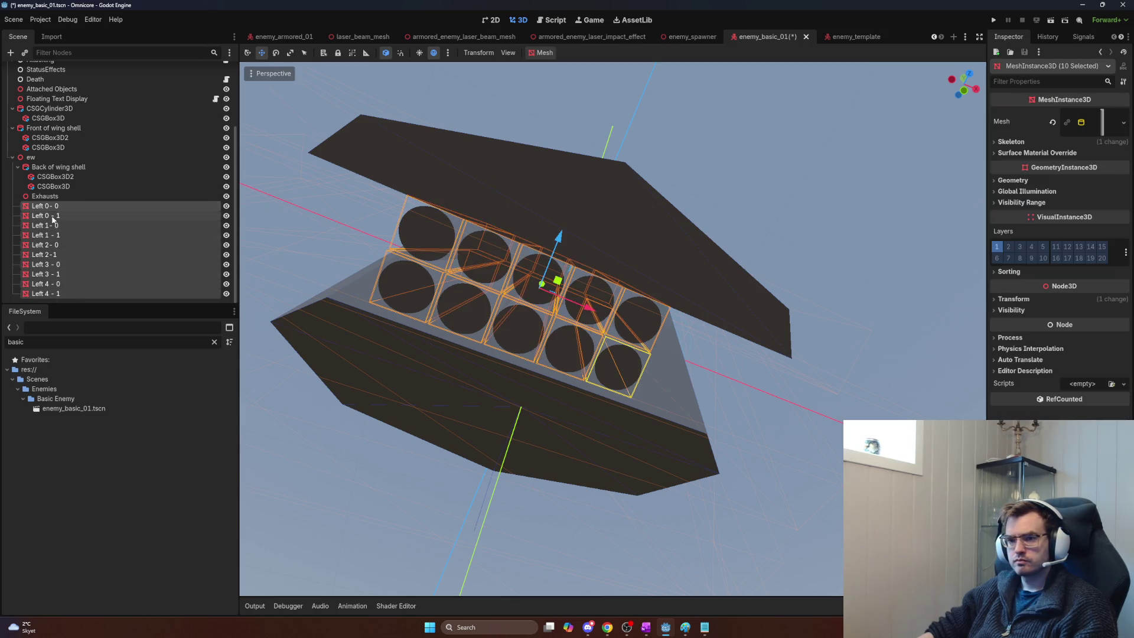
left_click_drag(44, 293, 50, 197)
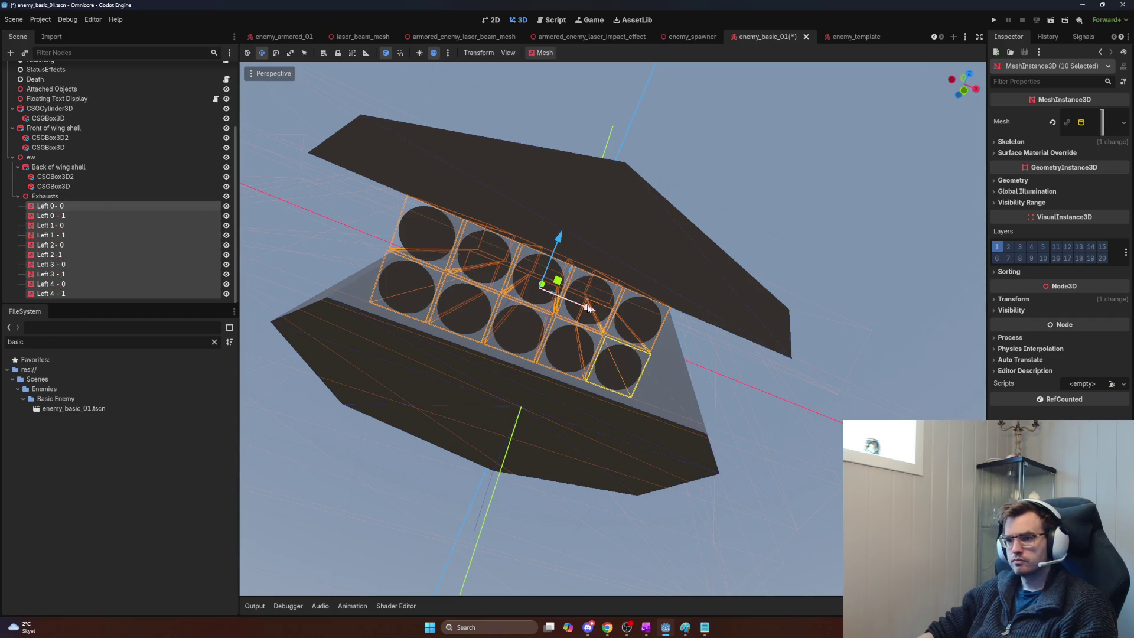
Step: Reset the Exhausts Position X to 0 and review the model
left_click(77, 195)
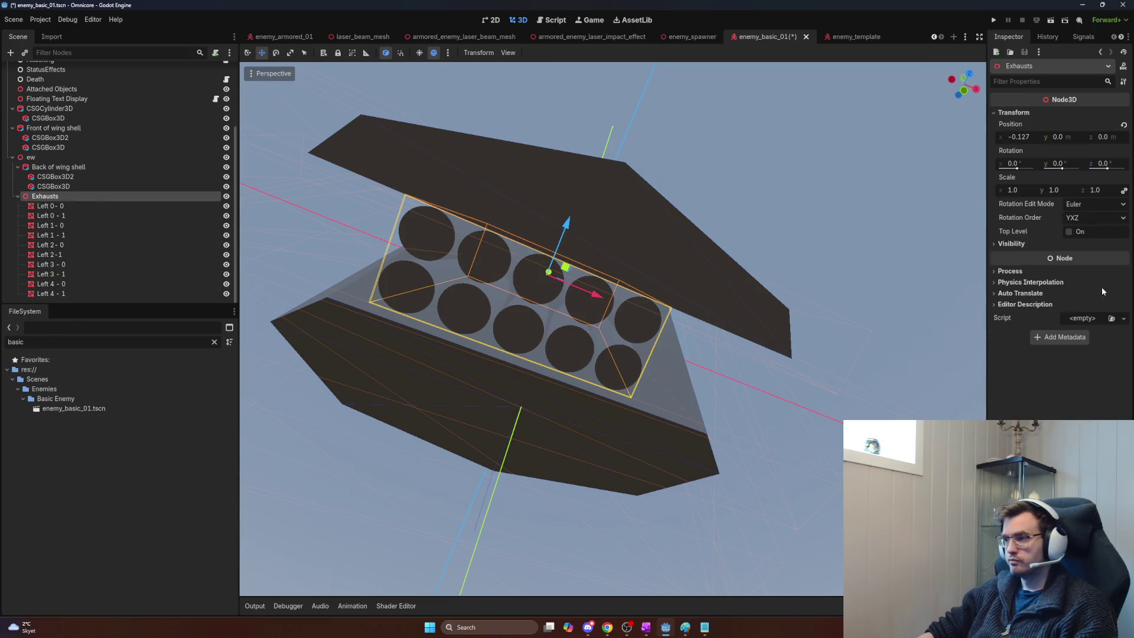
left_click(1029, 136)
type("0")
key("Return")
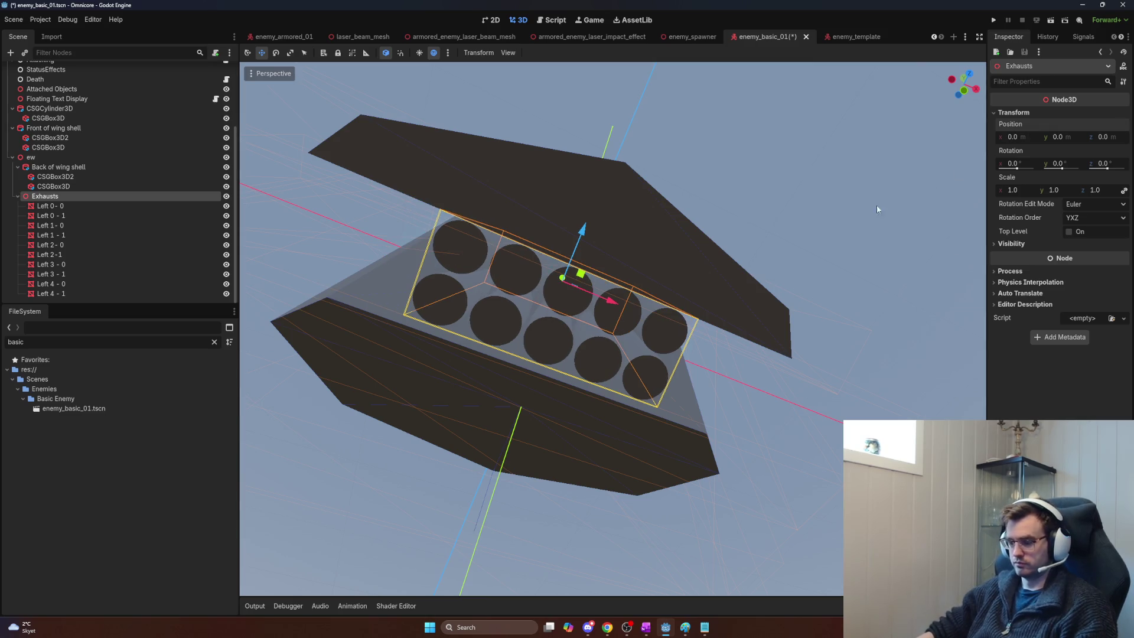
left_click(863, 212)
scroll(863, 211, "up", 5)
scroll(813, 239, "down", 6)
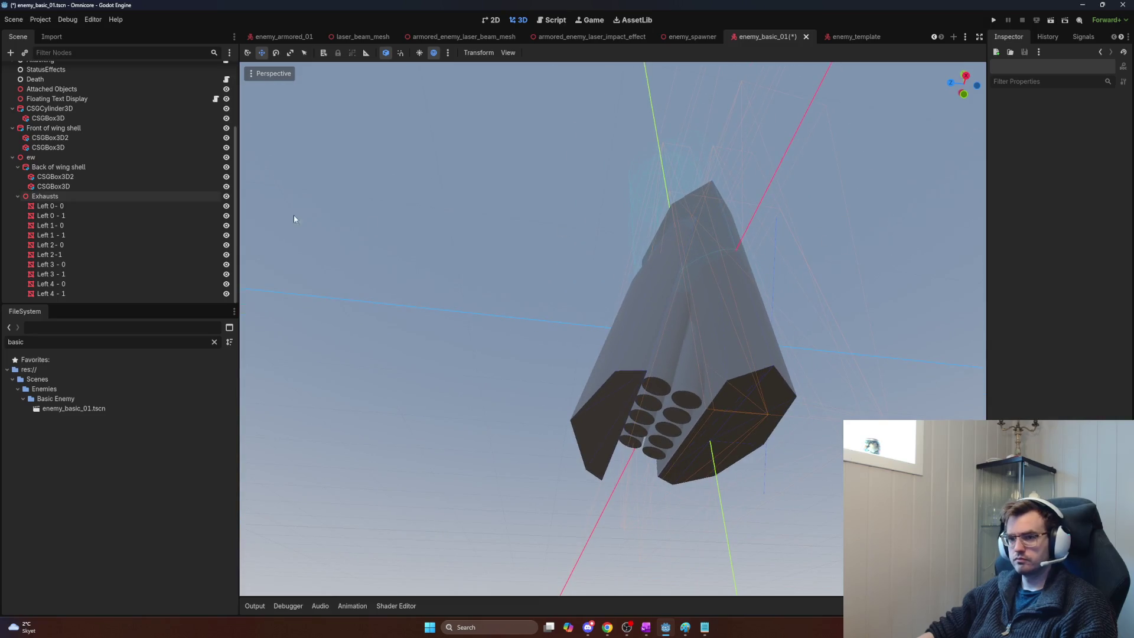
Step: Tilt the ew wing about -1.7° on X, zoom in, and select the shell's CSGBox3D
left_click(30, 158)
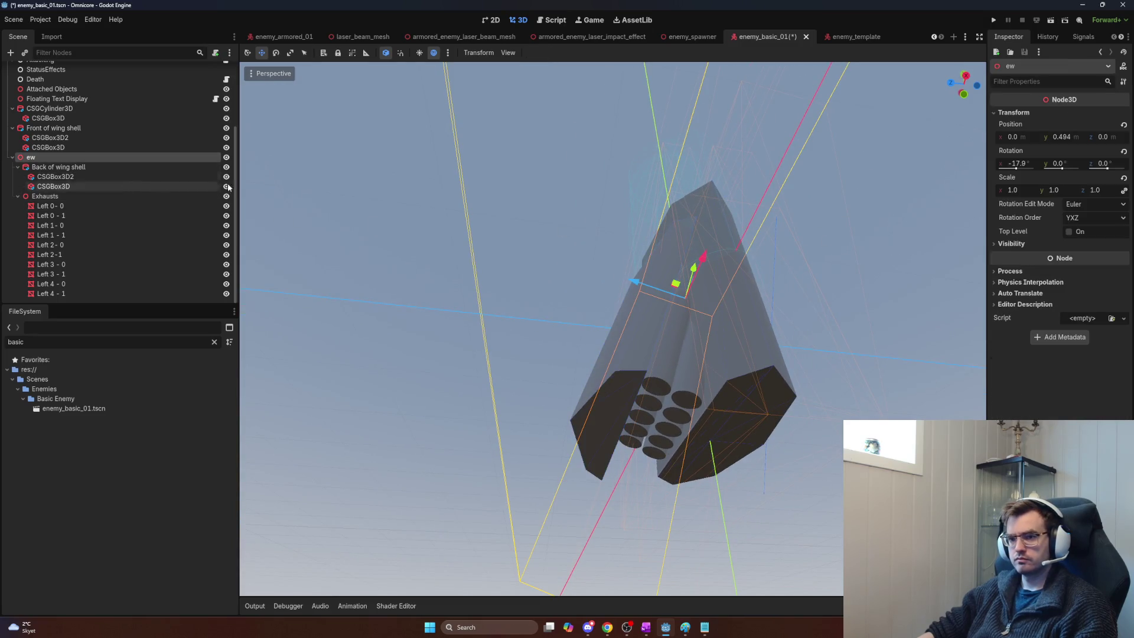
key("e")
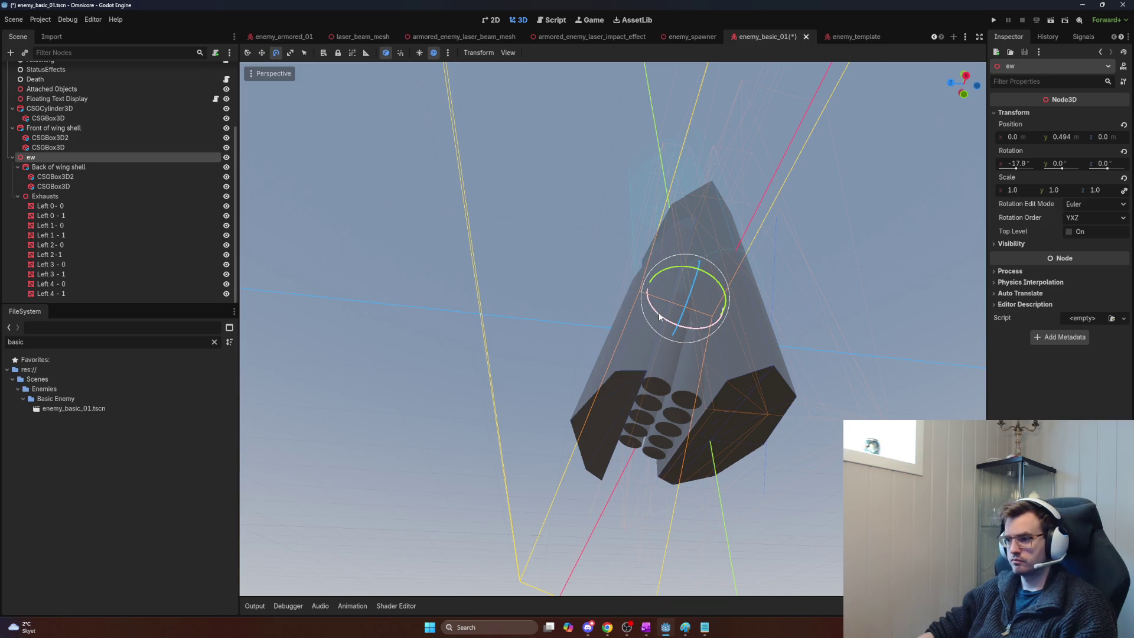
mouse_move(661, 313)
left_mouse_down()
mouse_move(667, 320)
mouse_move(653, 316)
mouse_move(673, 287)
left_mouse_up()
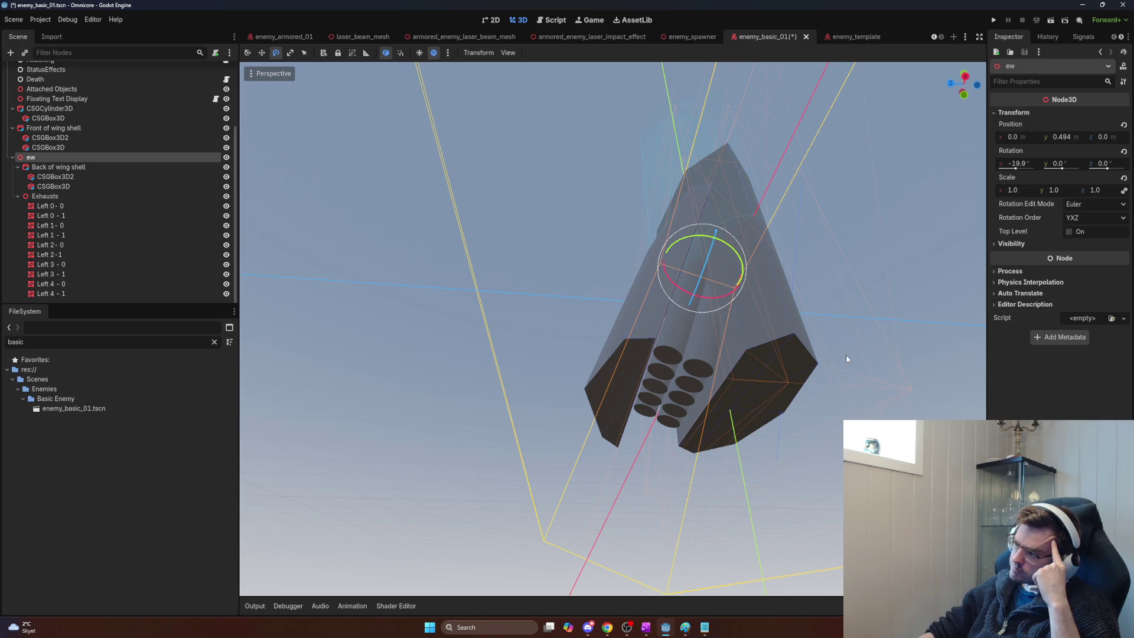
scroll(805, 348, "up", 3)
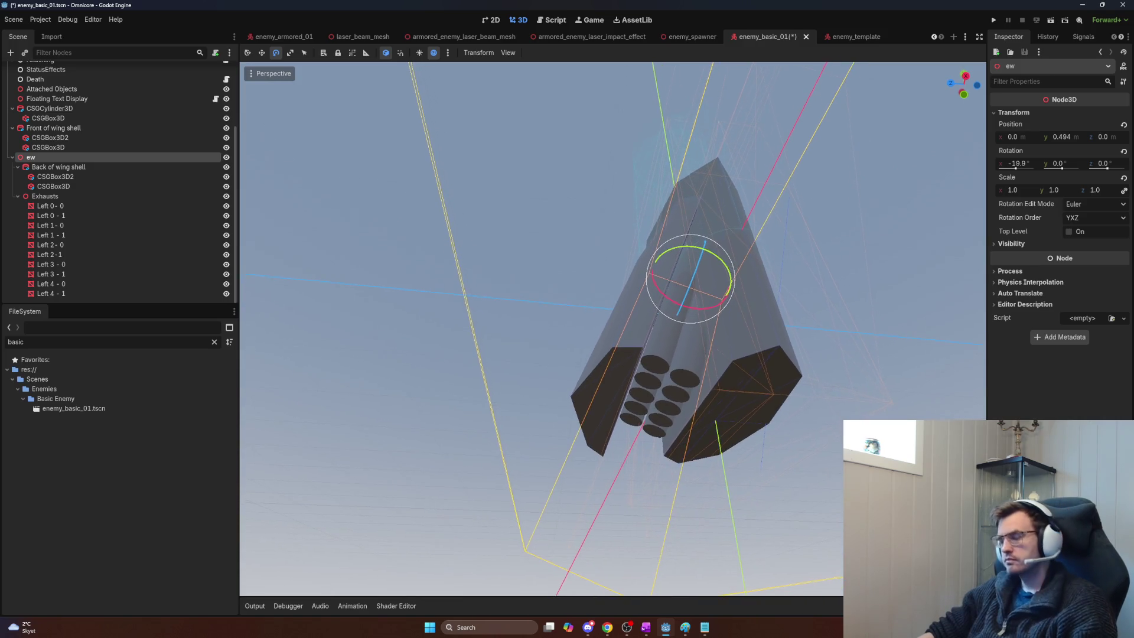
scroll(612, 329, "up", 5)
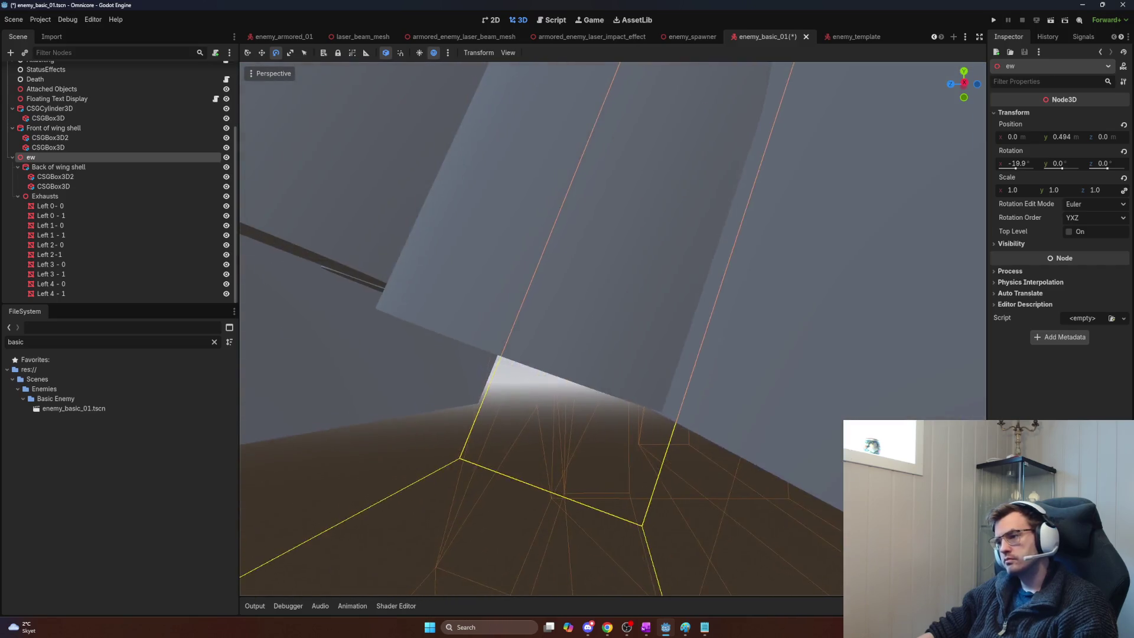
left_click(48, 147)
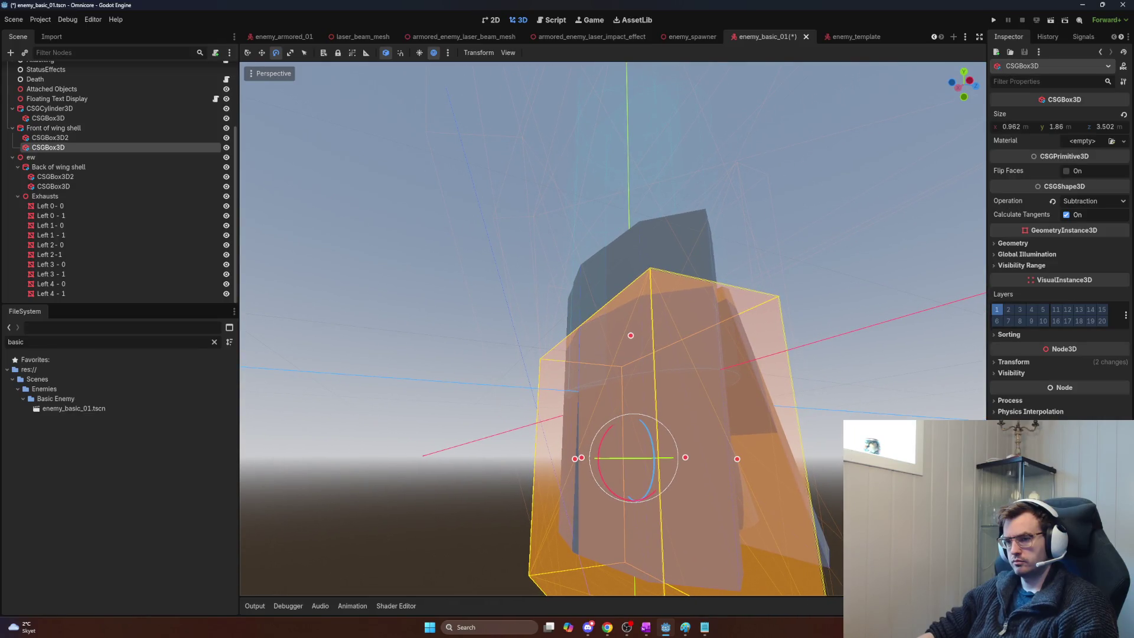
Step: Scale the front wing shell's CSGBox3D2 along Z from 2.435 to 3.363 m
left_click(66, 139)
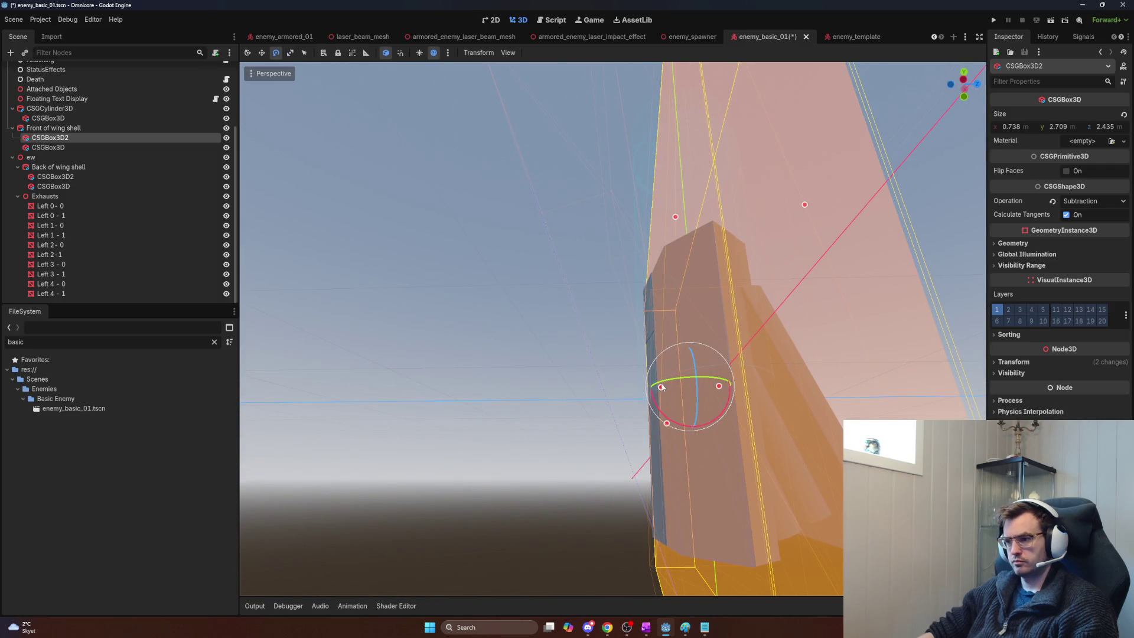
key("r")
key("e")
key("w")
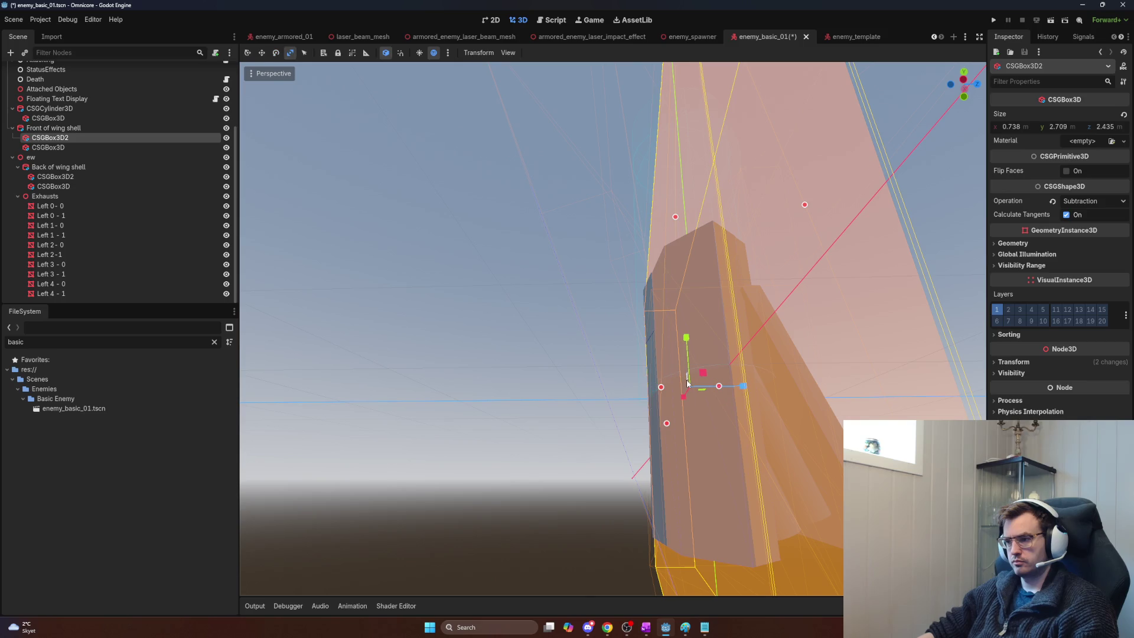
key("t")
key("e")
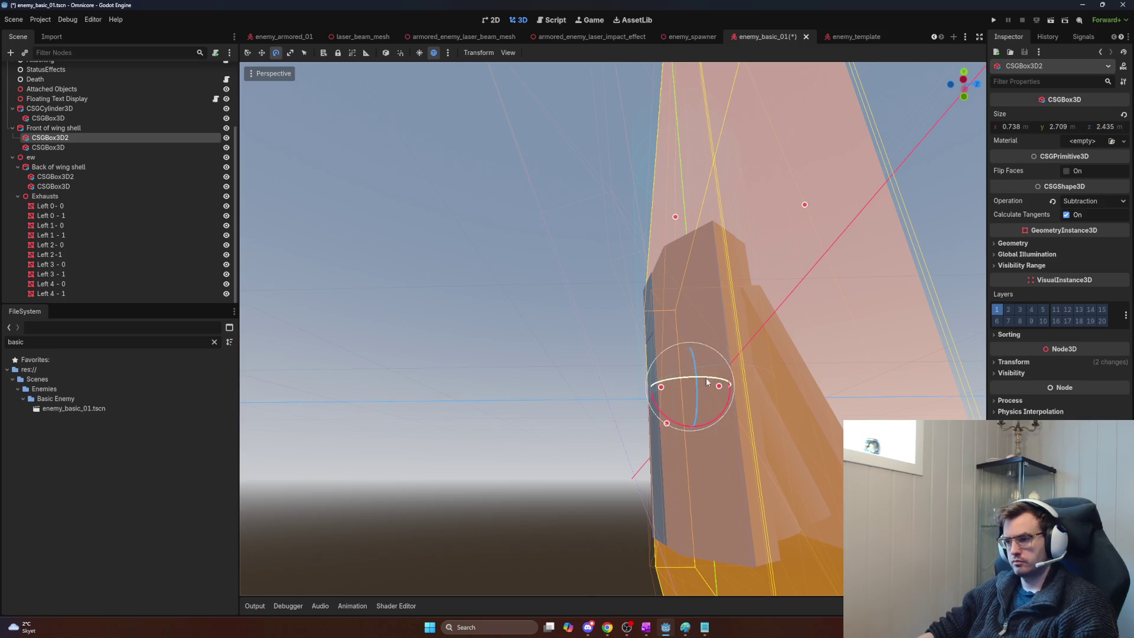
key("r")
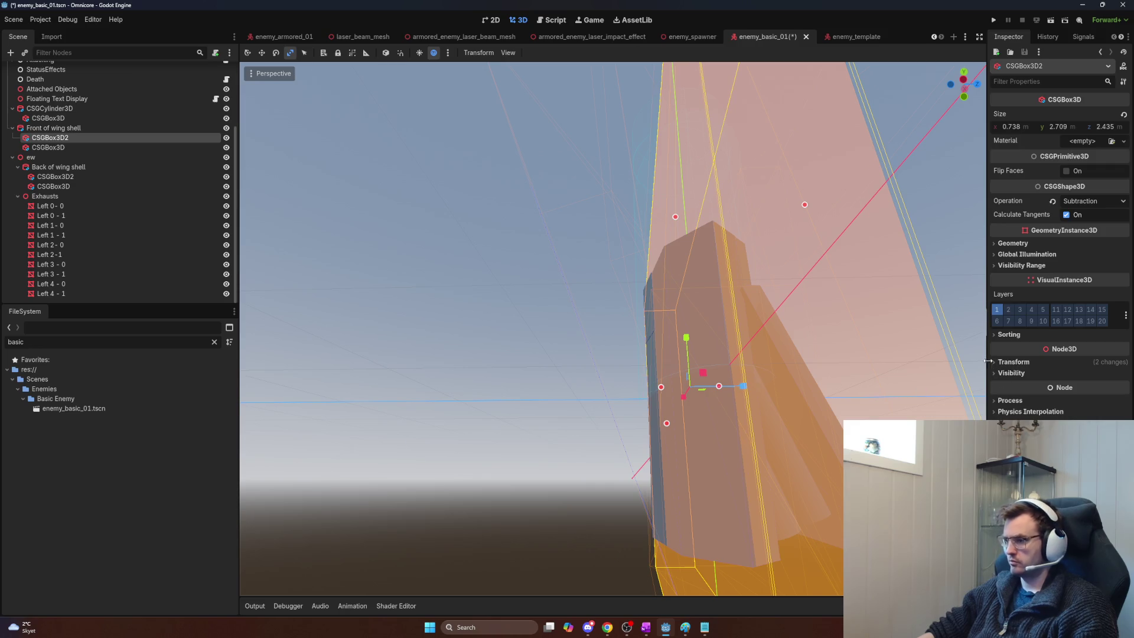
left_click_drag(661, 387, 639, 390)
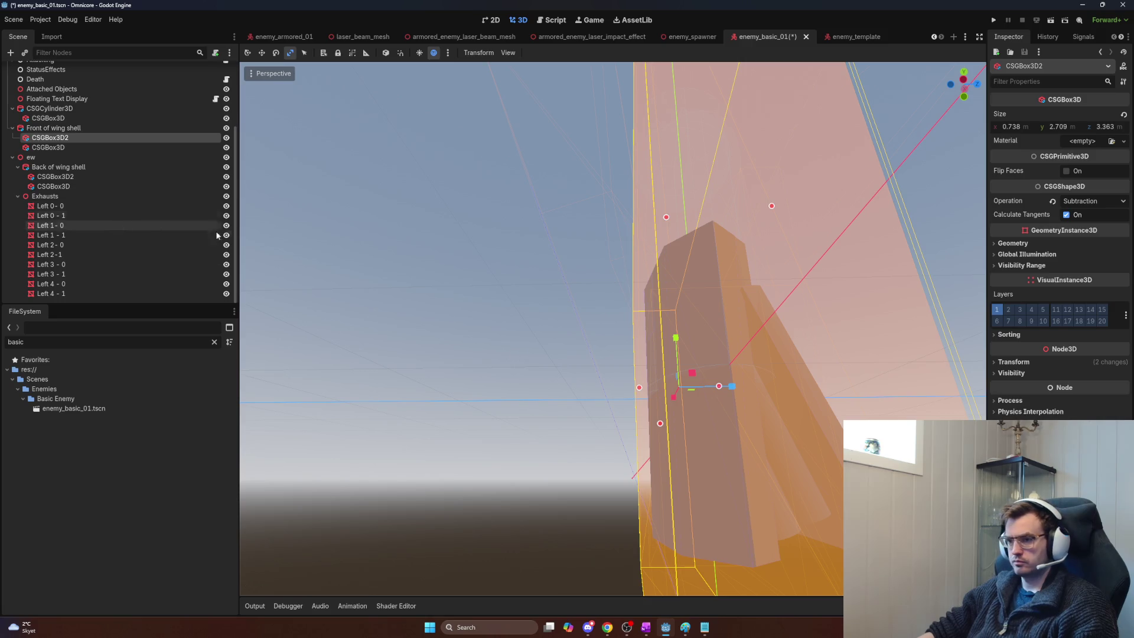
scroll(515, 356, "up", 6)
scroll(514, 356, "down", 6)
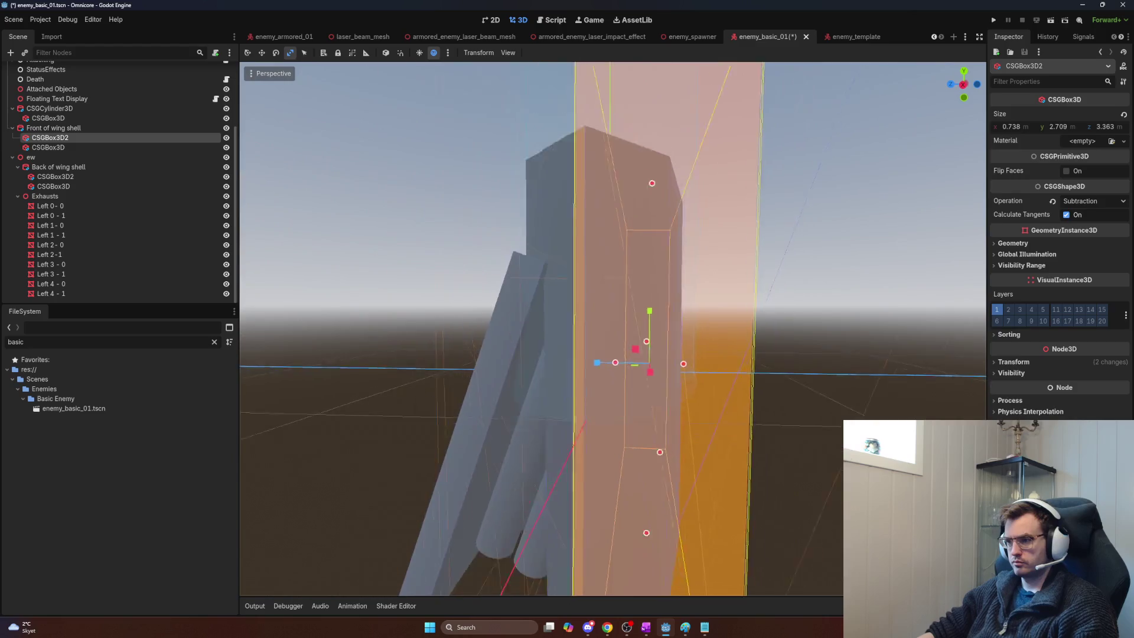
scroll(515, 356, "down", 3)
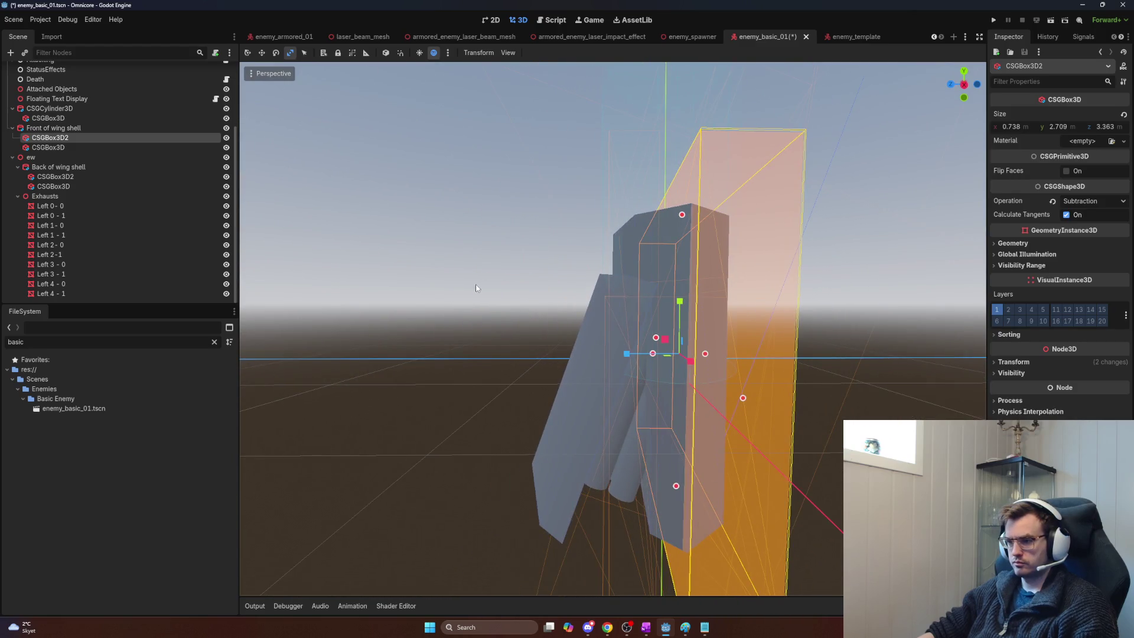
left_click(59, 129)
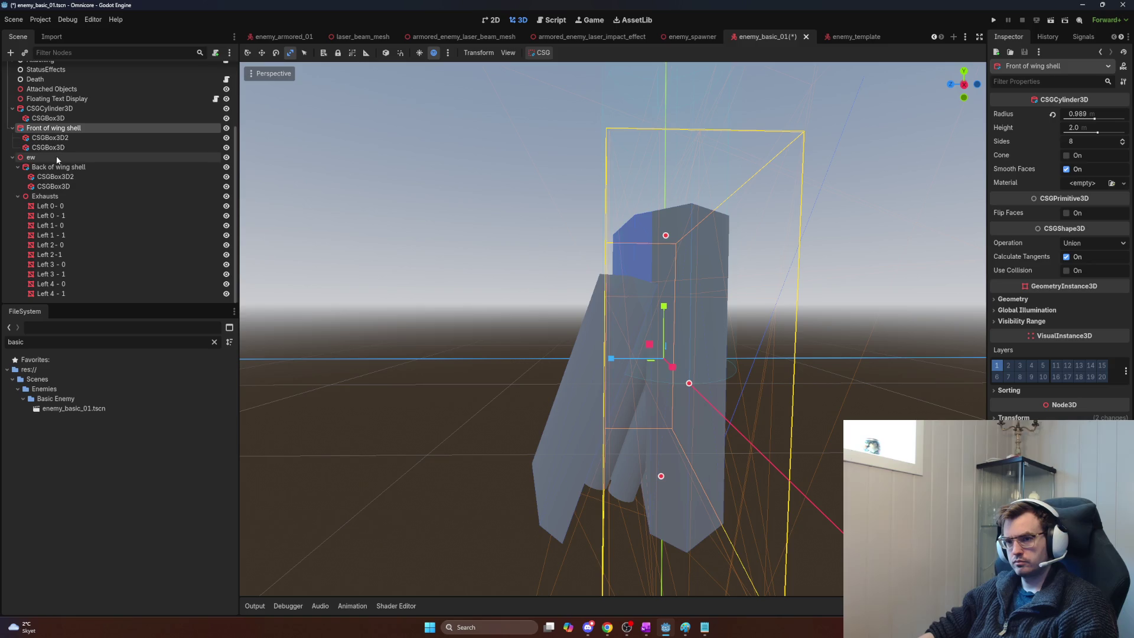
Step: Rename the body CSGCylinder3D to 'Main Body below wing'
left_click(42, 109)
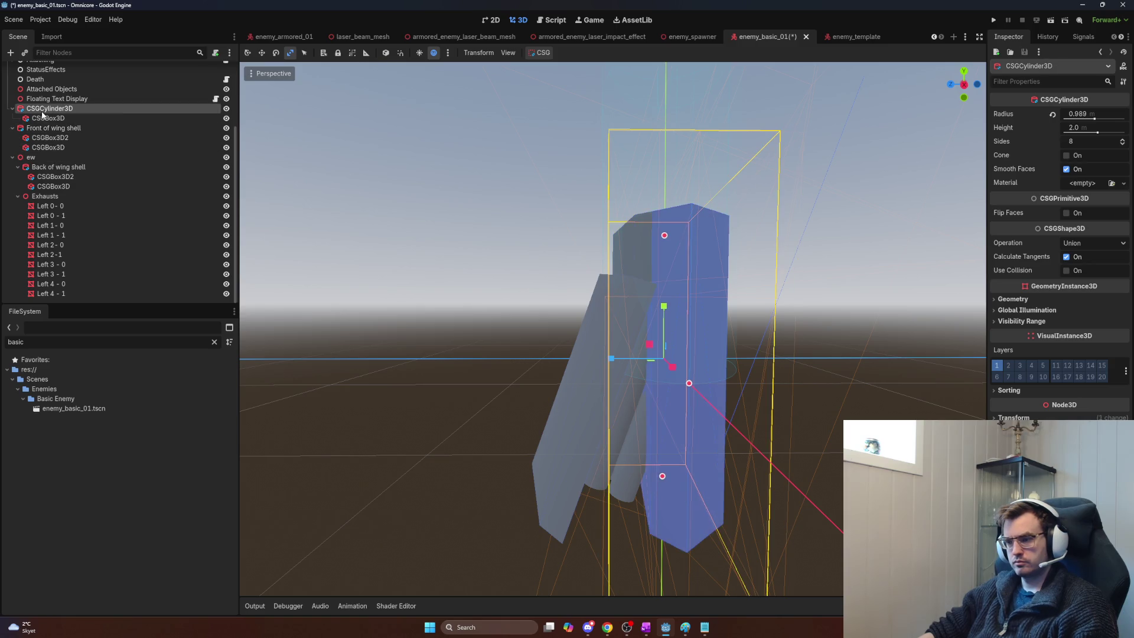
double_click(105, 112)
key("BackSpace")
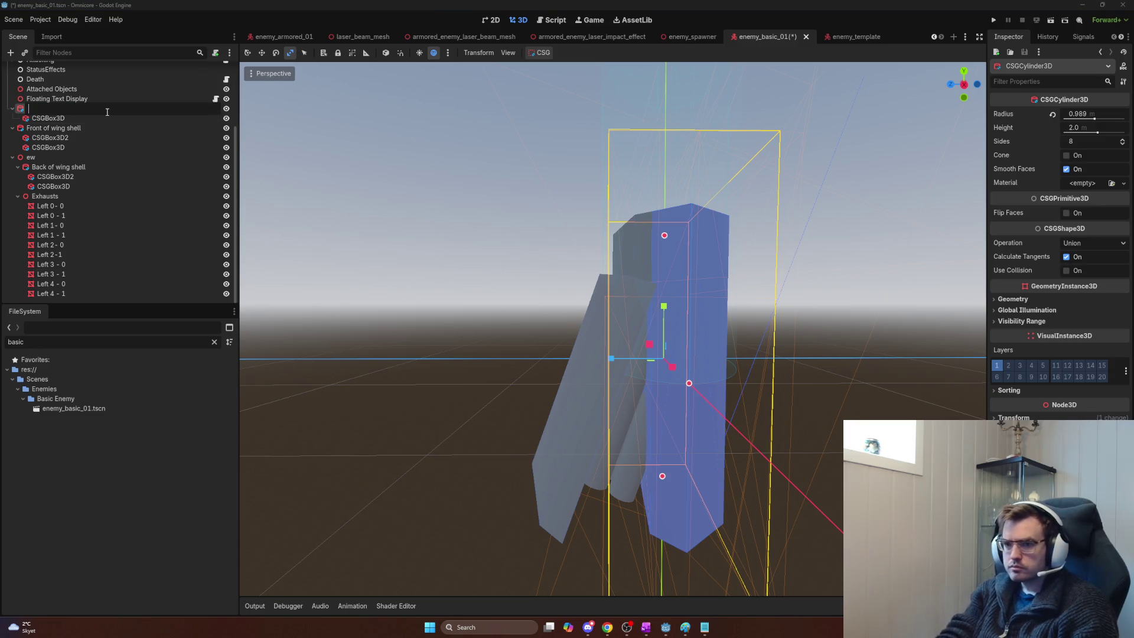
type("Main Body below wing")
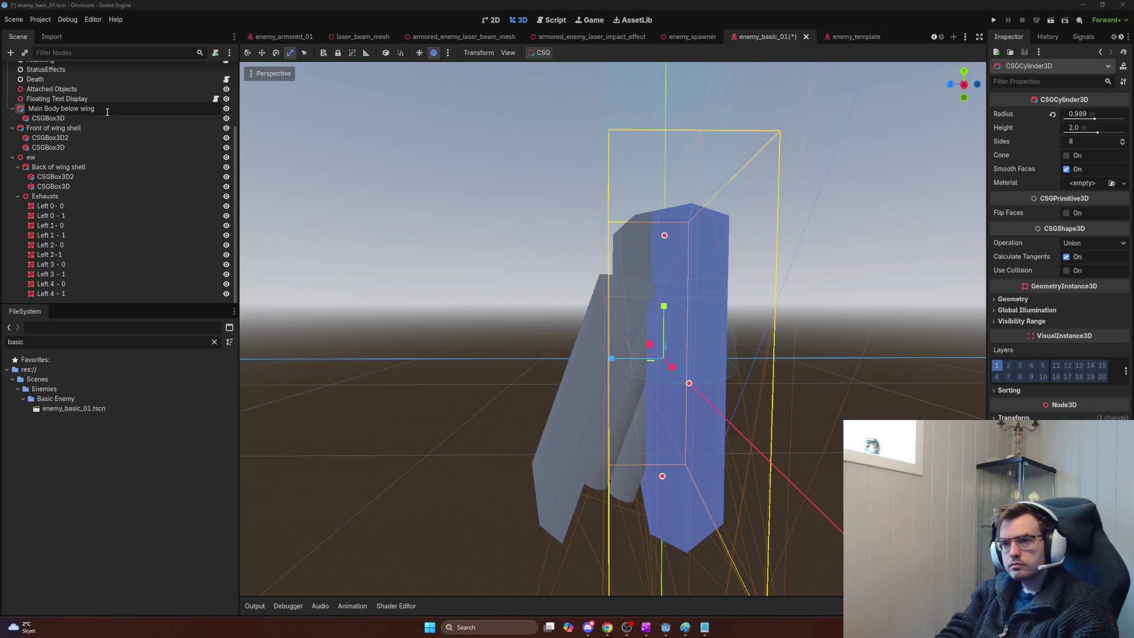
key("Return")
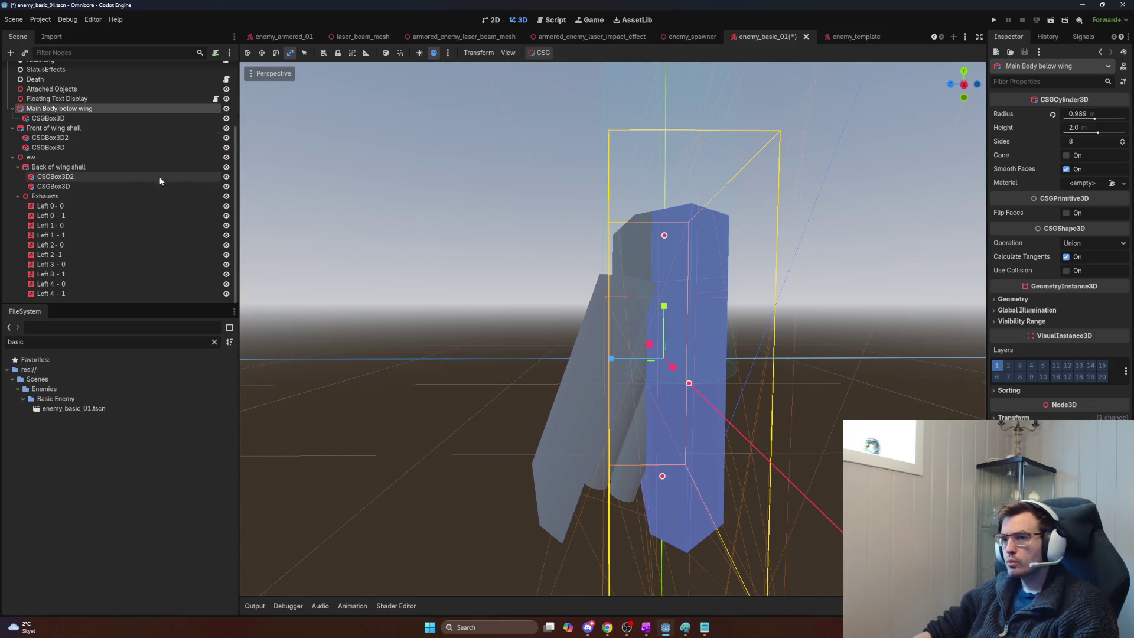
Step: Collapse the Front of wing shell branch and rename ew to 'Back Wing Shell and Exhaust'
left_click(45, 128)
left_click(12, 127)
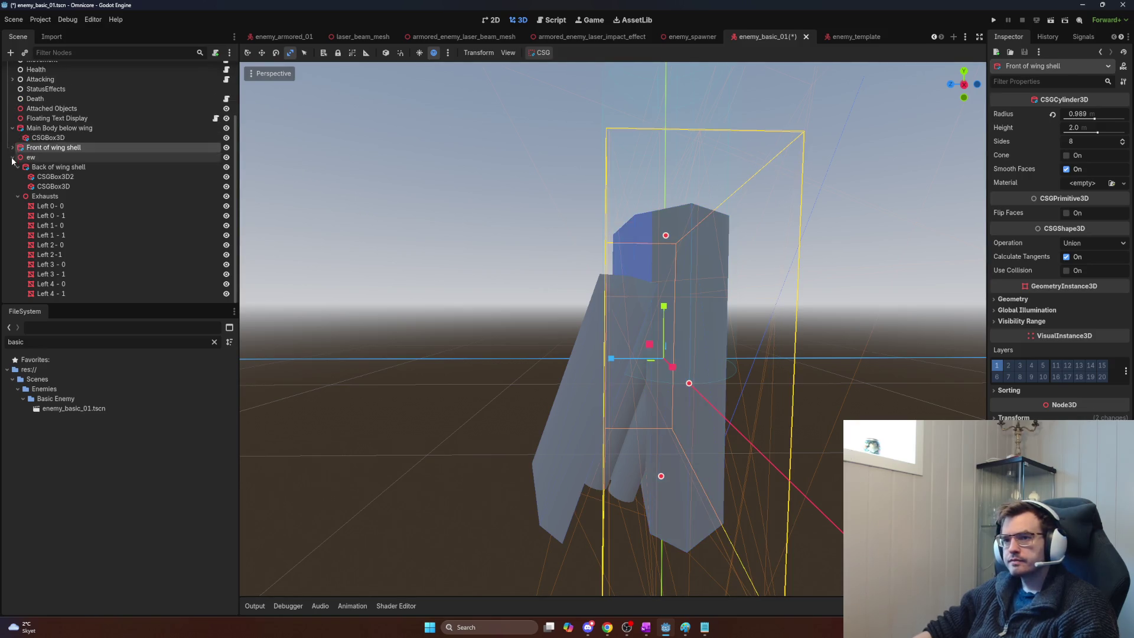
left_click(13, 138)
left_click(36, 226)
left_click(50, 227)
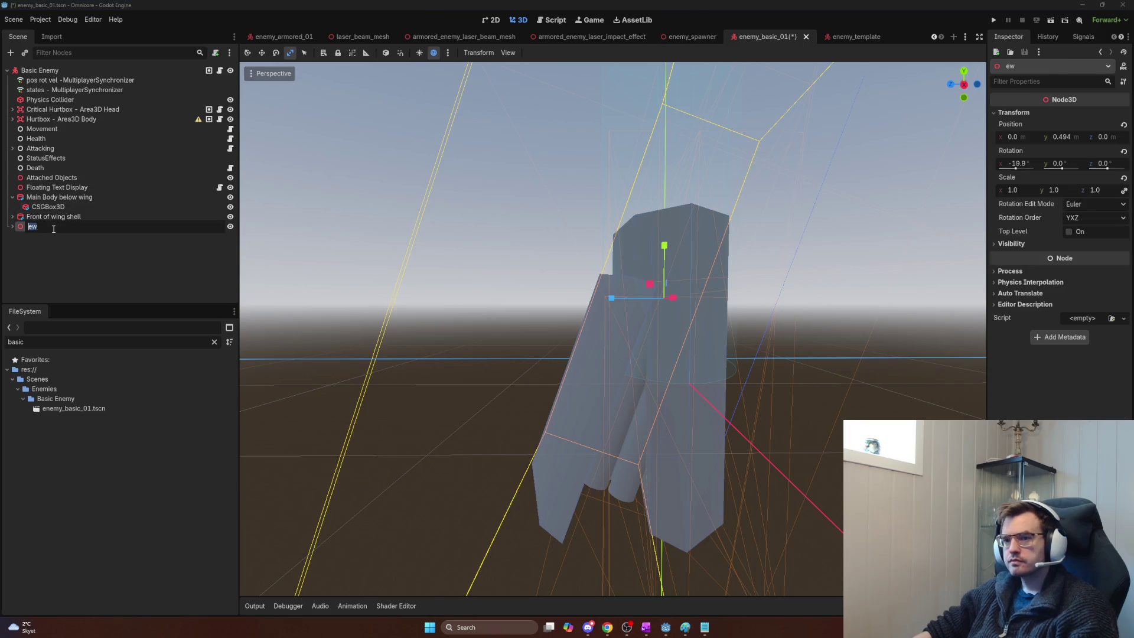
type("Back Wing Shell + Ex")
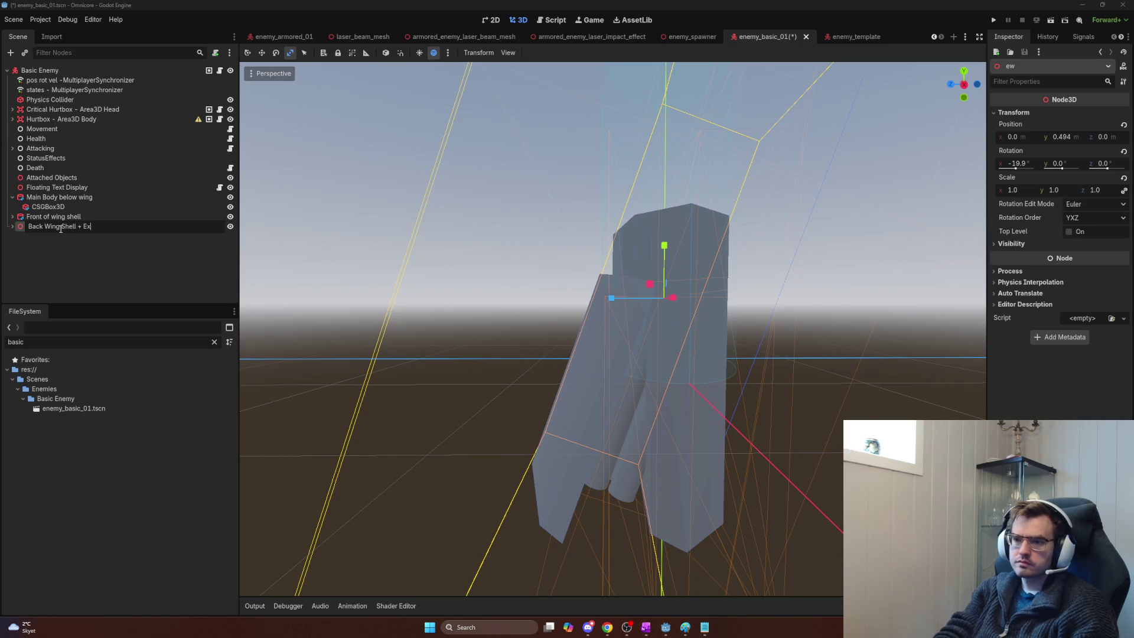
type("haust")
key("Return")
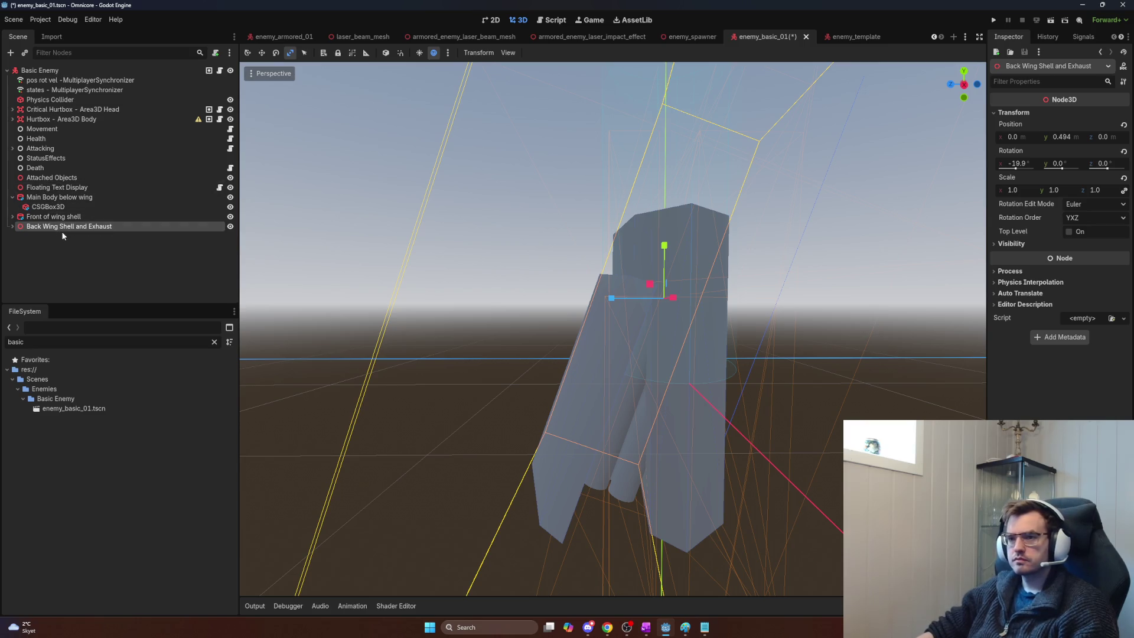
Step: Collapse the Main Body below wing branch and clear the selection
left_click(11, 198)
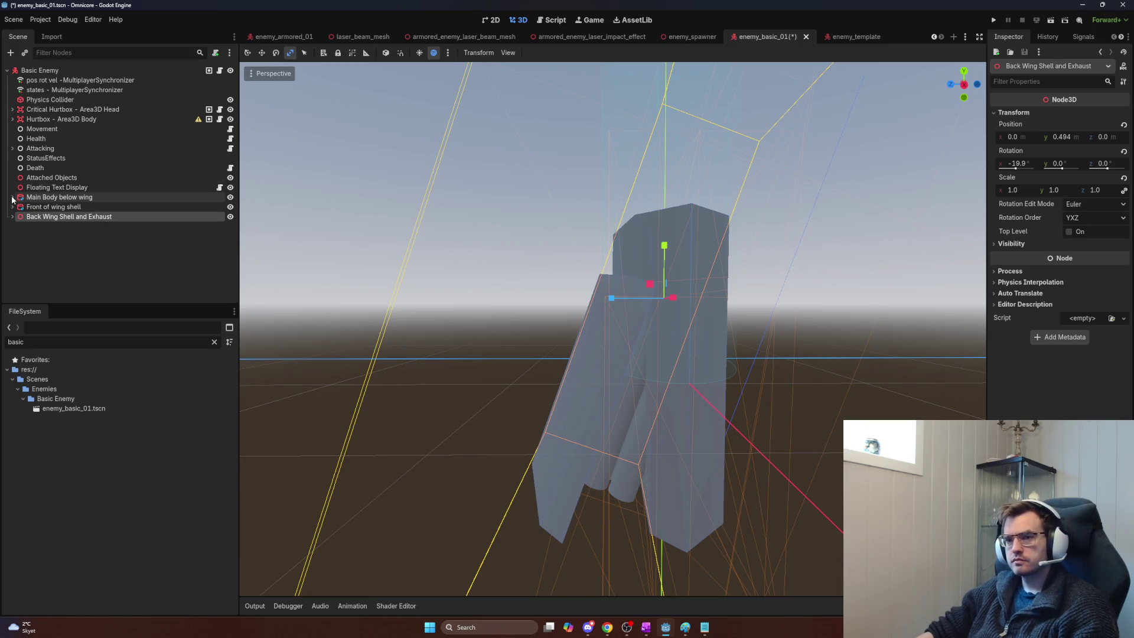
left_click(34, 207)
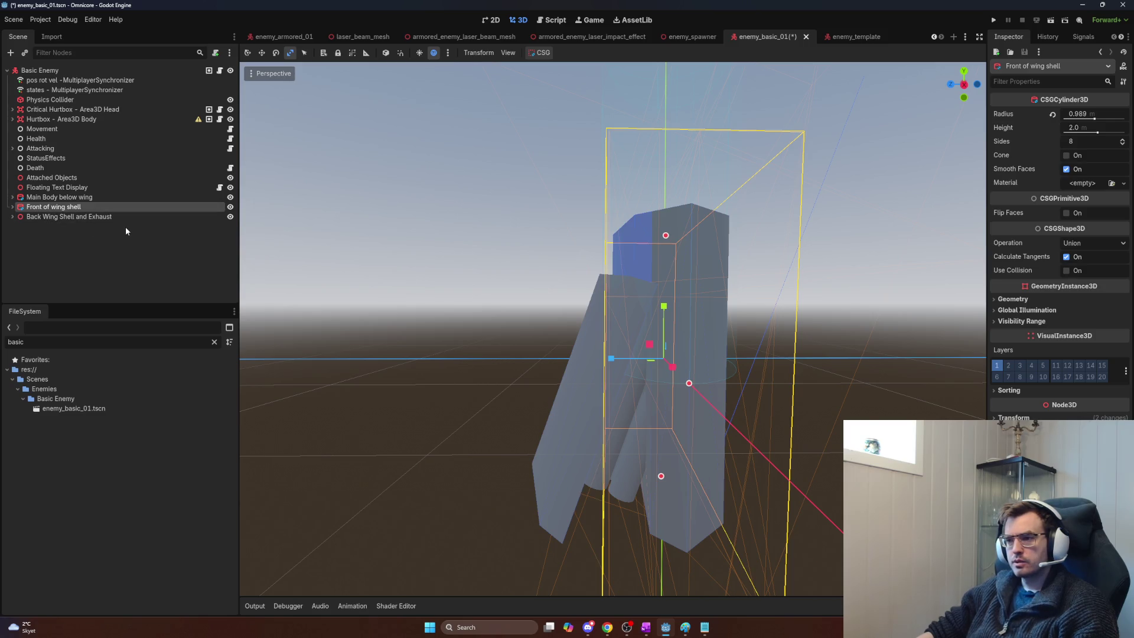
left_click(192, 246)
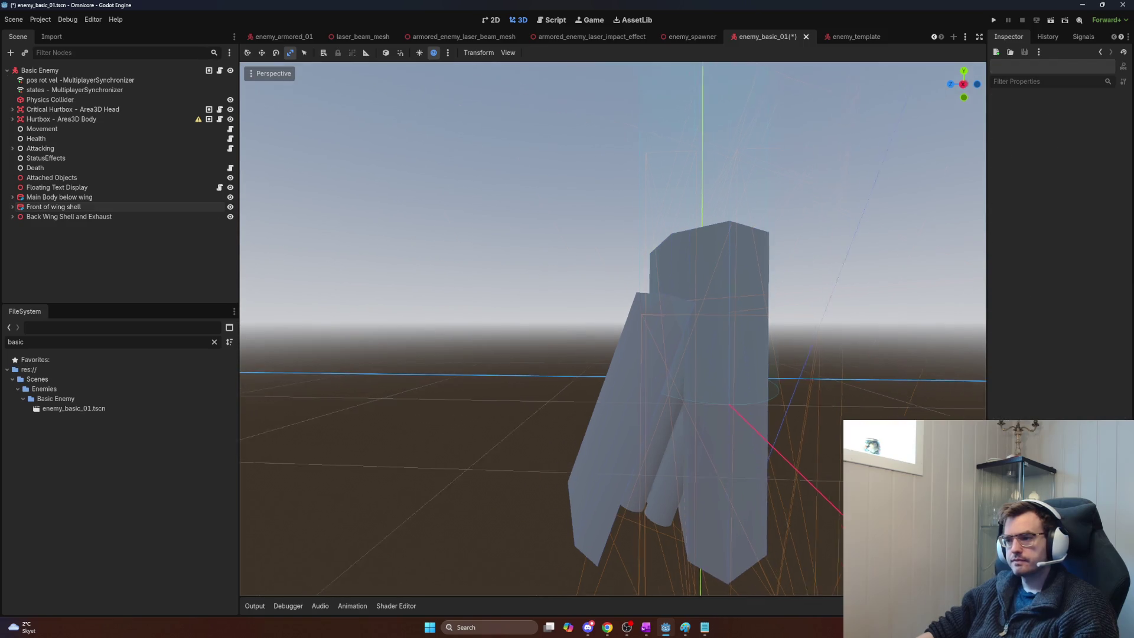
left_click_drag(540, 232, 540, 232)
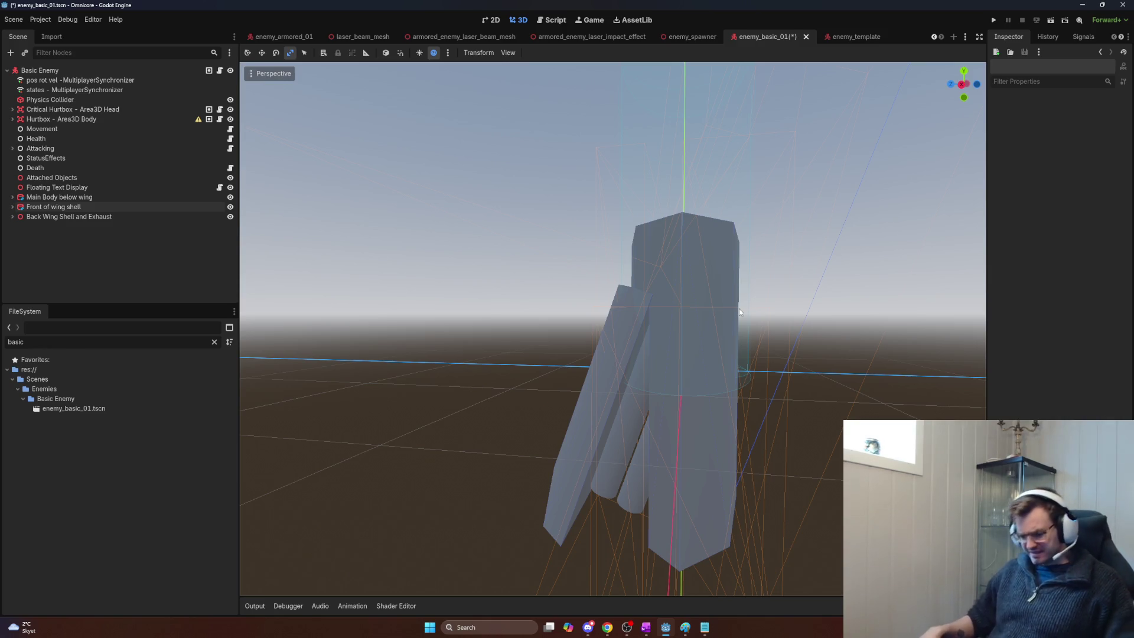
Step: Switch from Godot to the Chrome 'beetle' Google Images search
key("alt+Tab")
key("Tab")
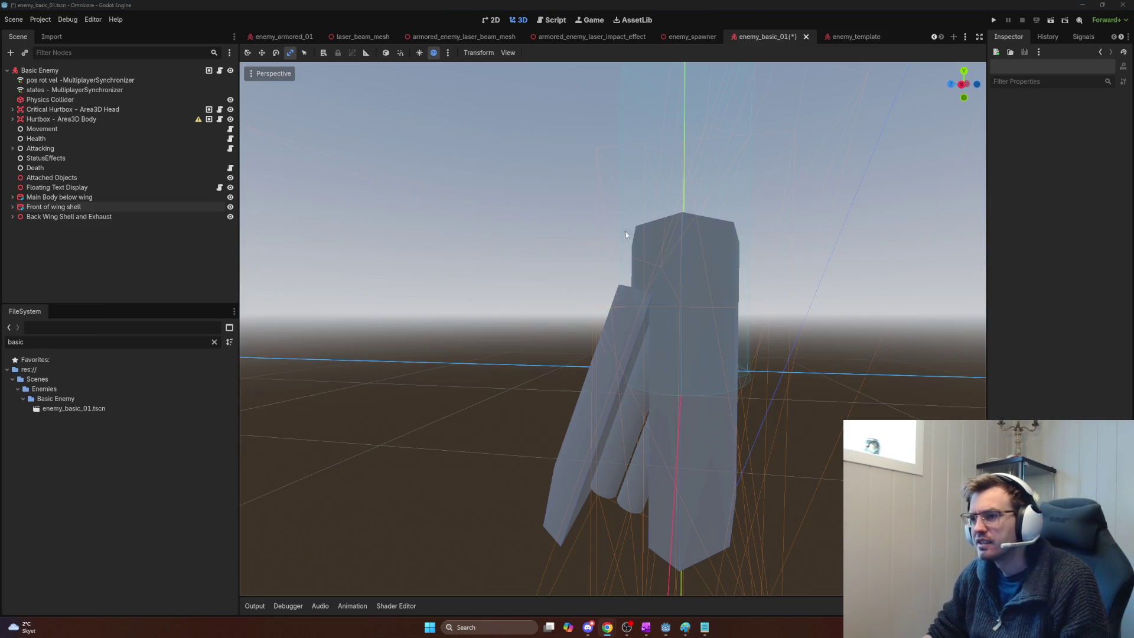
key("alt+Tab")
key("Tab")
left_click(664, 205)
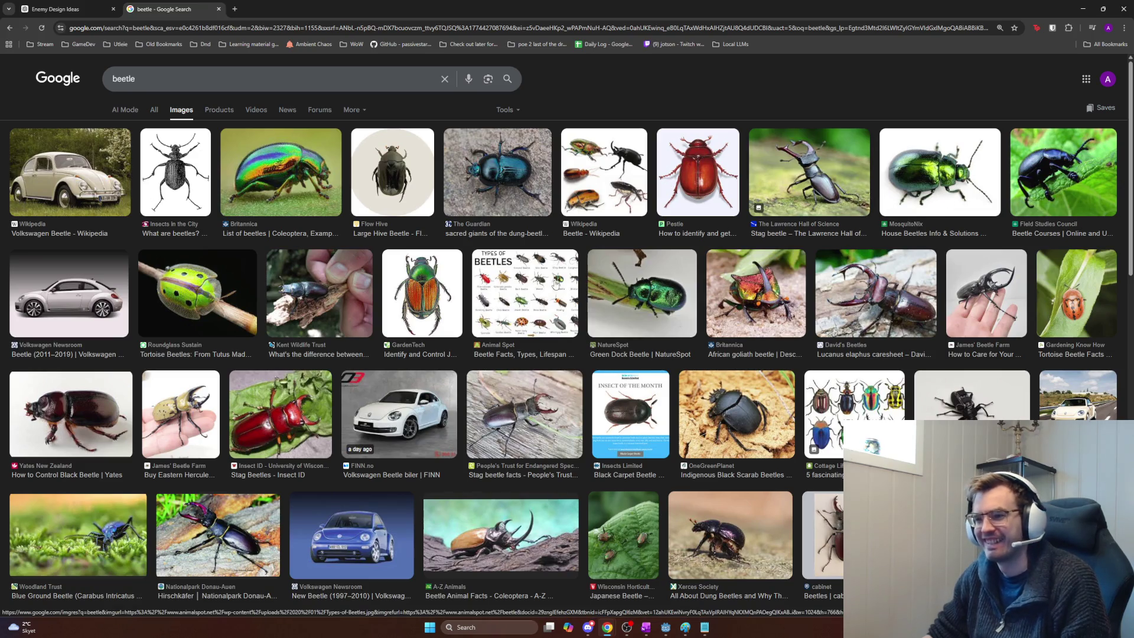
Step: Return to Godot and zoom the viewport out to frame the whole ship
key("alt+Tab")
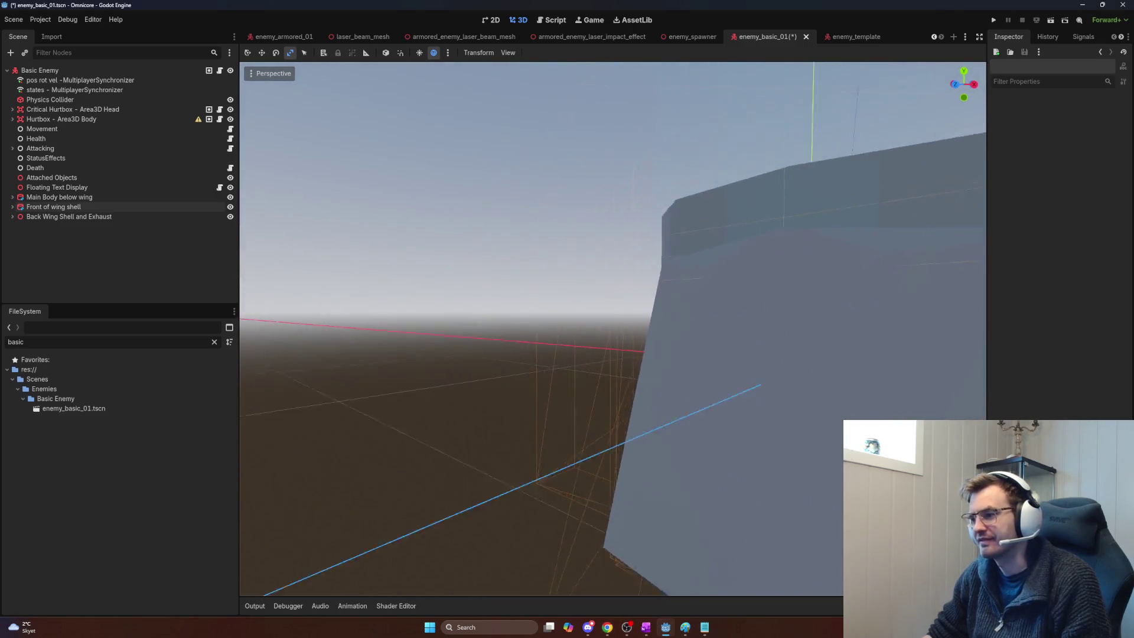
scroll(803, 271, "down", 5)
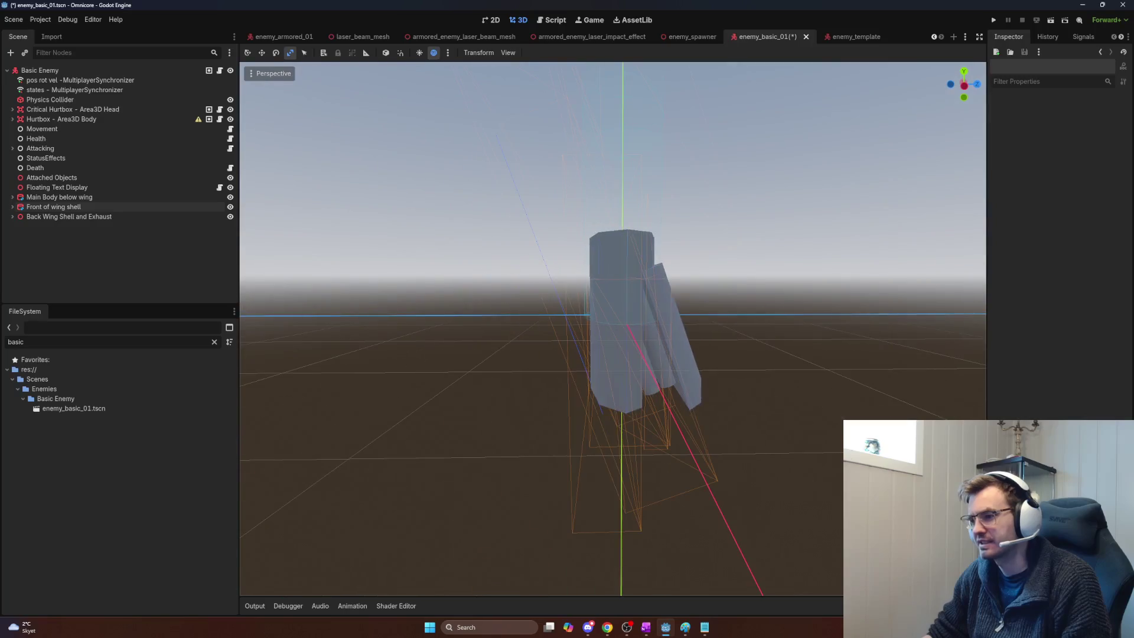
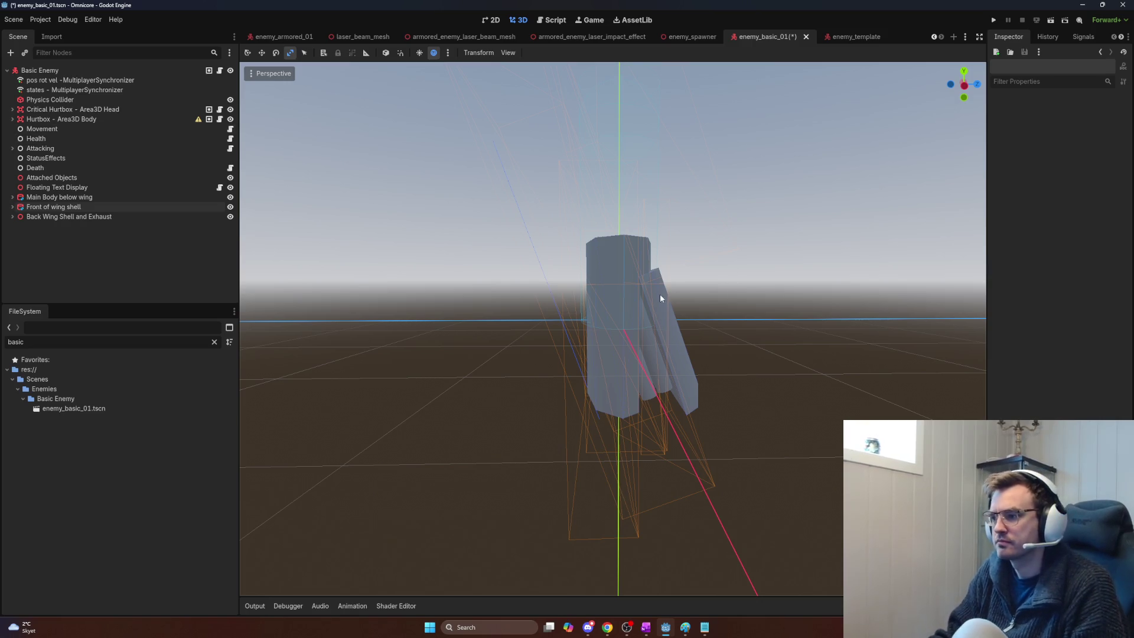
Step: Select the Main Body below wing cylinder and expand its Transform properties in the Inspector
scroll(660, 301, "down", 5)
scroll(660, 304, "up", 5)
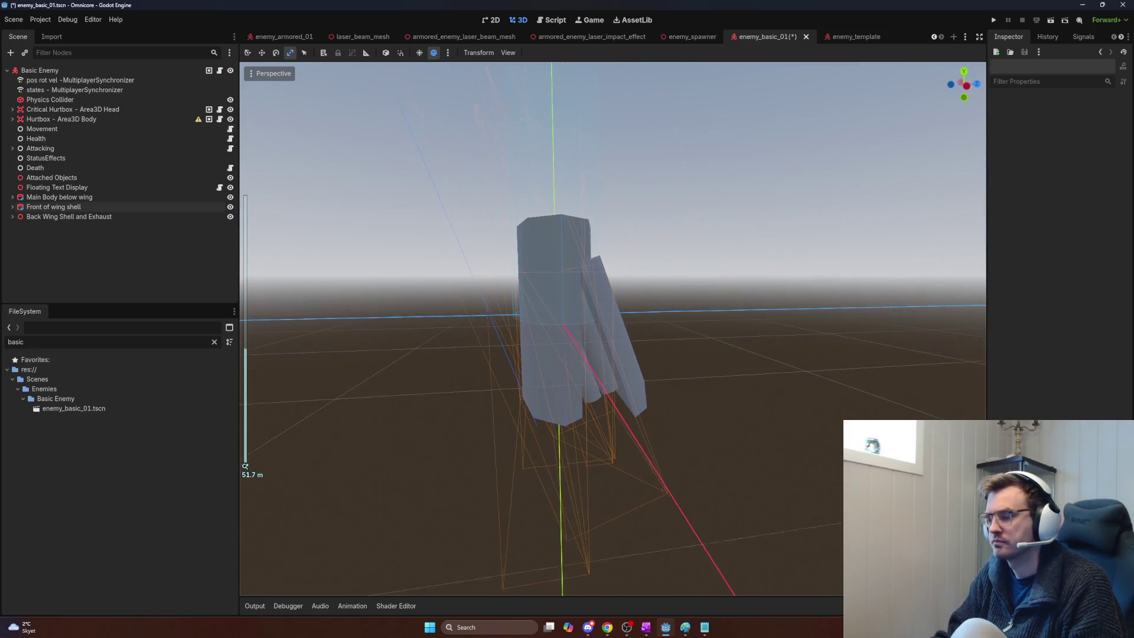
left_click(83, 197)
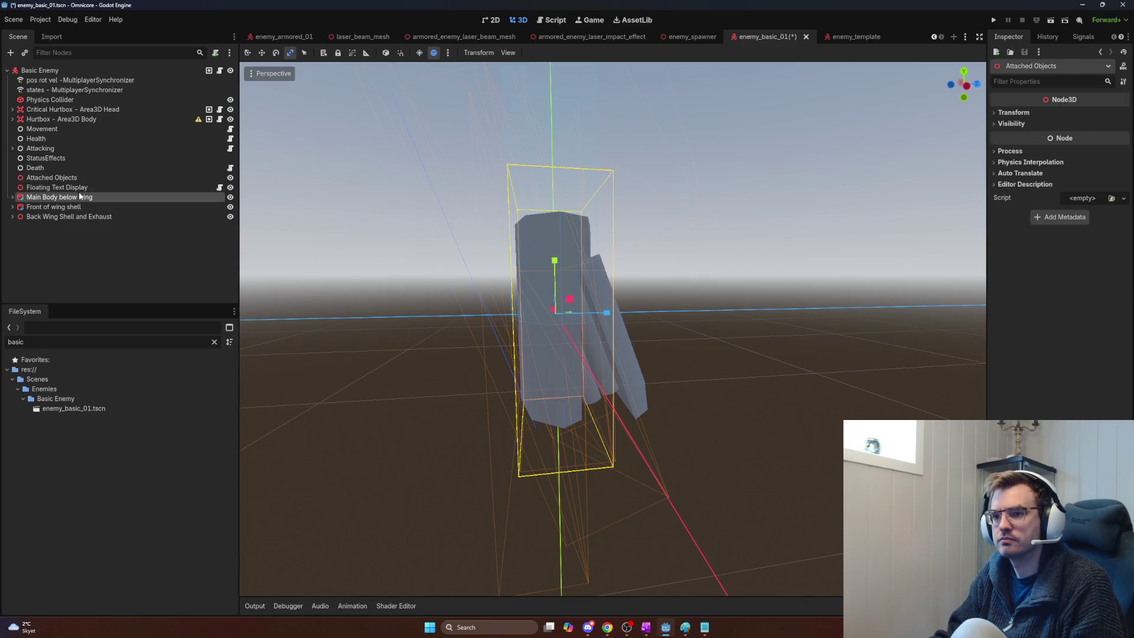
left_click(81, 198)
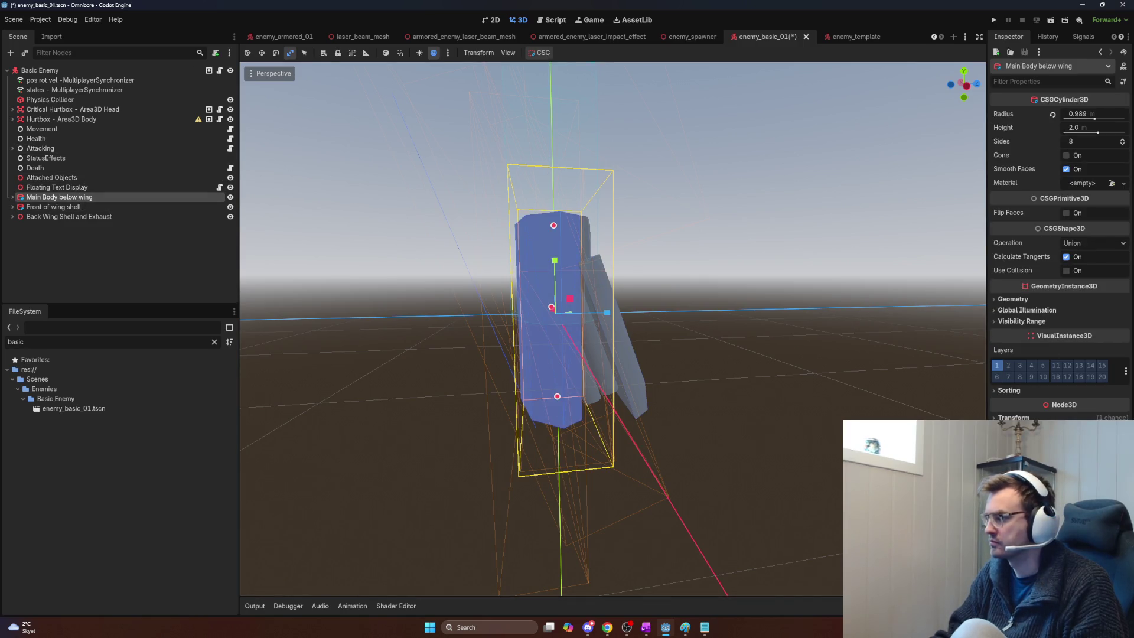
left_click(1013, 417)
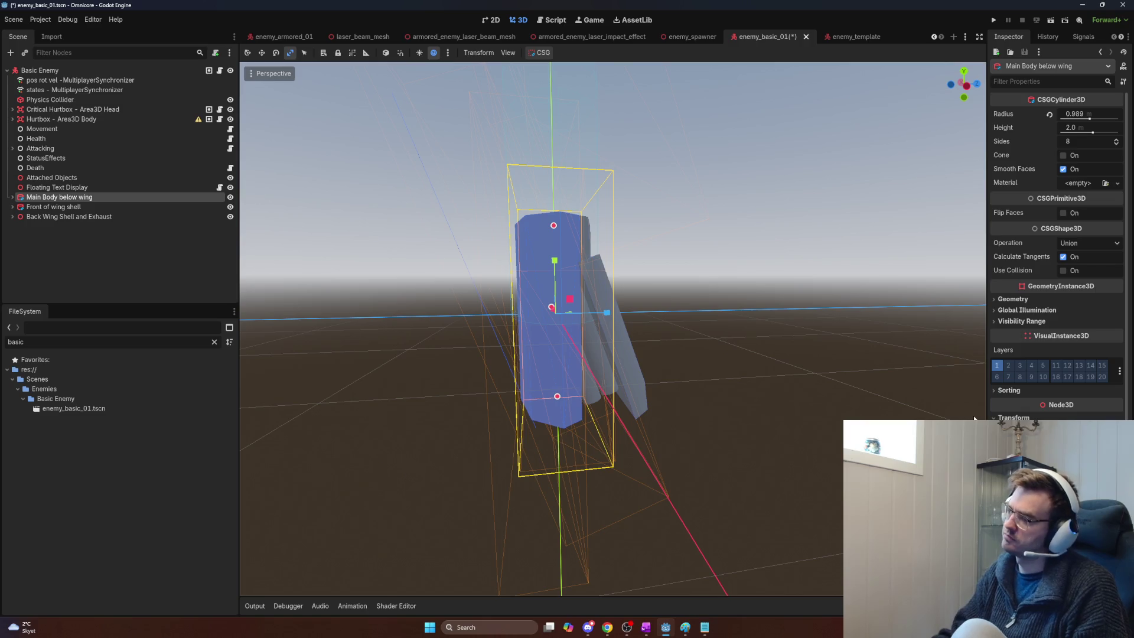
key("ctrl+a")
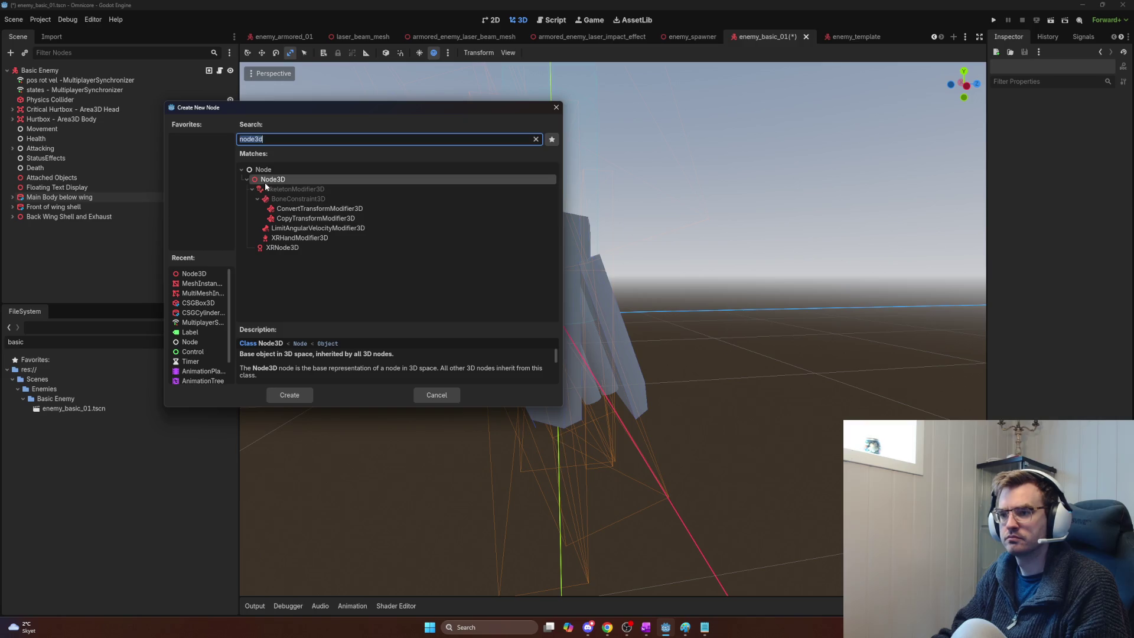
Step: Create a Node3D under Basic Enemy named 'Full Mesh' and select the three body-part nodes
key("Return")
key("F2")
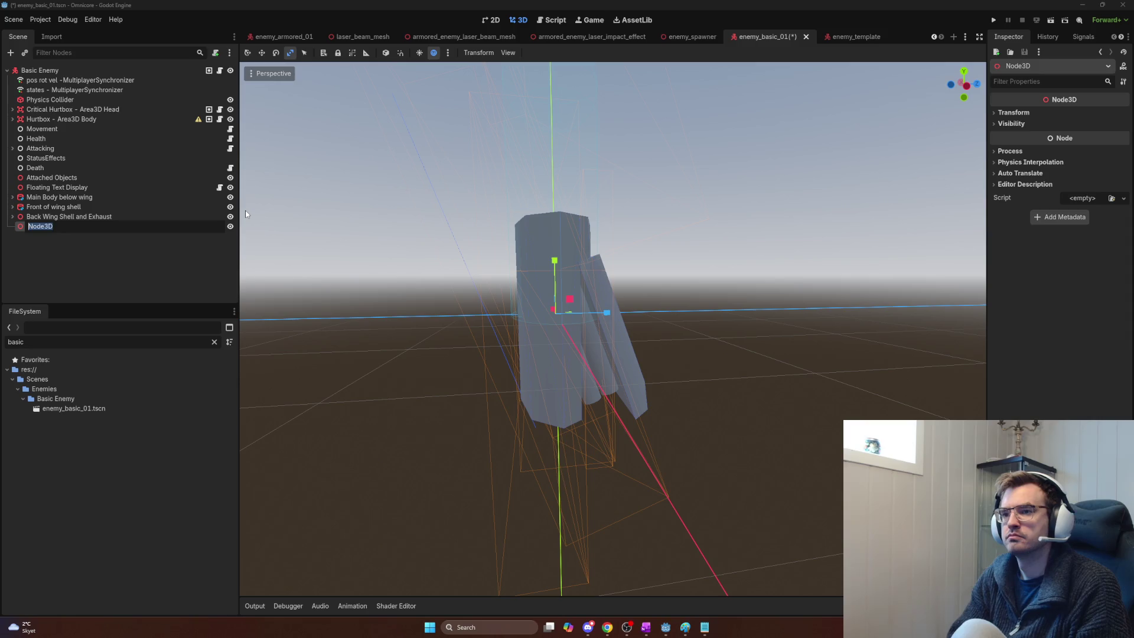
type("Full bod")
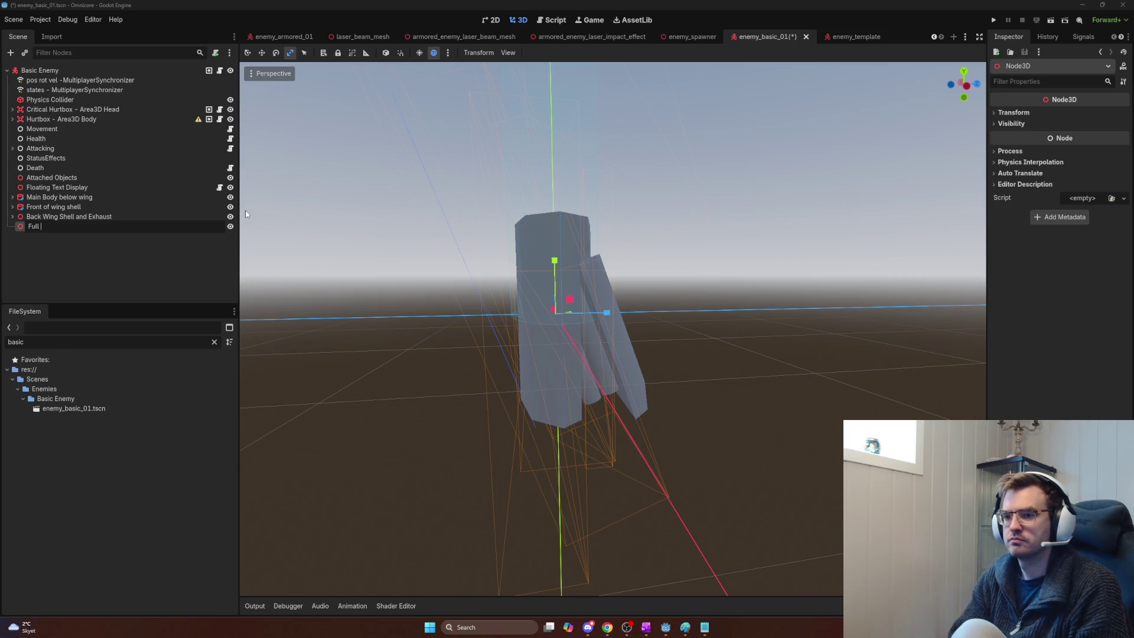
type("Mesh")
key("Return")
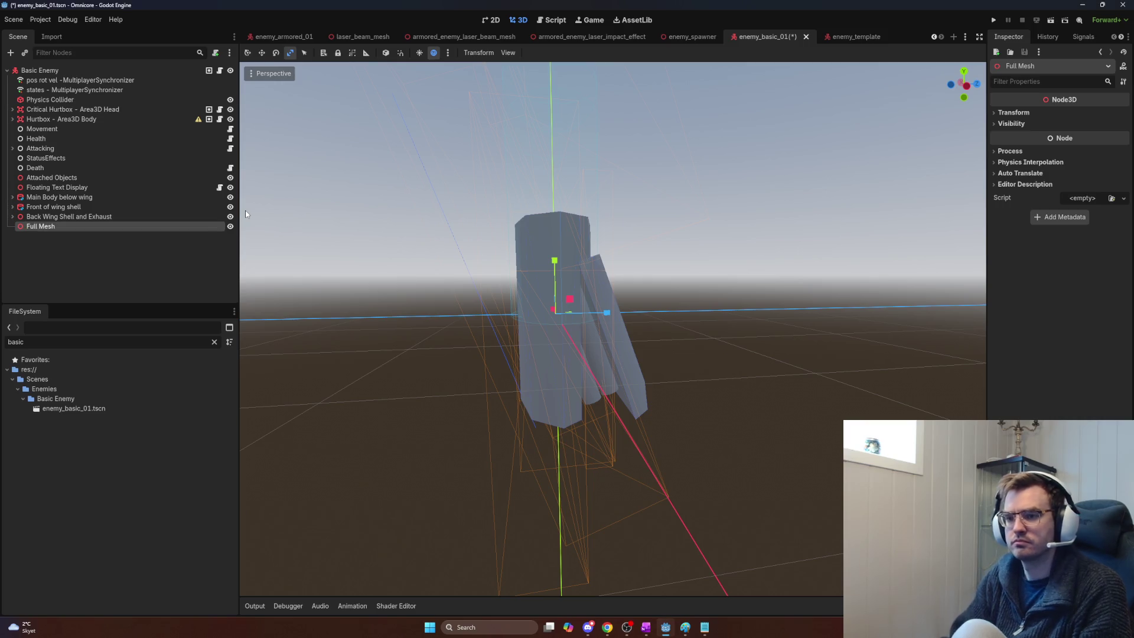
left_click(61, 216)
left_click(59, 197, "shift")
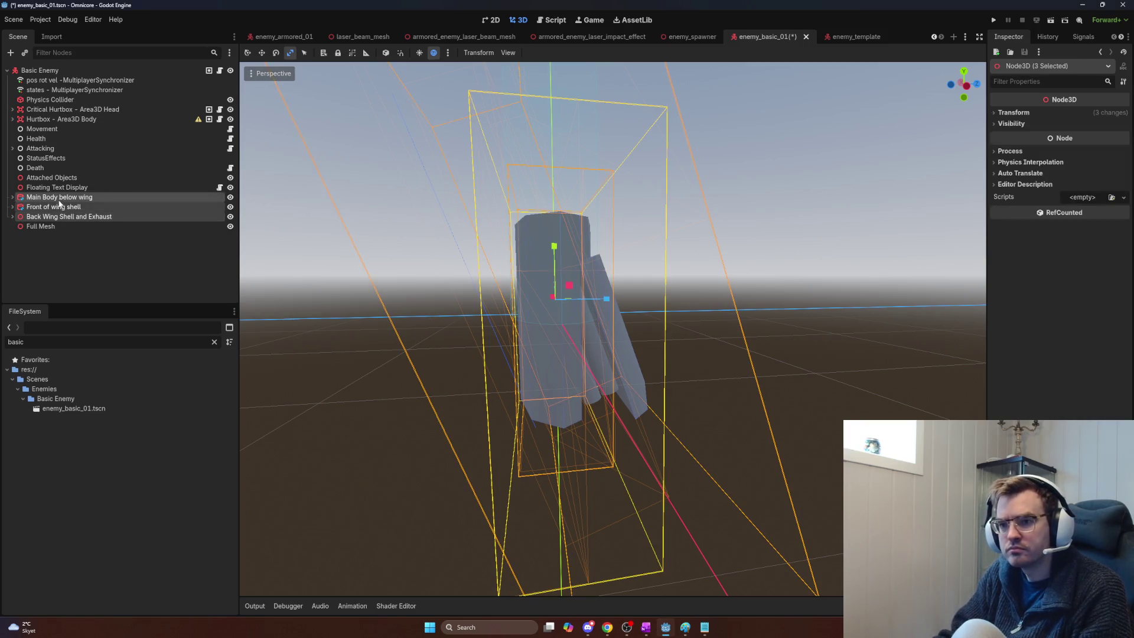
Step: Reparent the three body-part nodes under Full Mesh and reselect Full Mesh
left_click_drag(59, 197, 60, 229)
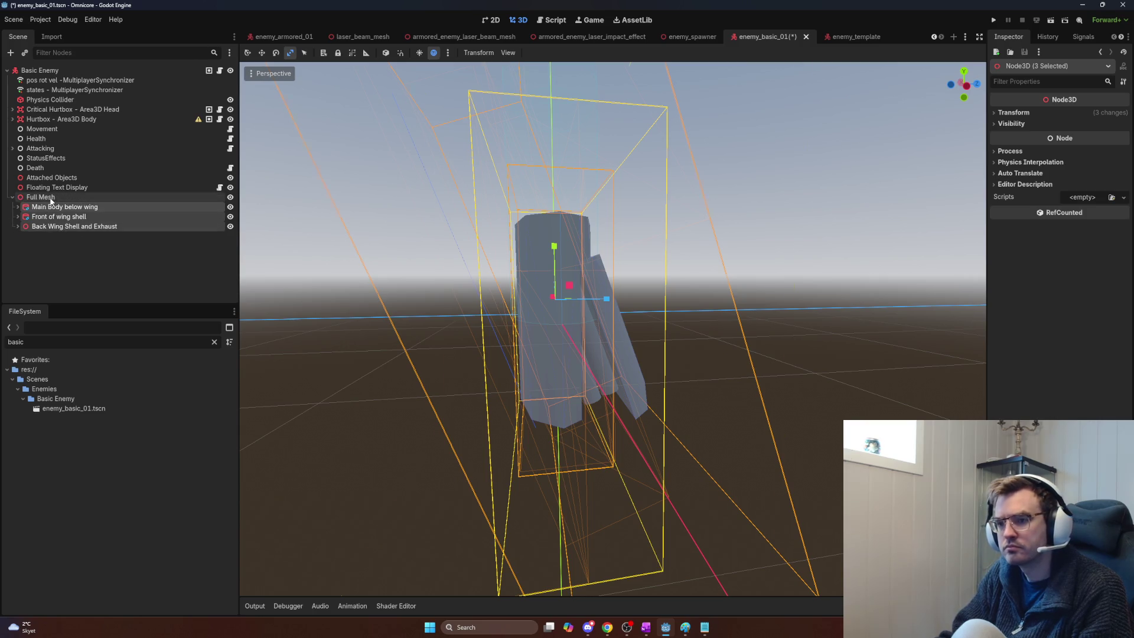
left_click(51, 200)
left_click(55, 208)
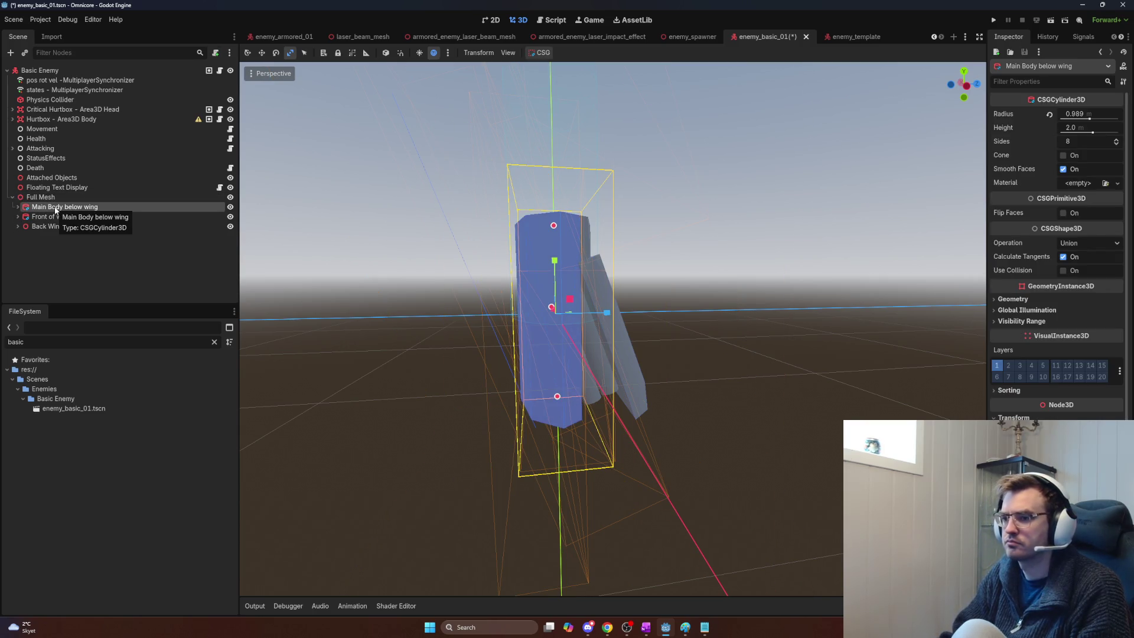
left_click(58, 201)
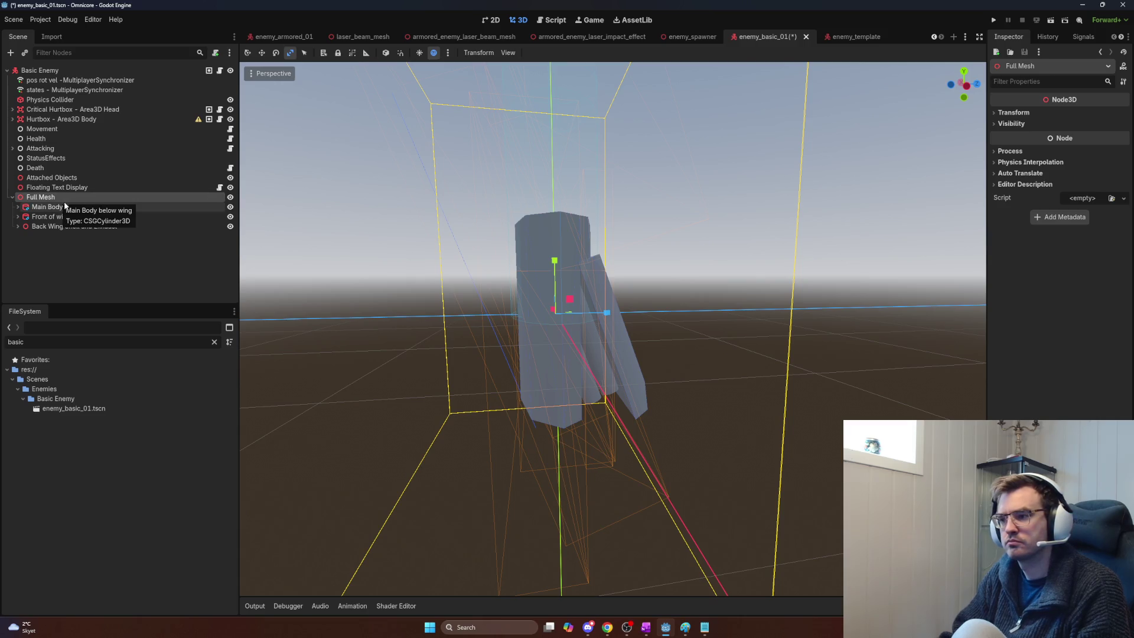
Step: Rotate Full Mesh to exactly -90° on X so the enemy lies flat
key("e")
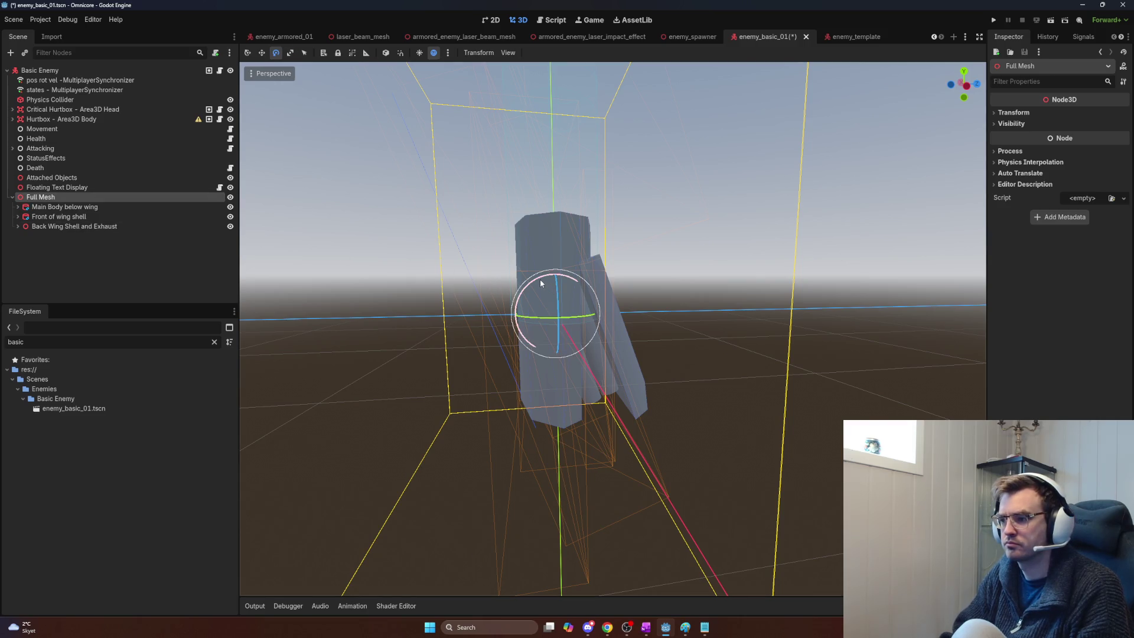
left_click_drag(540, 279, 508, 335)
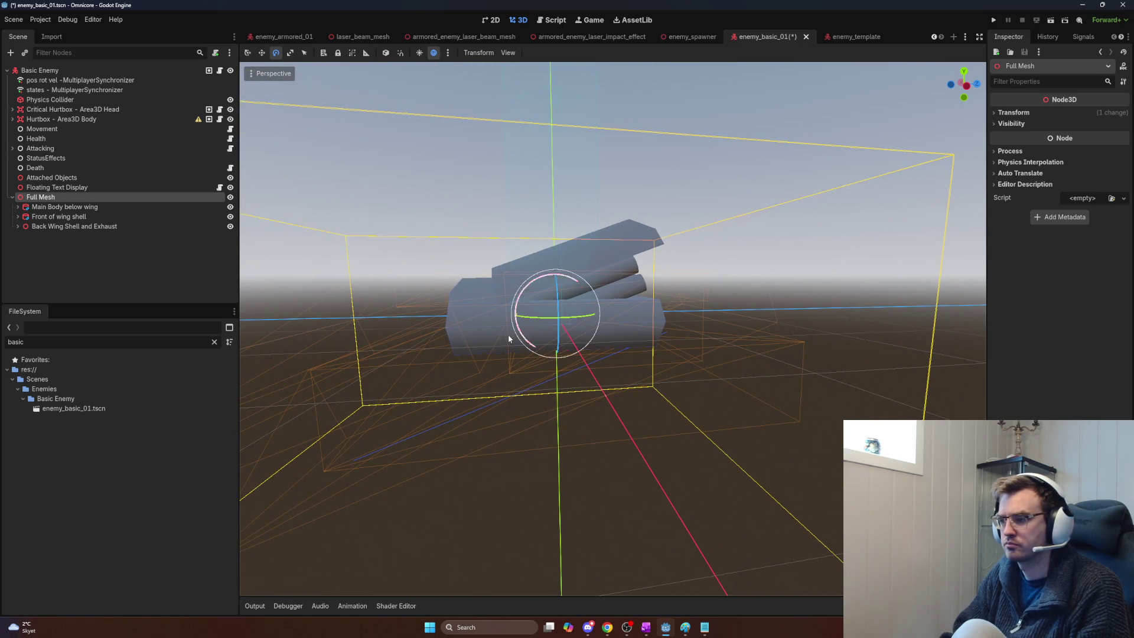
left_click(1009, 152)
left_click(1013, 112)
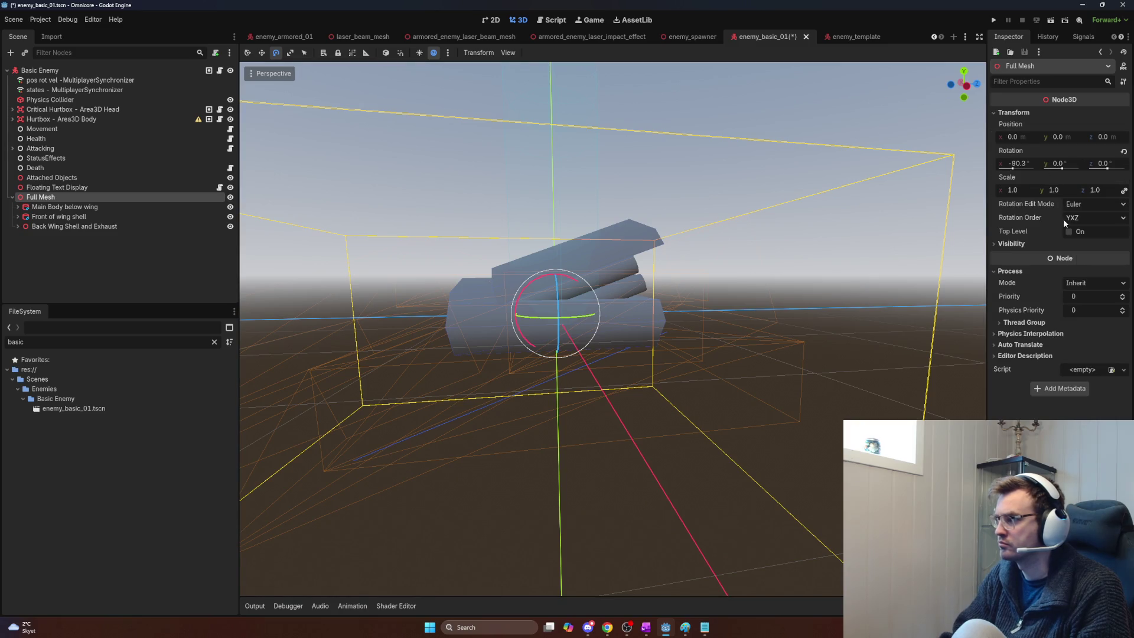
left_click(1018, 164)
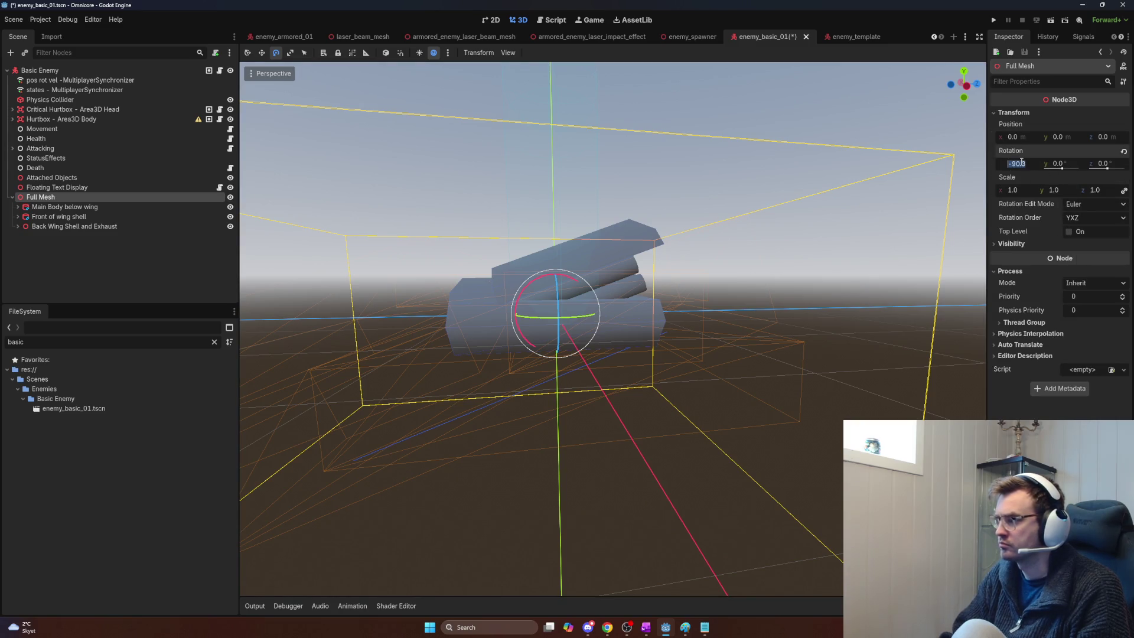
type("-90")
key("Return")
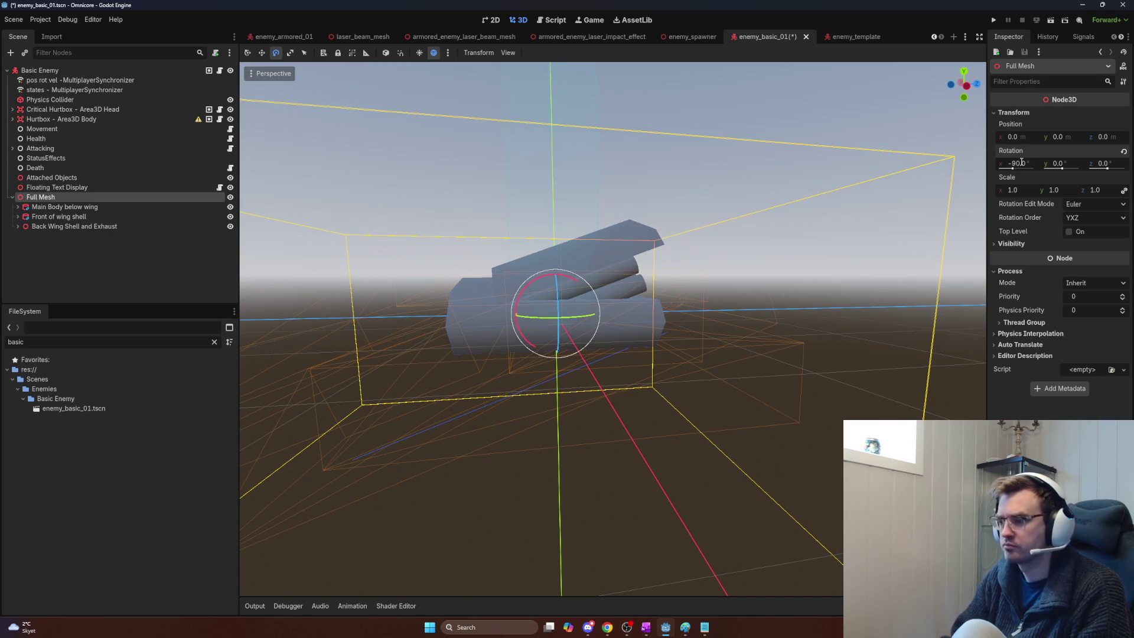
mouse_move(884, 242)
left_mouse_down()
mouse_move(709, 247)
mouse_move(863, 239)
left_mouse_up()
key("w")
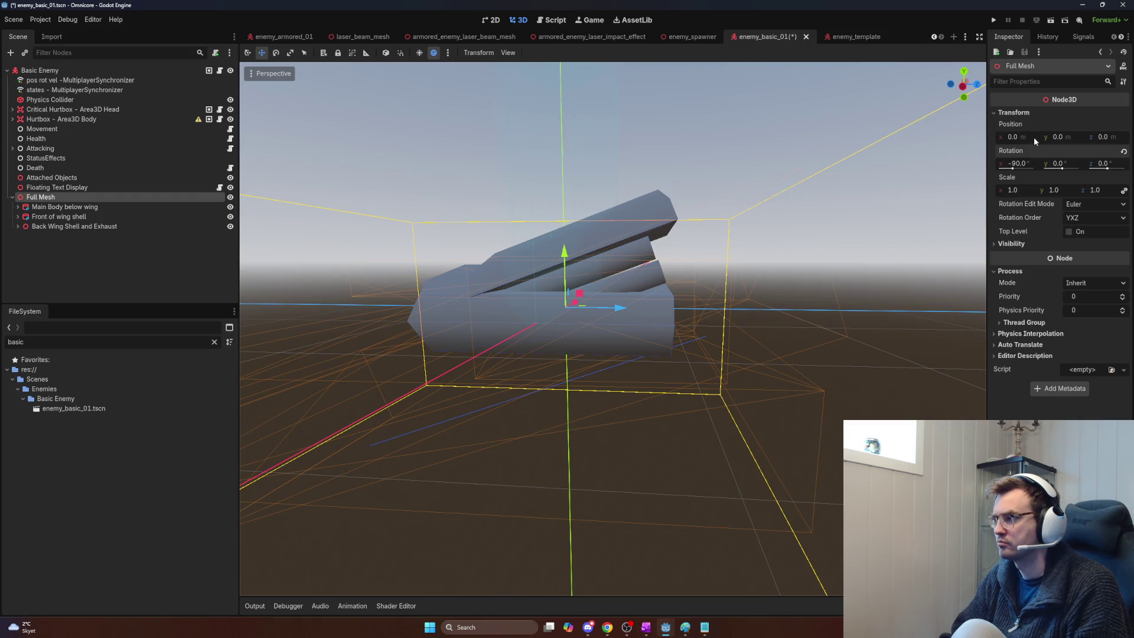
mouse_move(620, 309)
left_mouse_down()
mouse_move(782, 329)
mouse_move(557, 316)
mouse_move(548, 331)
left_mouse_up()
right_click(547, 331)
key("f")
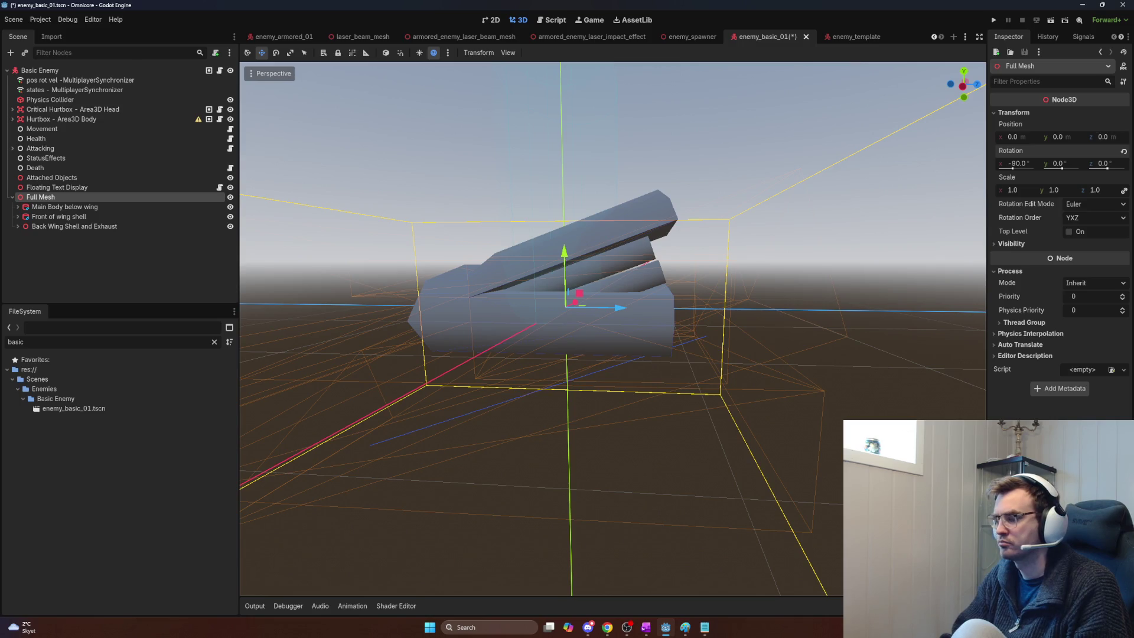
key("w")
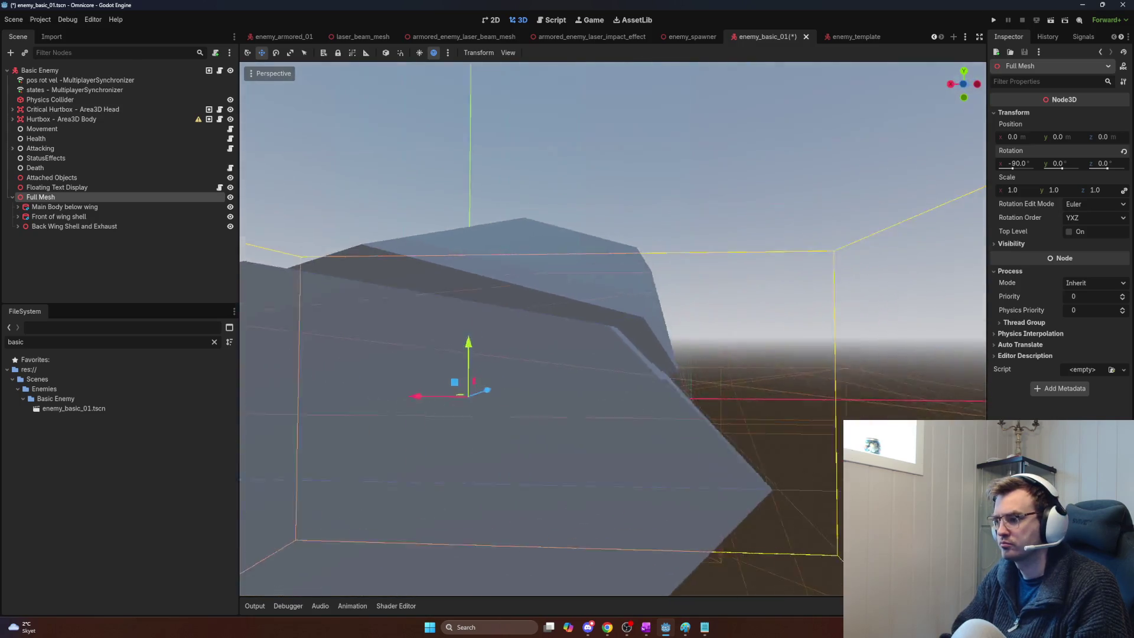
key("s")
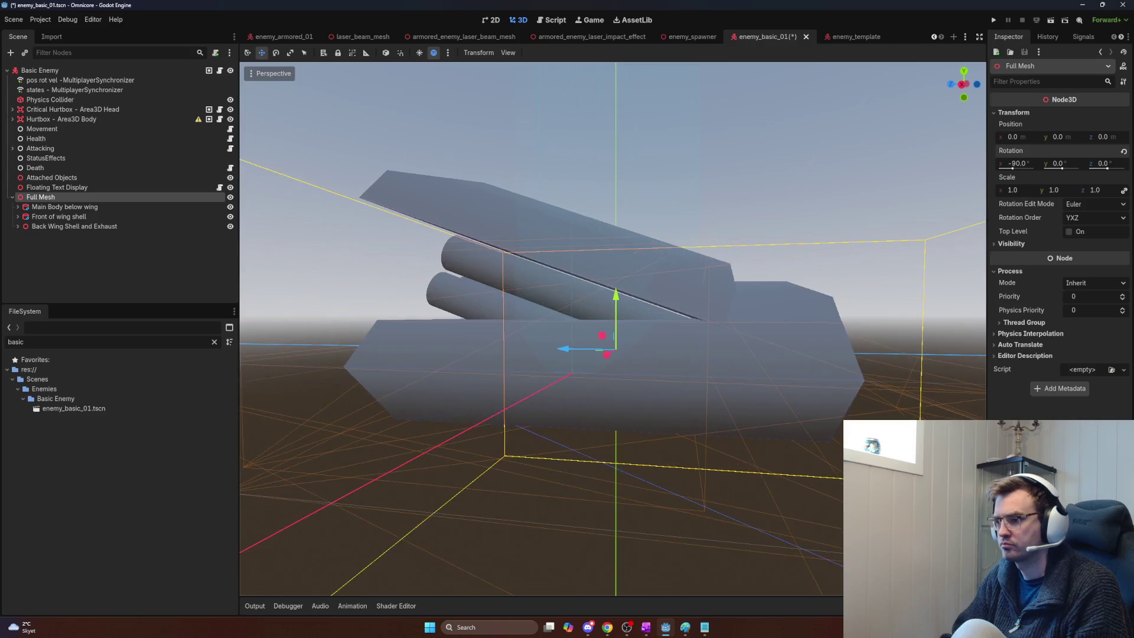
key("w")
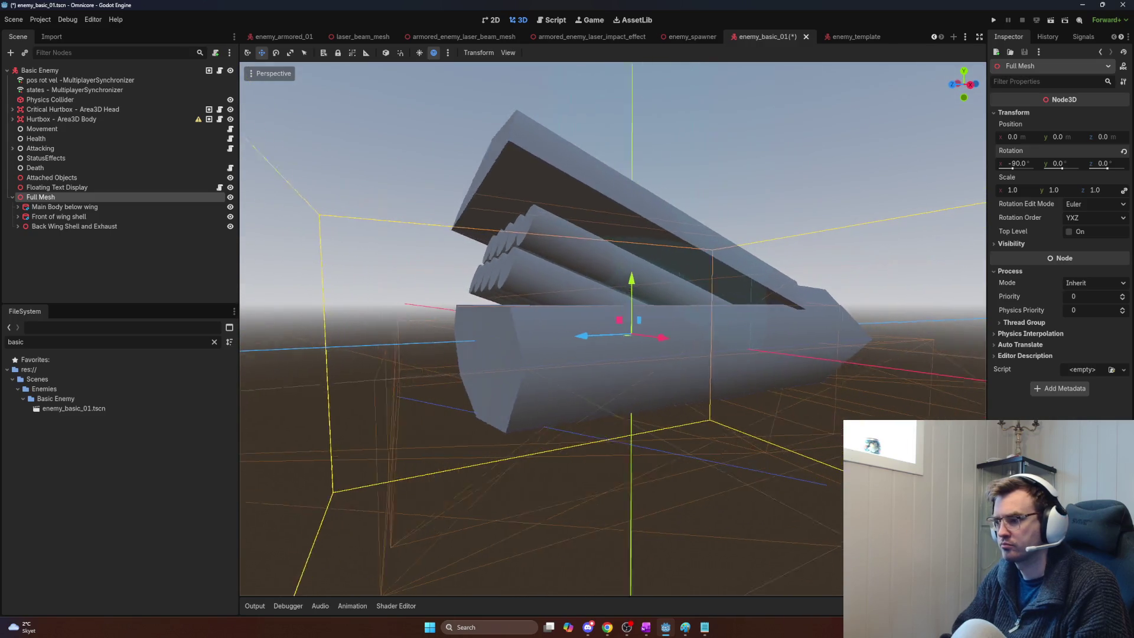
key("alt+Tab")
key("alt+Tab")
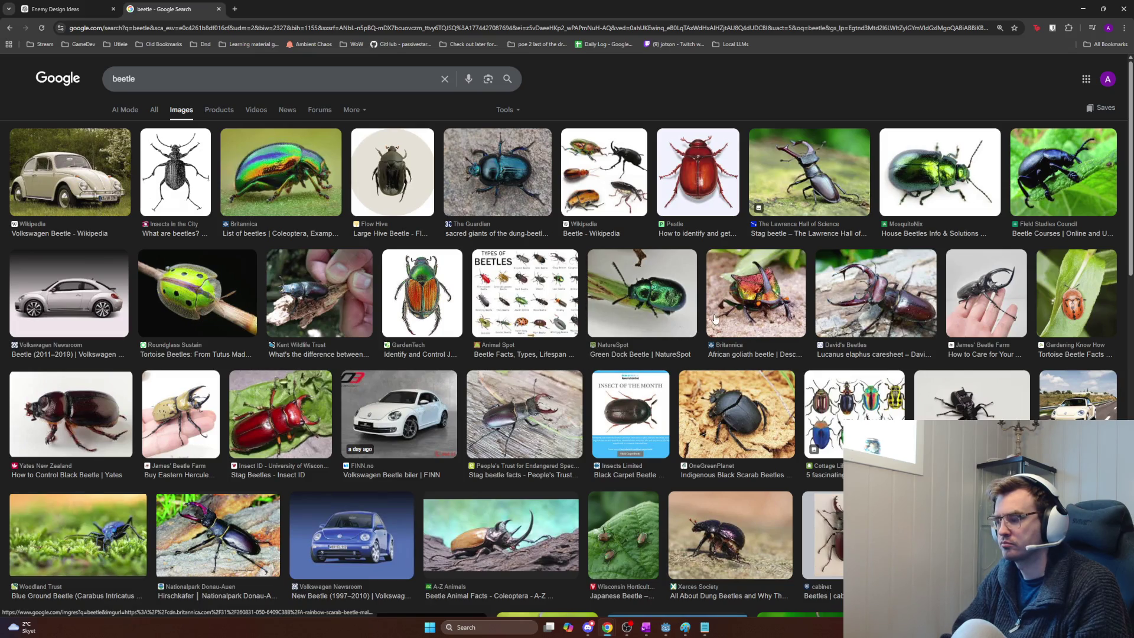
Step: Glance at the beetle reference images in Chrome, ending back in the Godot editor
key("alt+Tab")
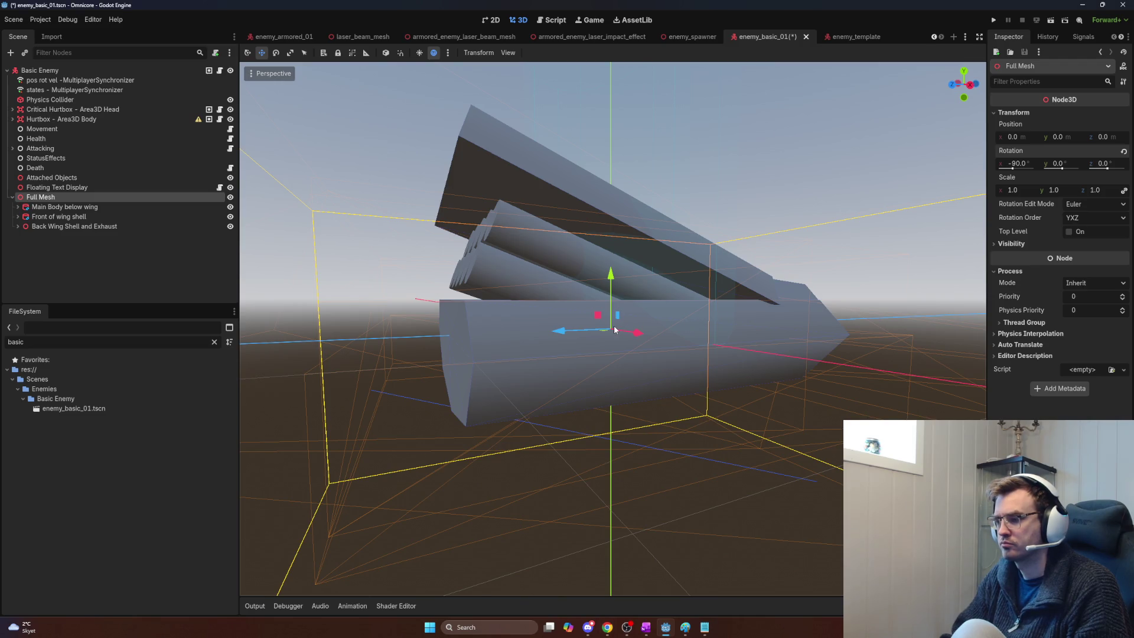
key("alt+Tab")
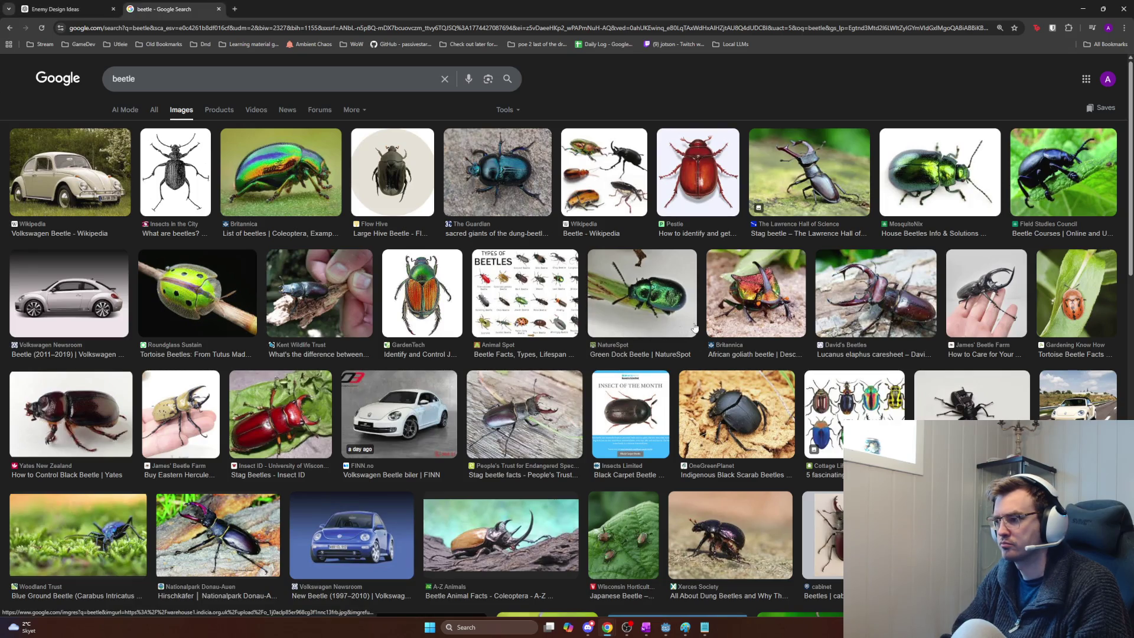
key("alt+Tab")
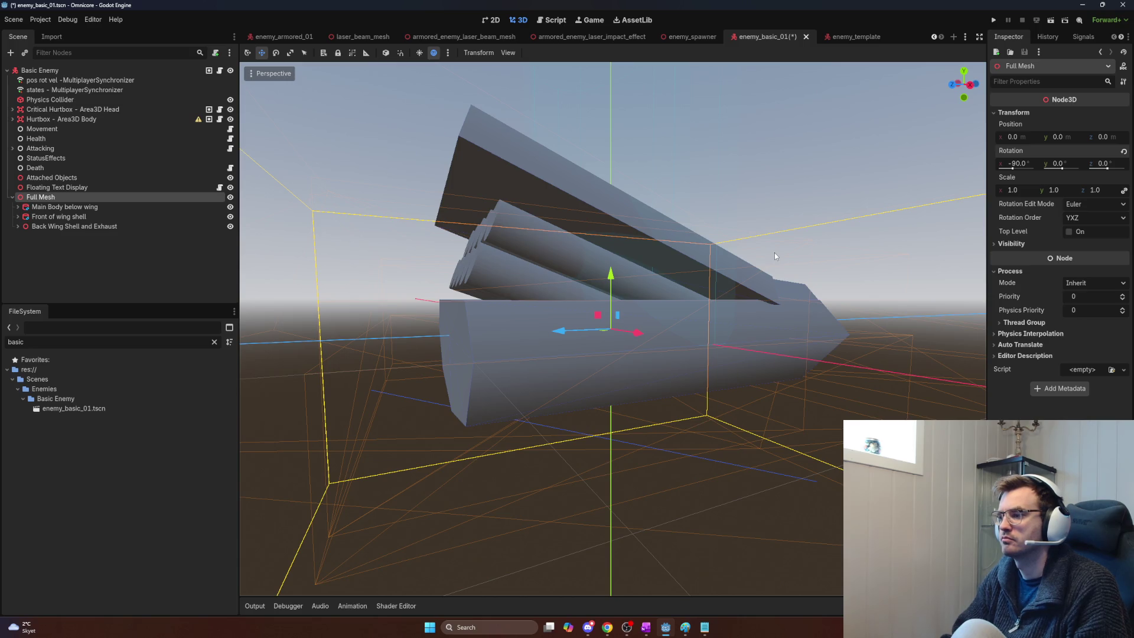
left_click(567, 205)
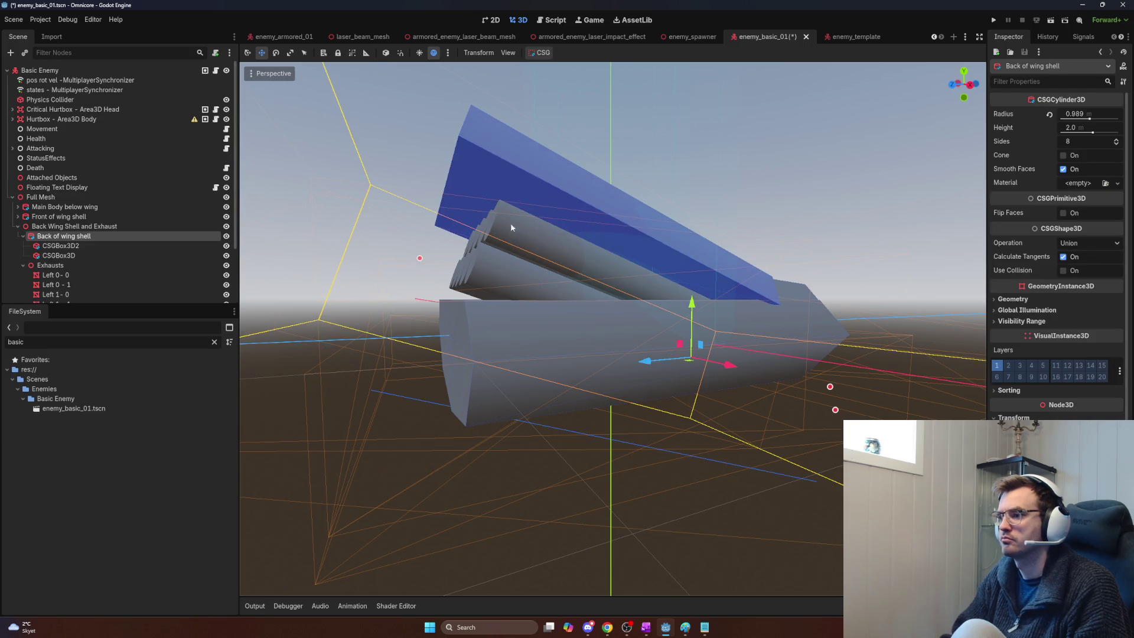
left_click_drag(511, 222, 338, 242)
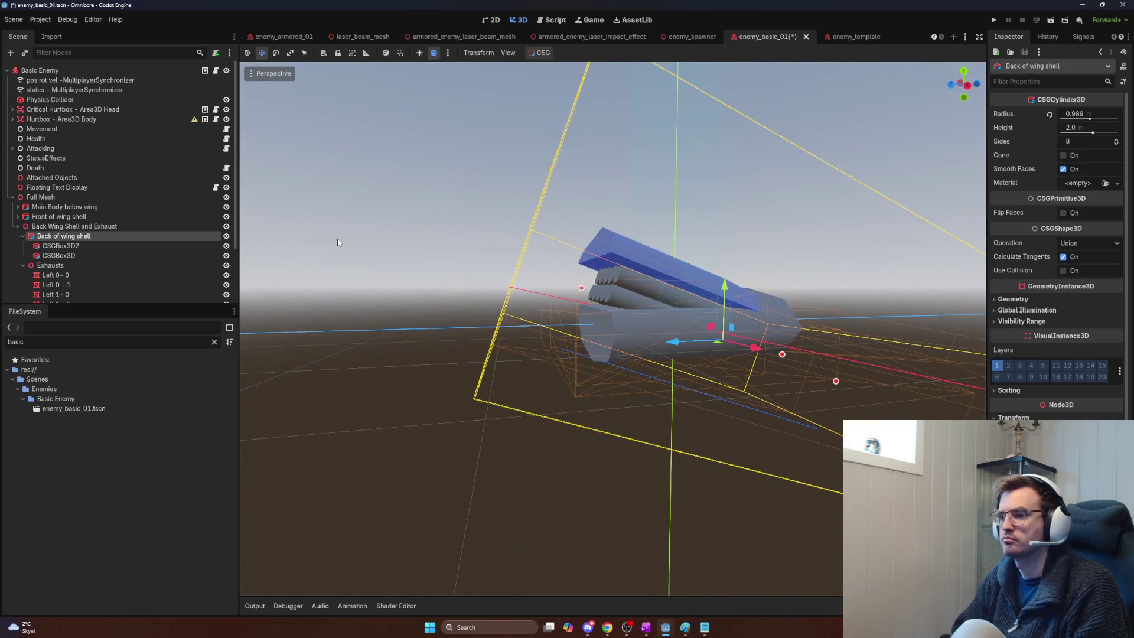
left_click(80, 246)
left_click(79, 256)
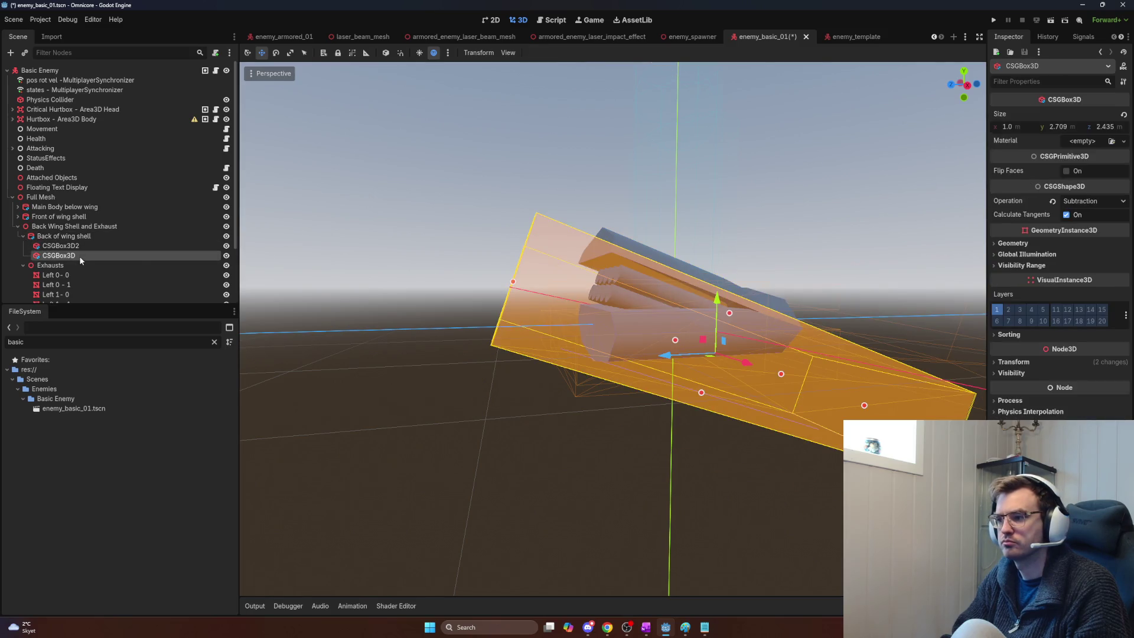
left_click(81, 245)
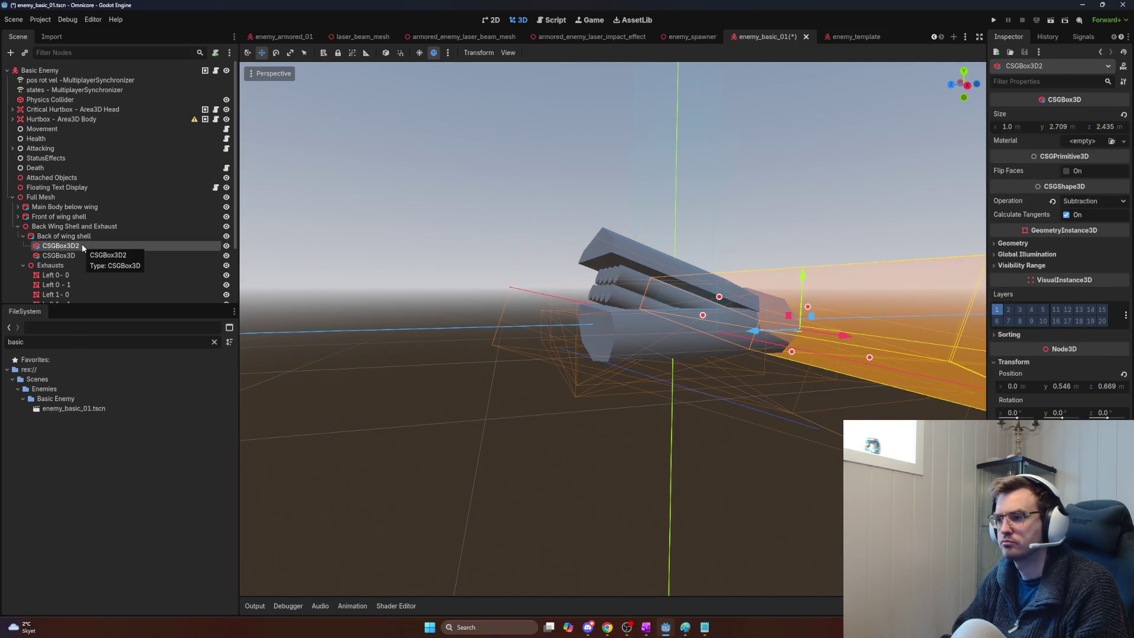
left_click(78, 255)
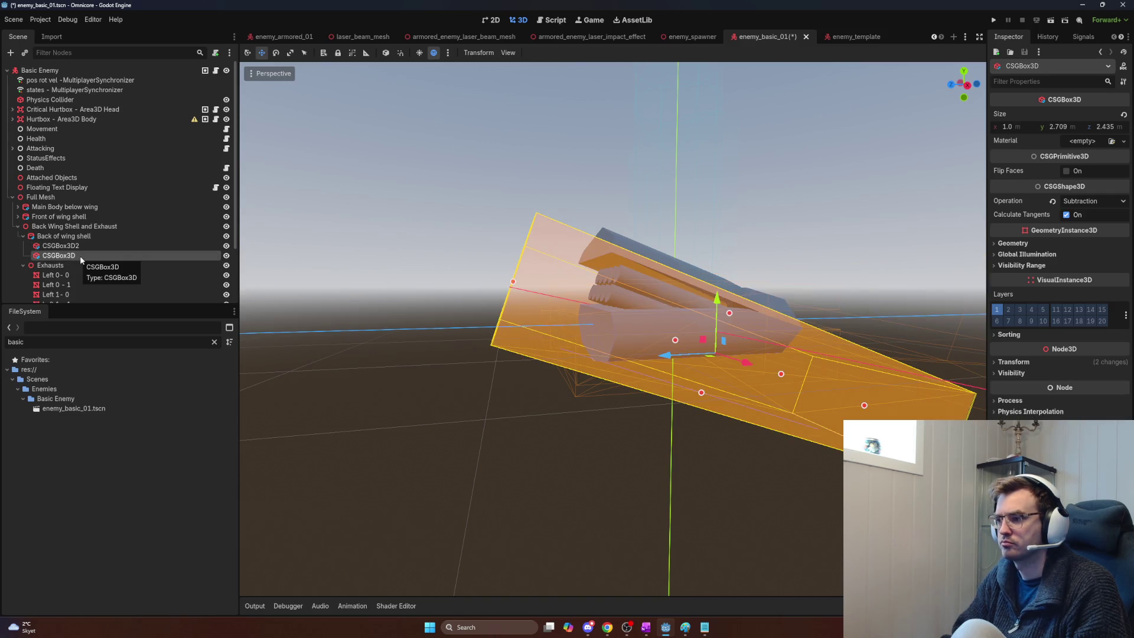
left_click(83, 238)
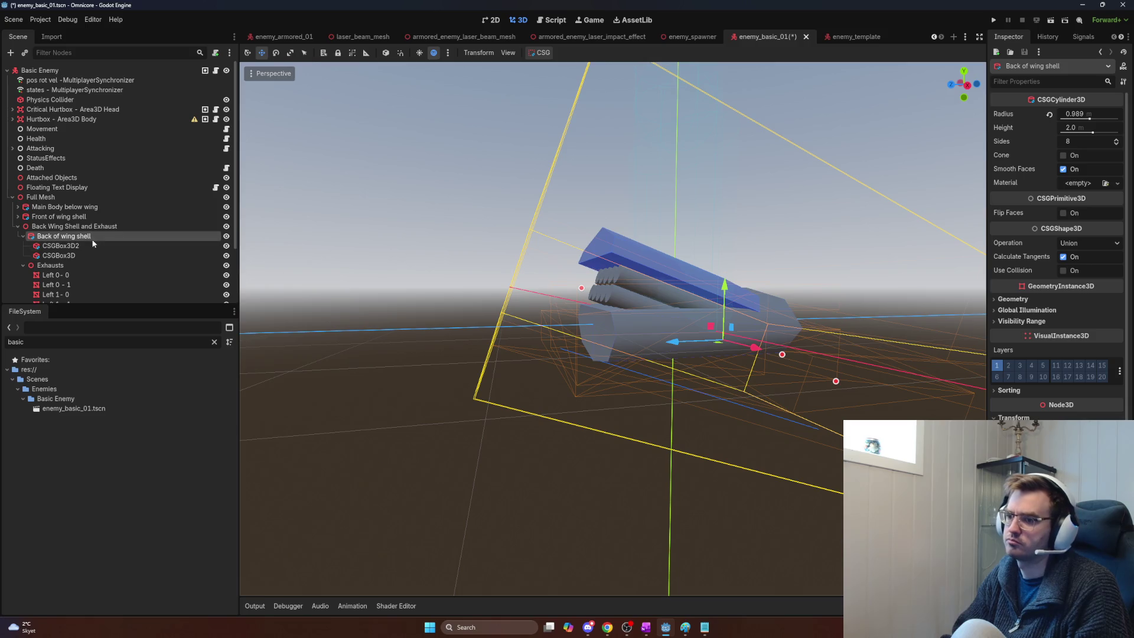
Step: Move Exhausts above CSGBox3D2 as the first child of Back of wing shell
left_click(654, 327)
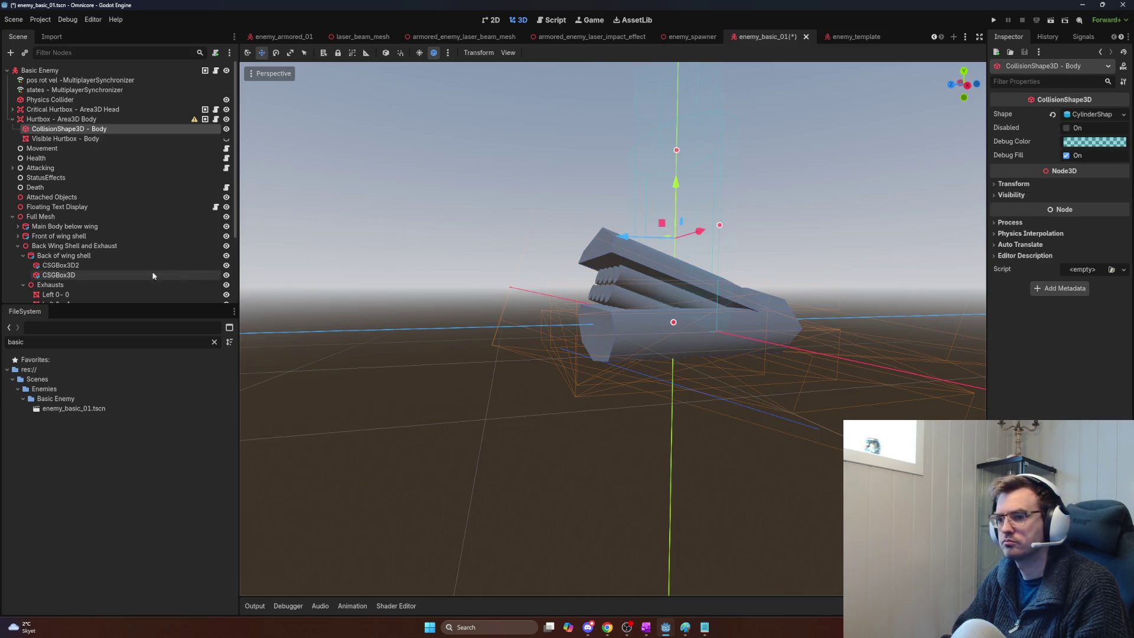
left_click(57, 255)
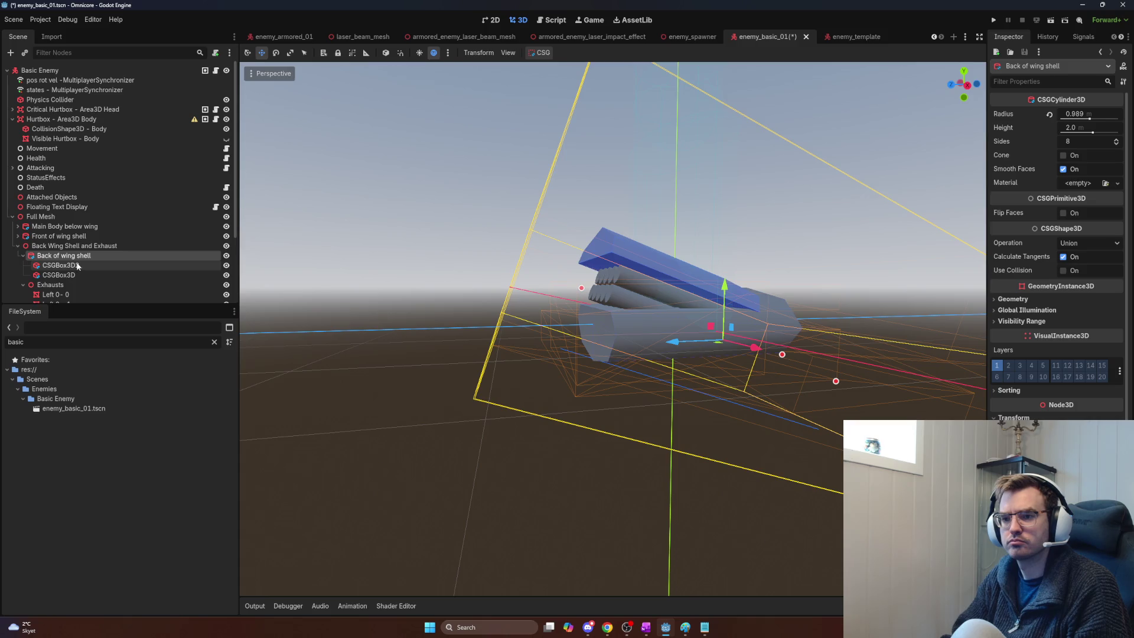
scroll(77, 259, "down", 3)
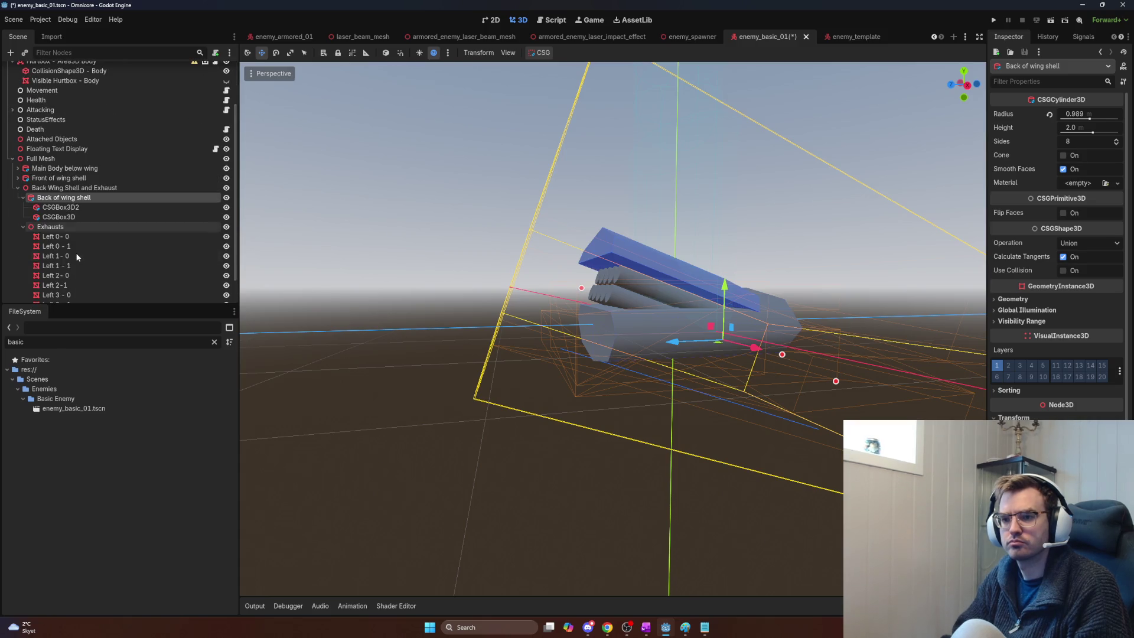
left_click(22, 204)
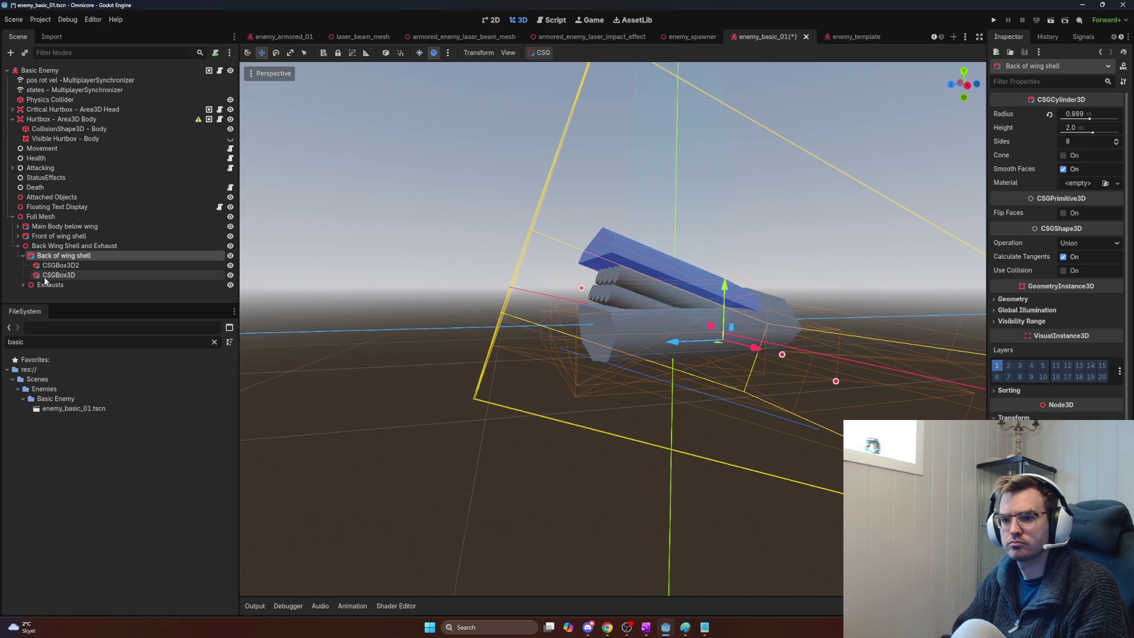
left_click_drag(55, 285, 53, 264)
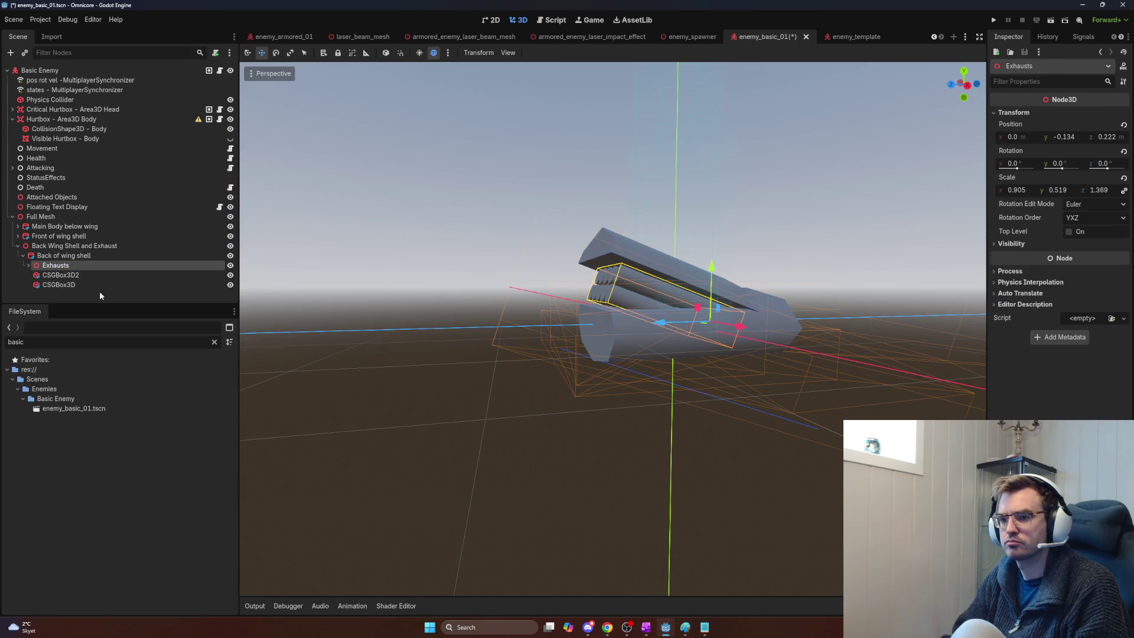
Step: Move Main Body below wing after Back Wing Shell and Exhaust, last under Full Mesh
left_click(69, 257)
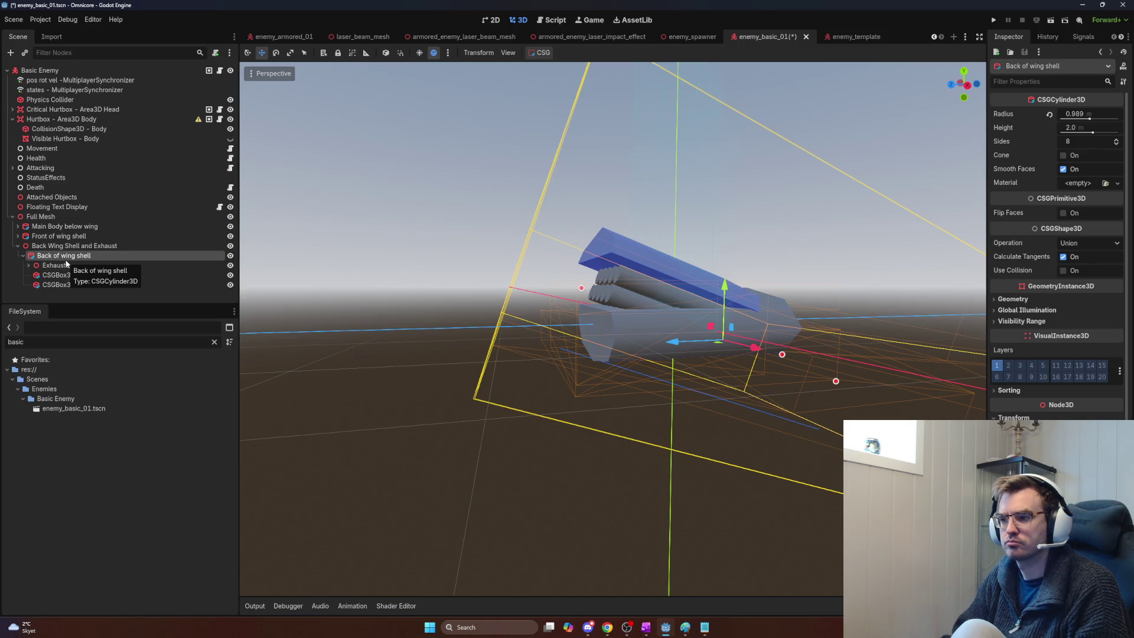
left_click(23, 255)
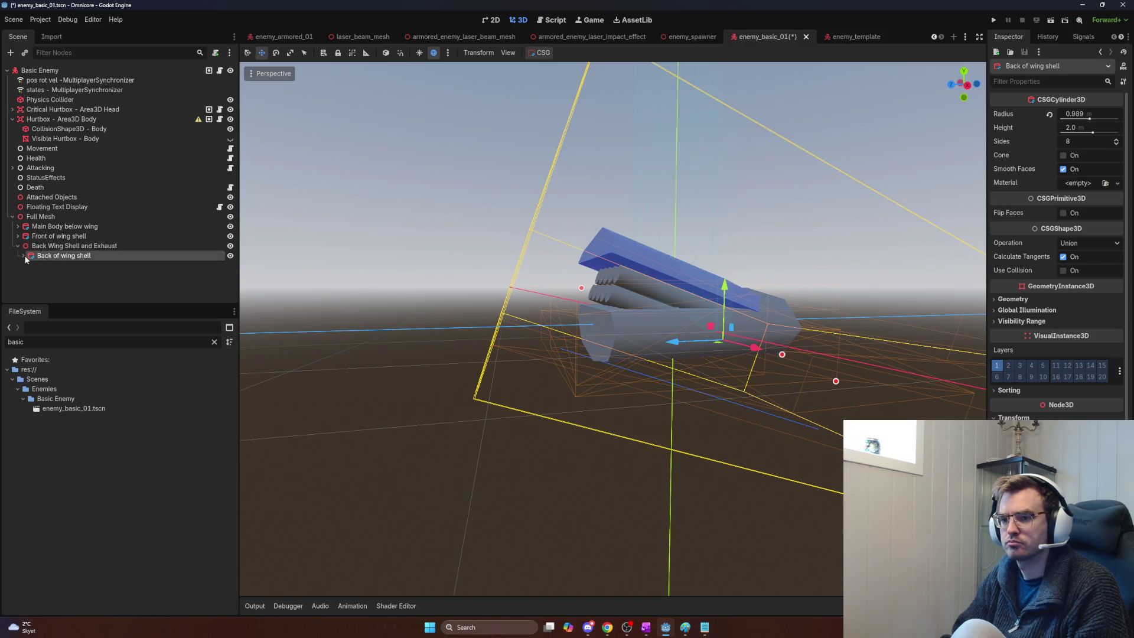
left_click(53, 246)
left_click(58, 256)
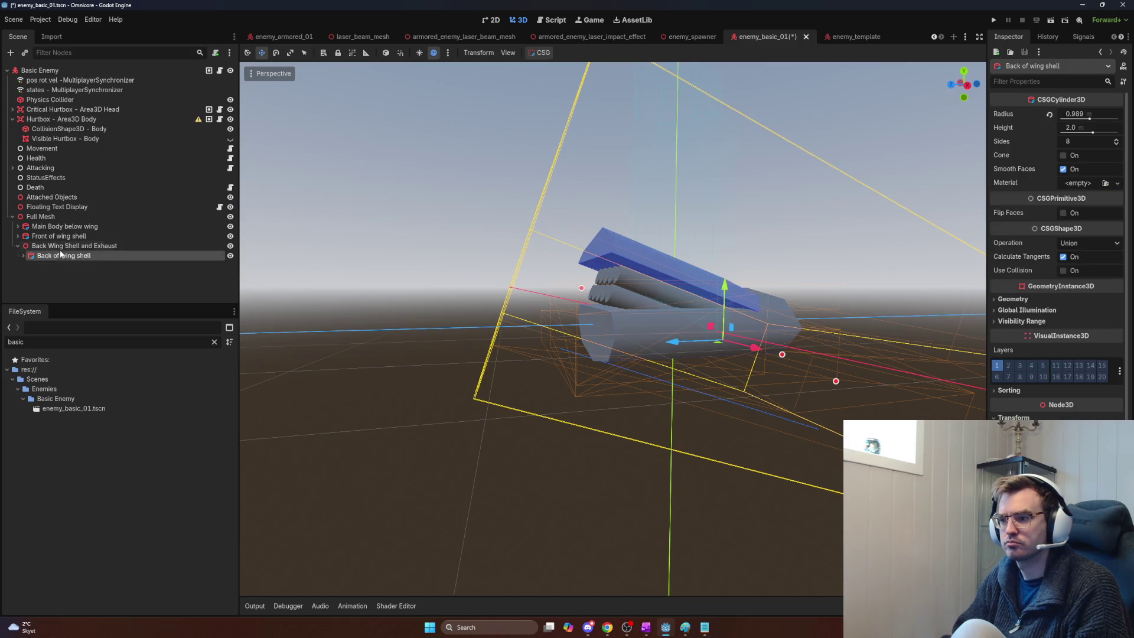
left_click(60, 248)
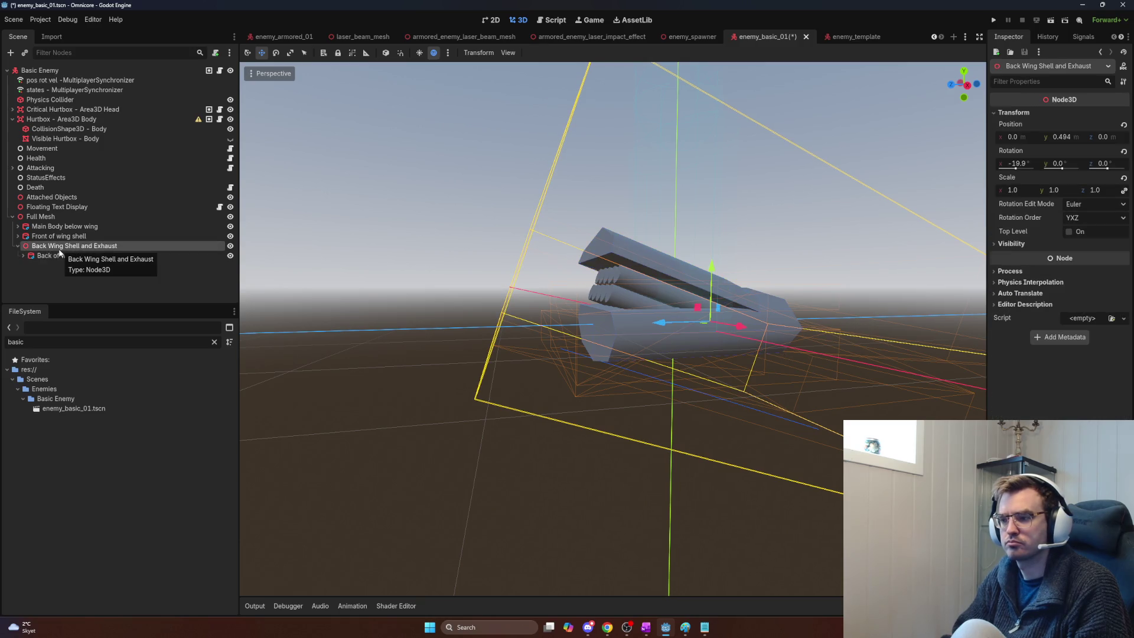
left_click(61, 256)
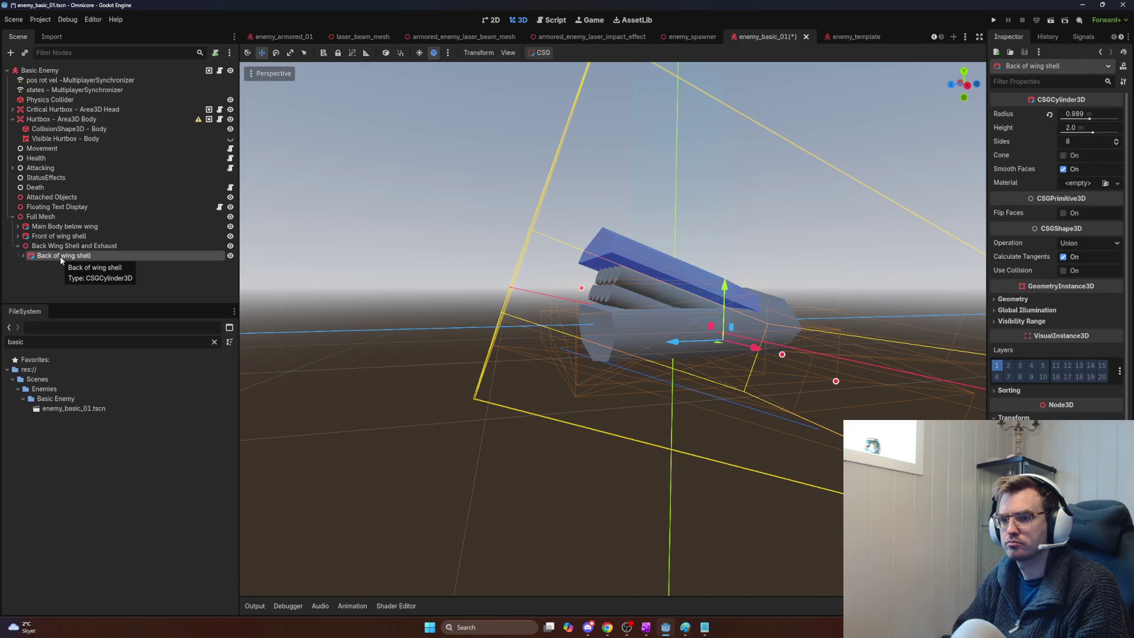
left_click(68, 228)
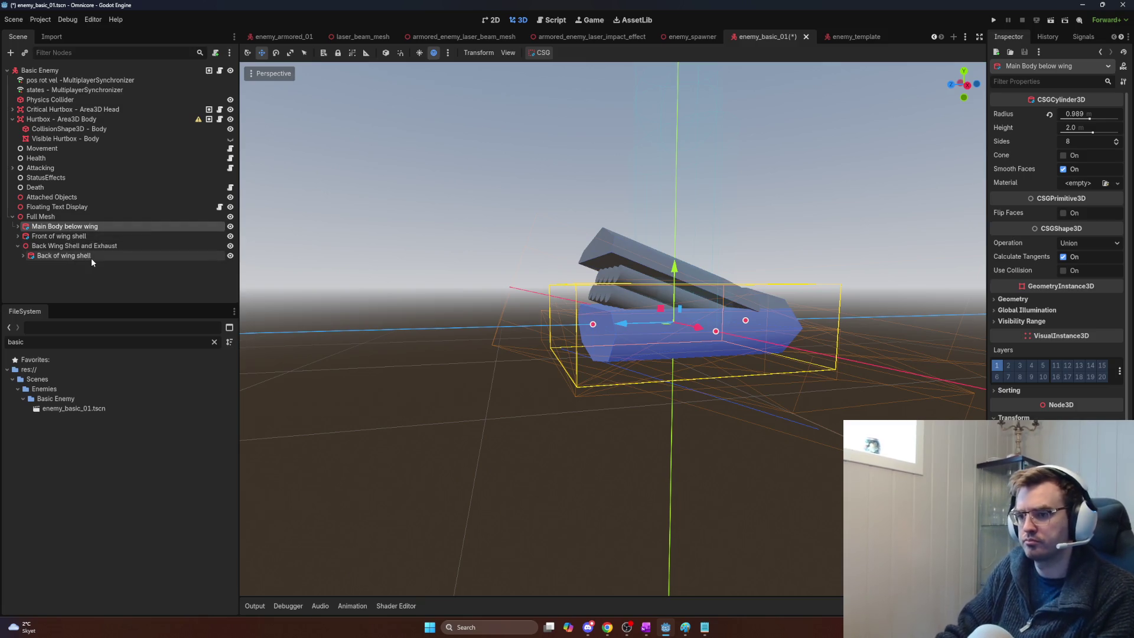
left_click(18, 246)
left_click_drag(29, 231, 29, 249)
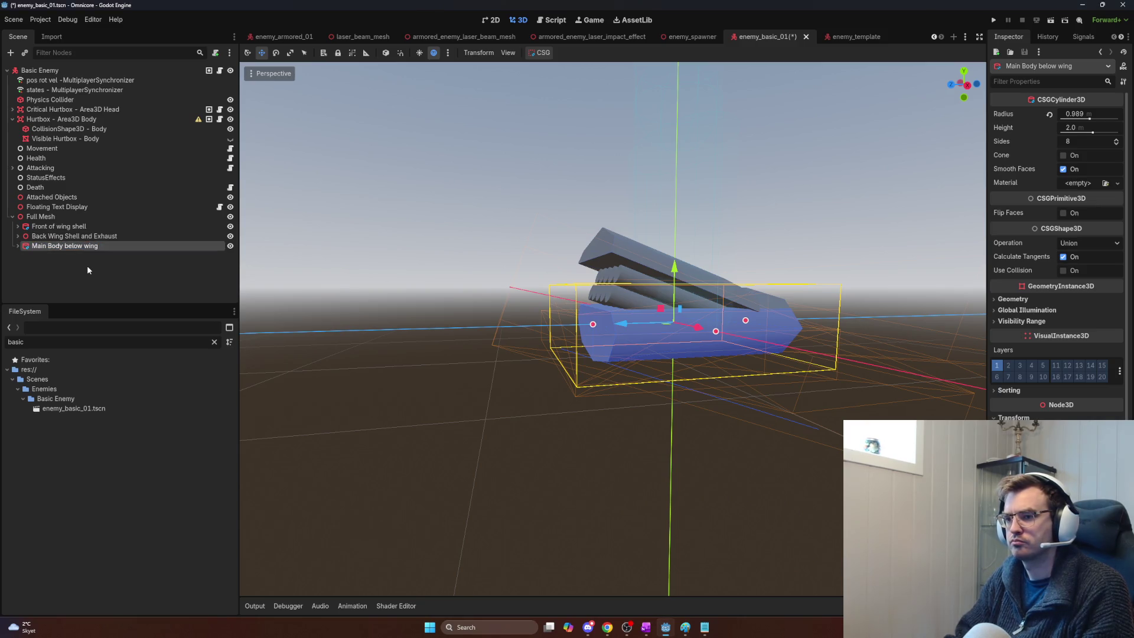
Step: Add a CSGSphere3D under Main Body below wing and shift it 1.0 along Z toward the nose
key("ctrl+a")
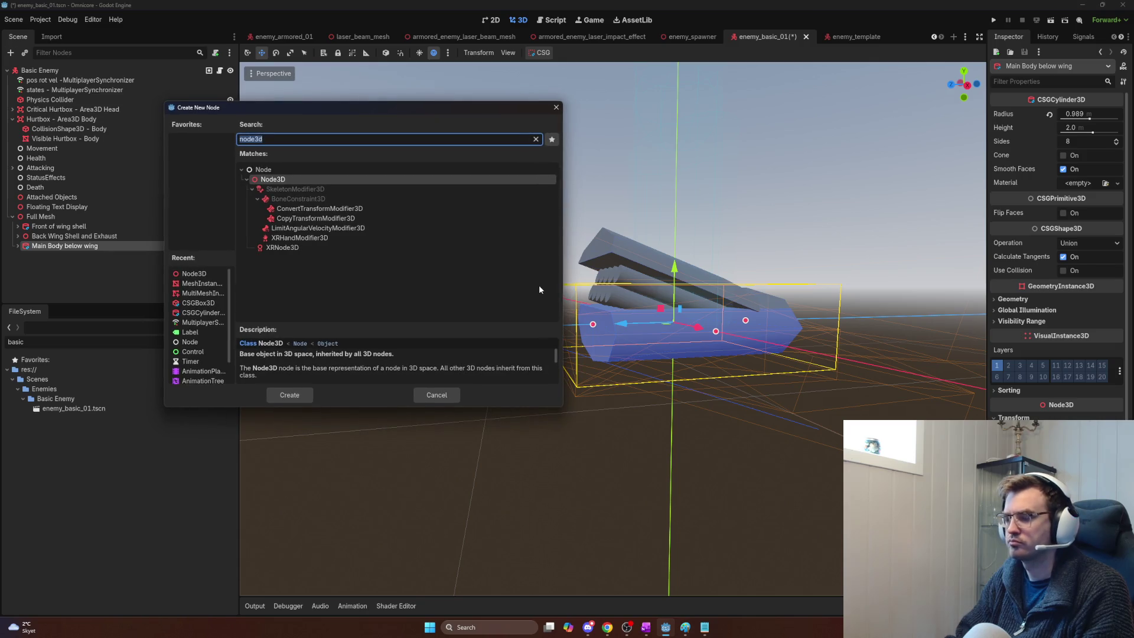
type("csg")
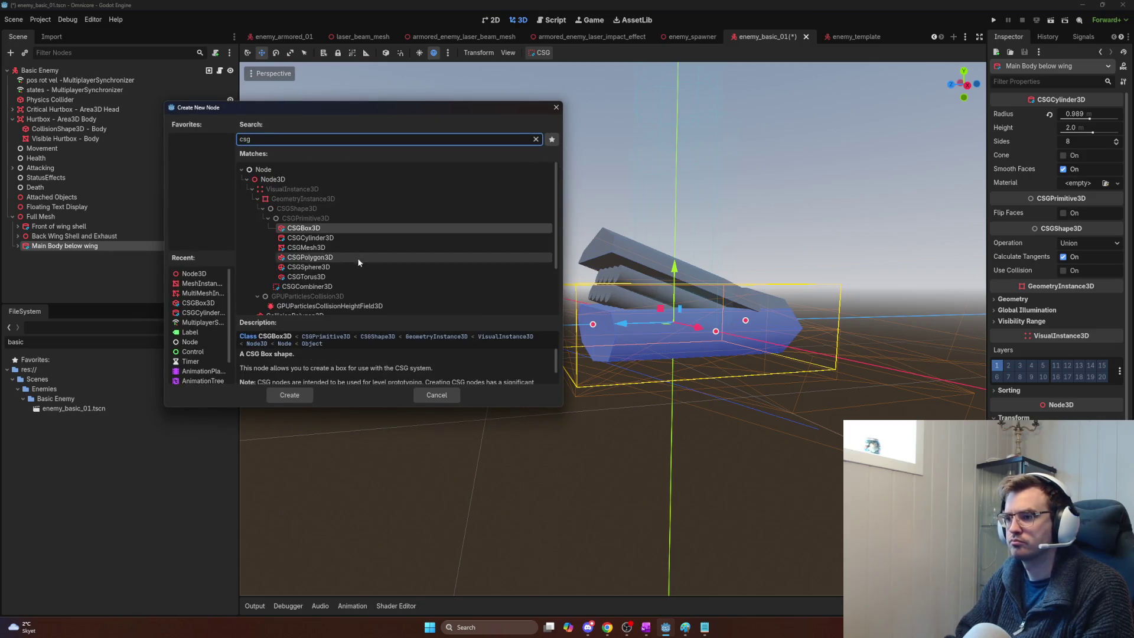
double_click(335, 267)
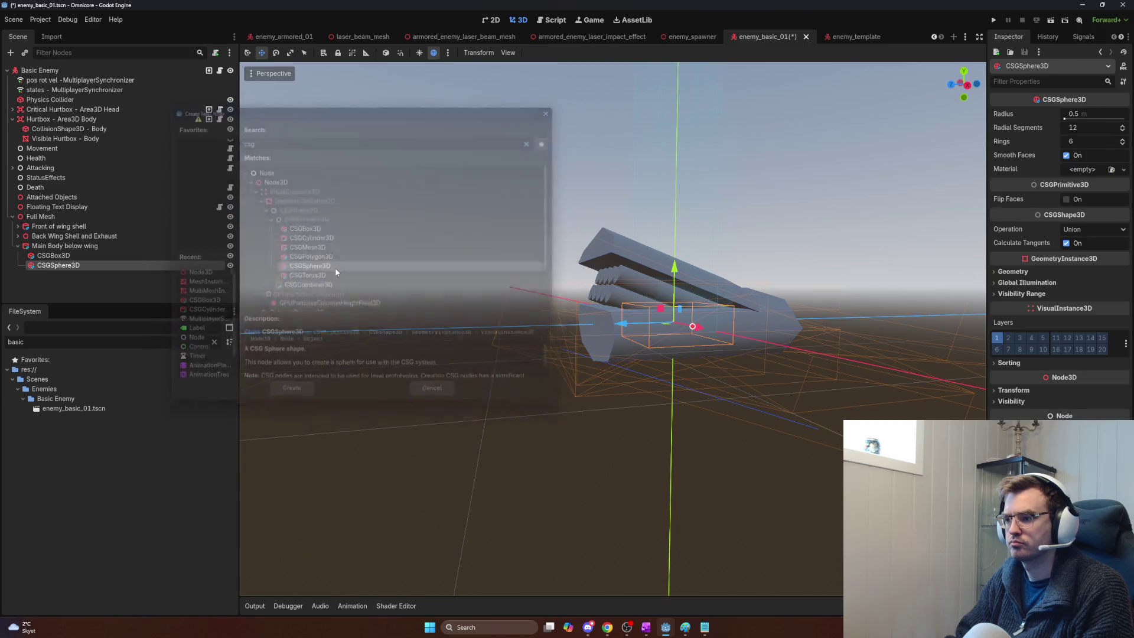
left_click_drag(621, 325, 538, 329)
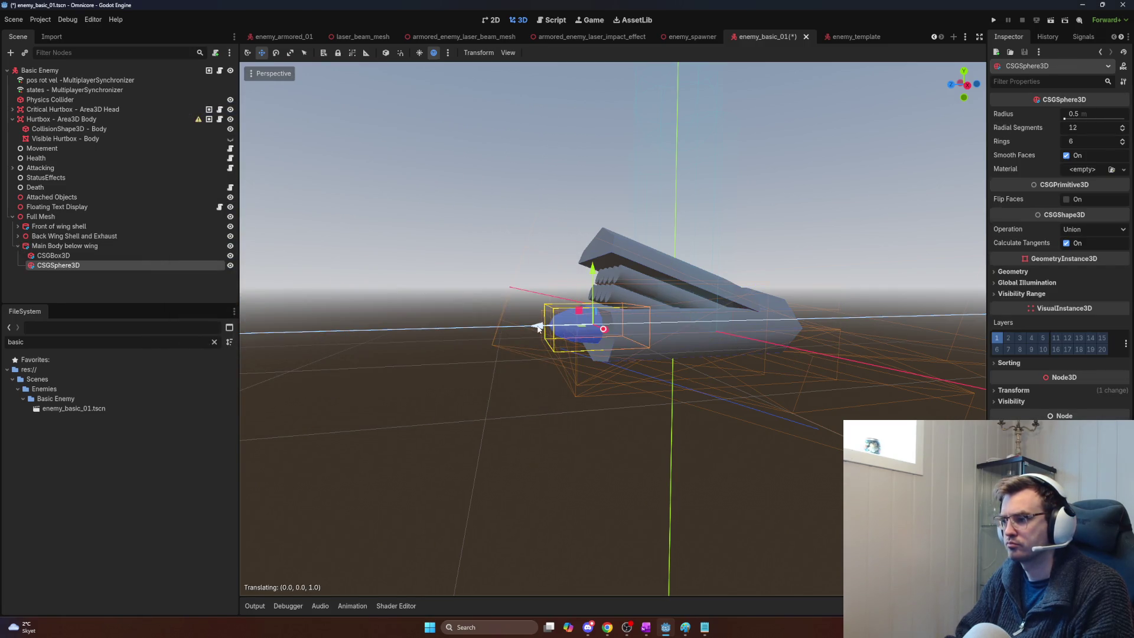
scroll(619, 339, "down", 8)
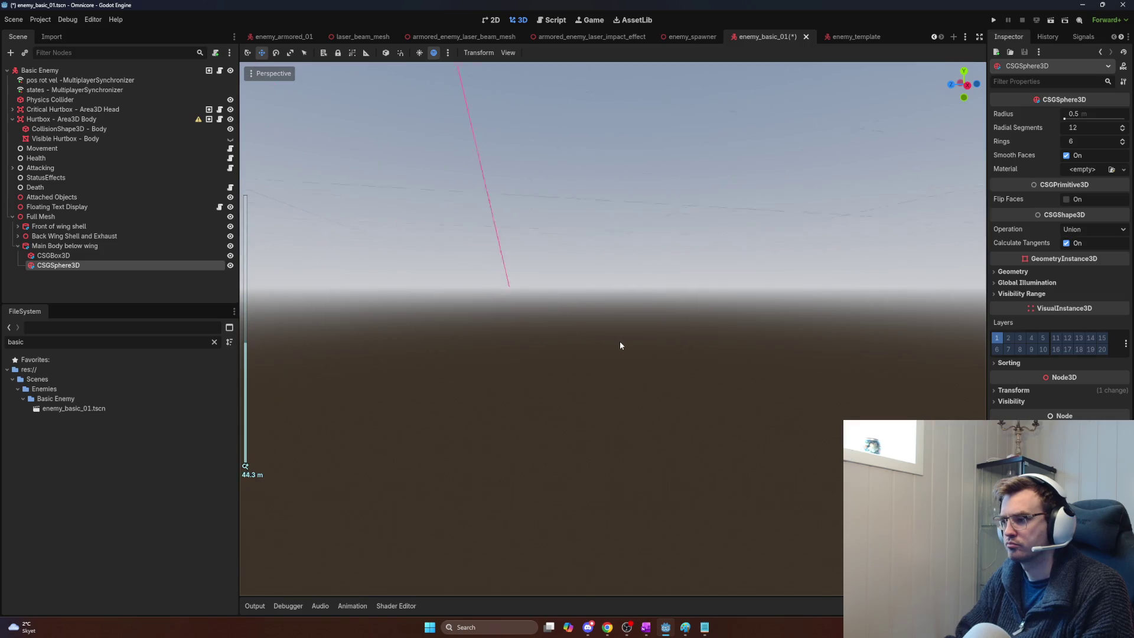
scroll(618, 341, "up", 8)
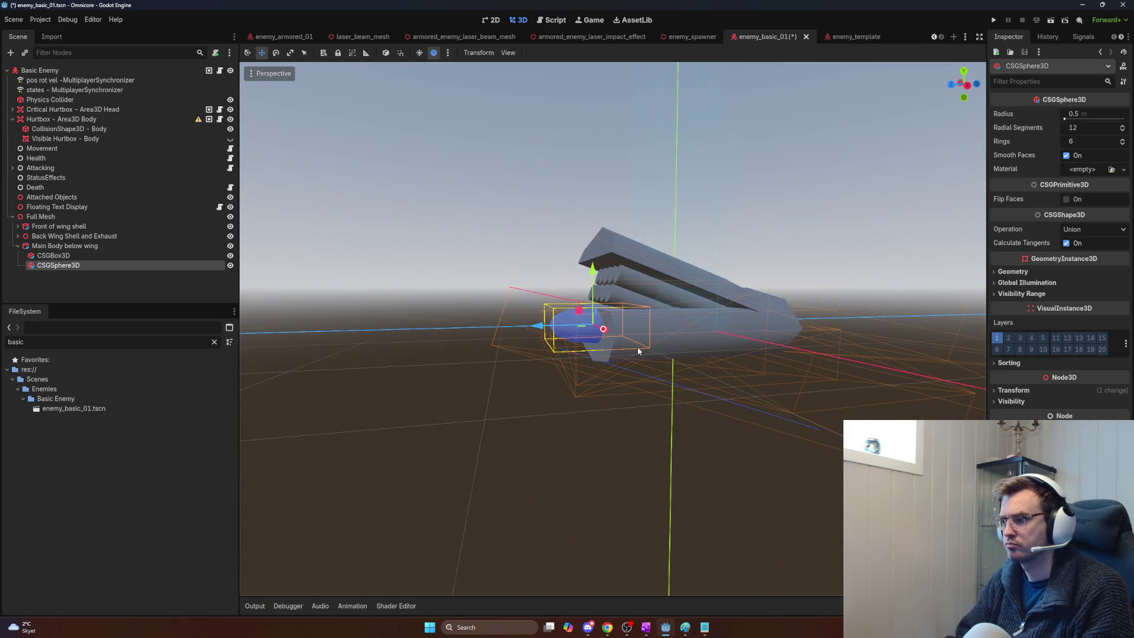
scroll(637, 346, "up", 5)
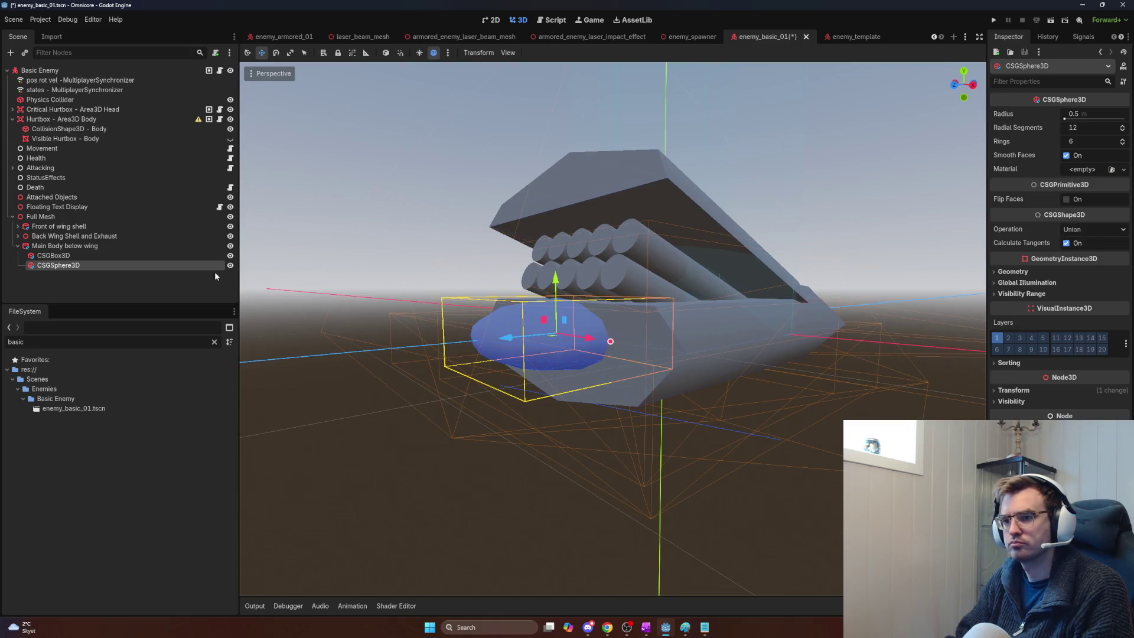
scroll(584, 361, "up", 5)
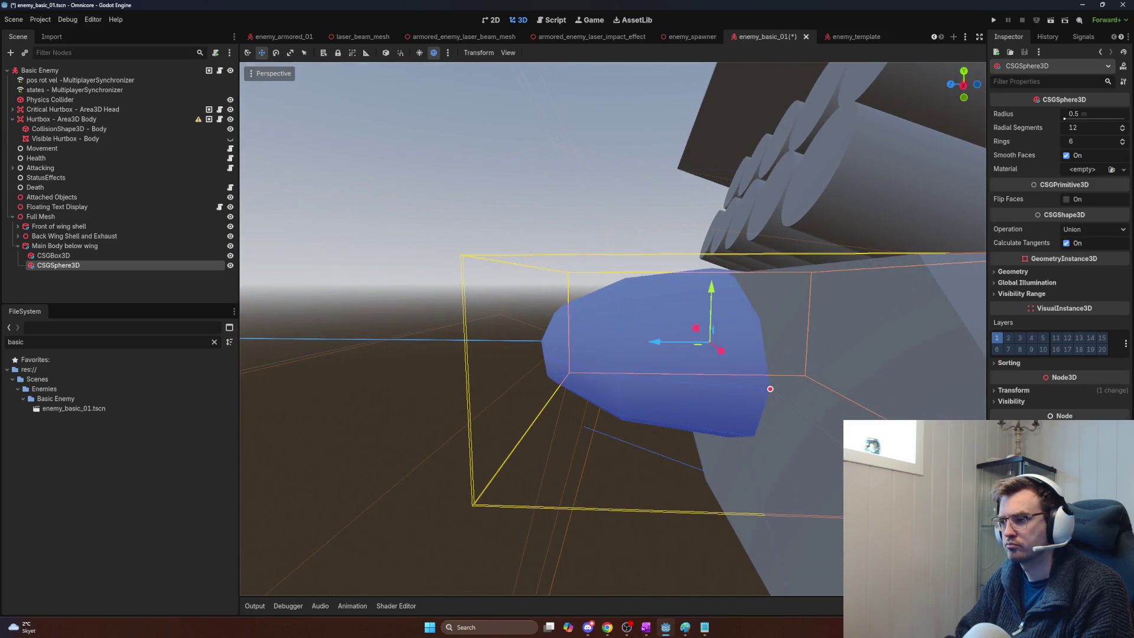
Step: Scale the nose sphere shorter and stretch it longer along X
key("e")
key("r")
left_click_drag(682, 348, 681, 345)
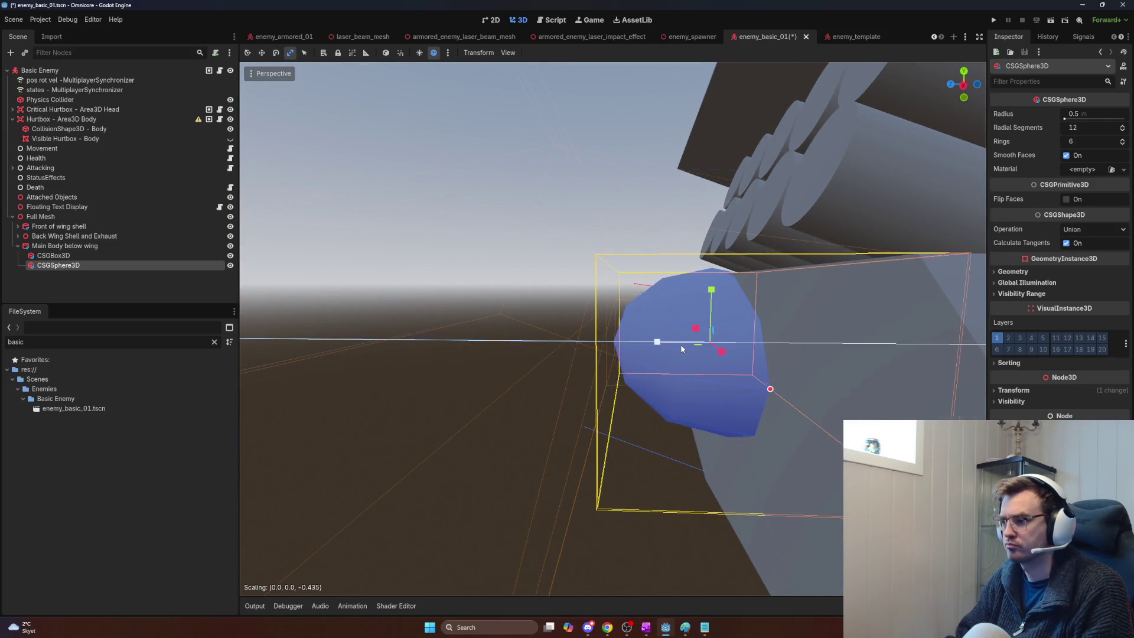
key("w")
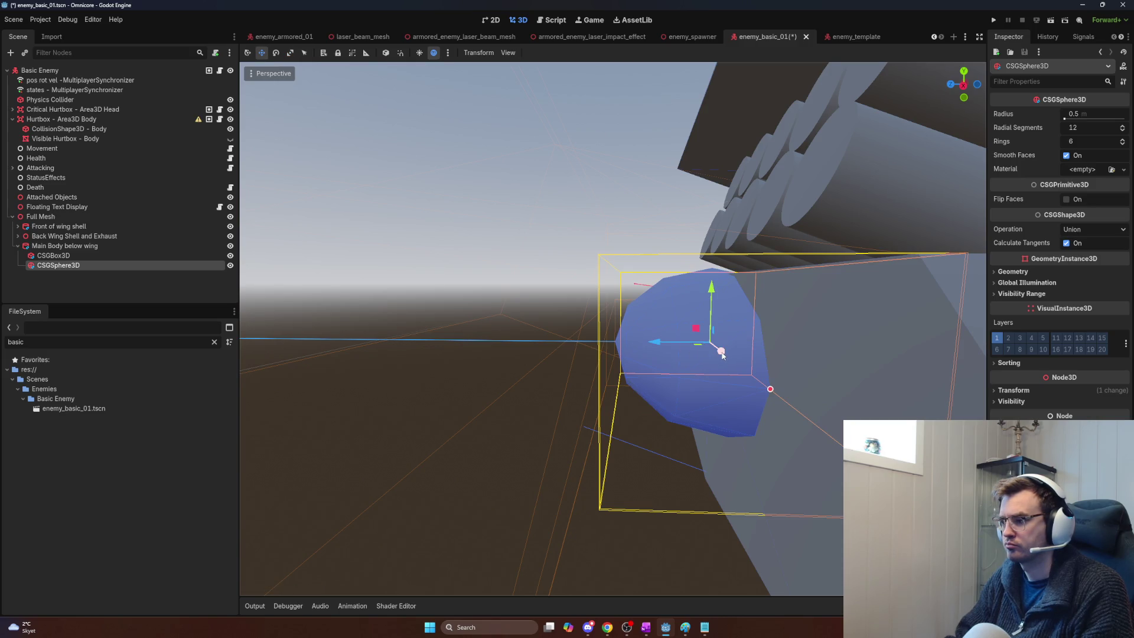
key("e")
key("r")
left_click_drag(721, 352, 735, 368)
left_click_drag(662, 319, 666, 323)
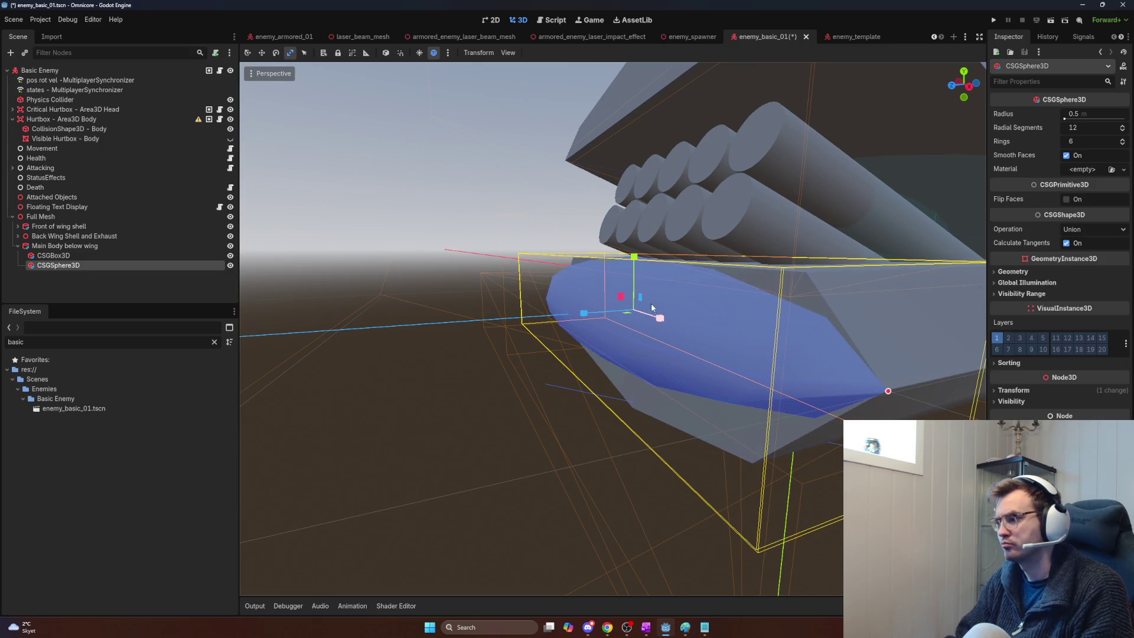
Step: Stretch the sphere taller on Y and nudge it up against the body's underside
key("w")
key("e")
key("r")
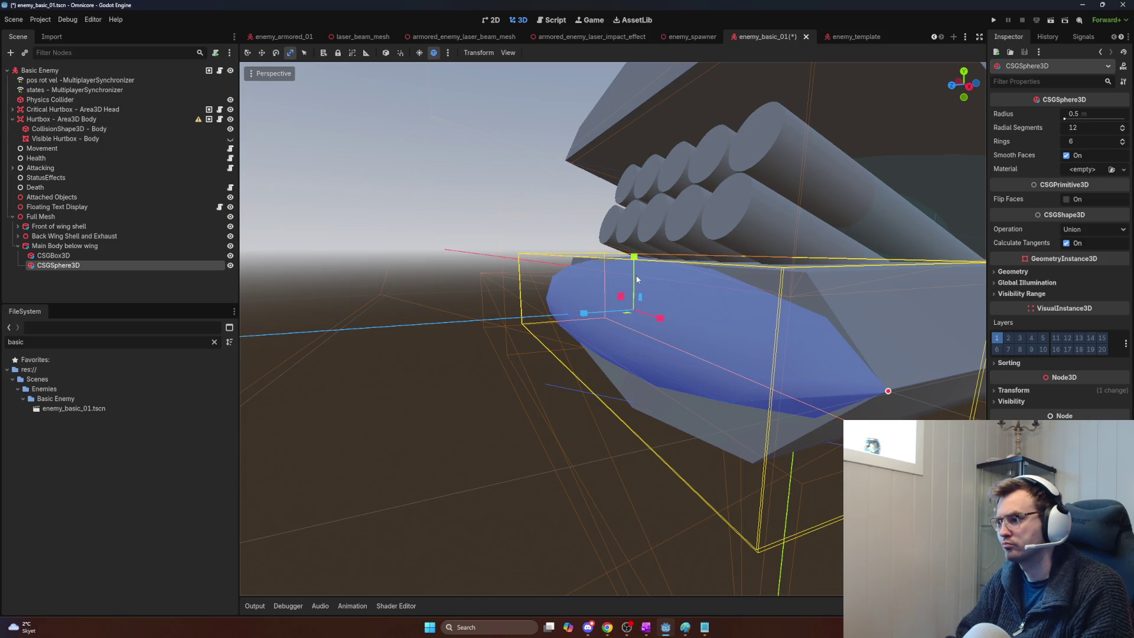
left_click_drag(634, 255, 640, 232)
key("w")
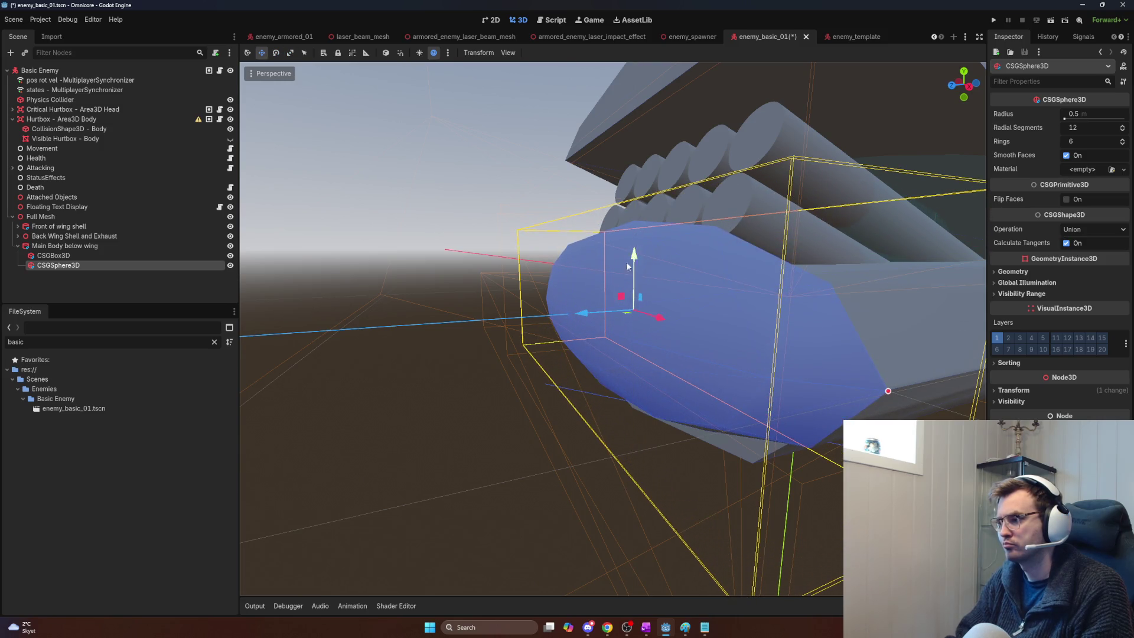
mouse_move(582, 313)
left_mouse_down()
mouse_move(572, 314)
mouse_move(585, 308)
left_mouse_up()
left_click_drag(631, 255, 631, 211)
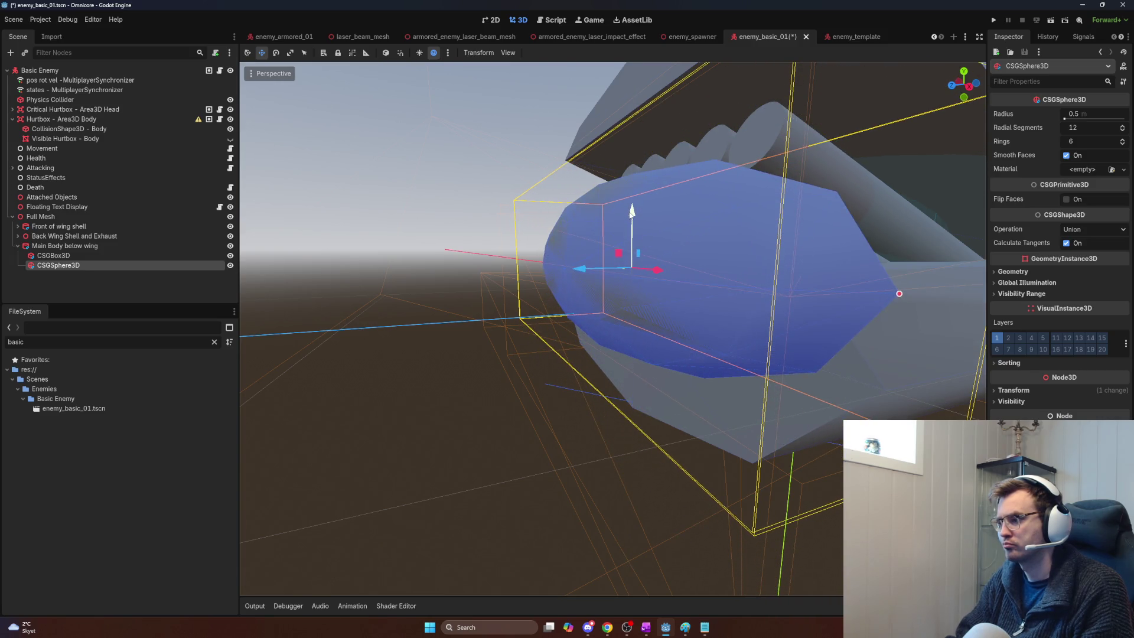
scroll(631, 225, "down", 10)
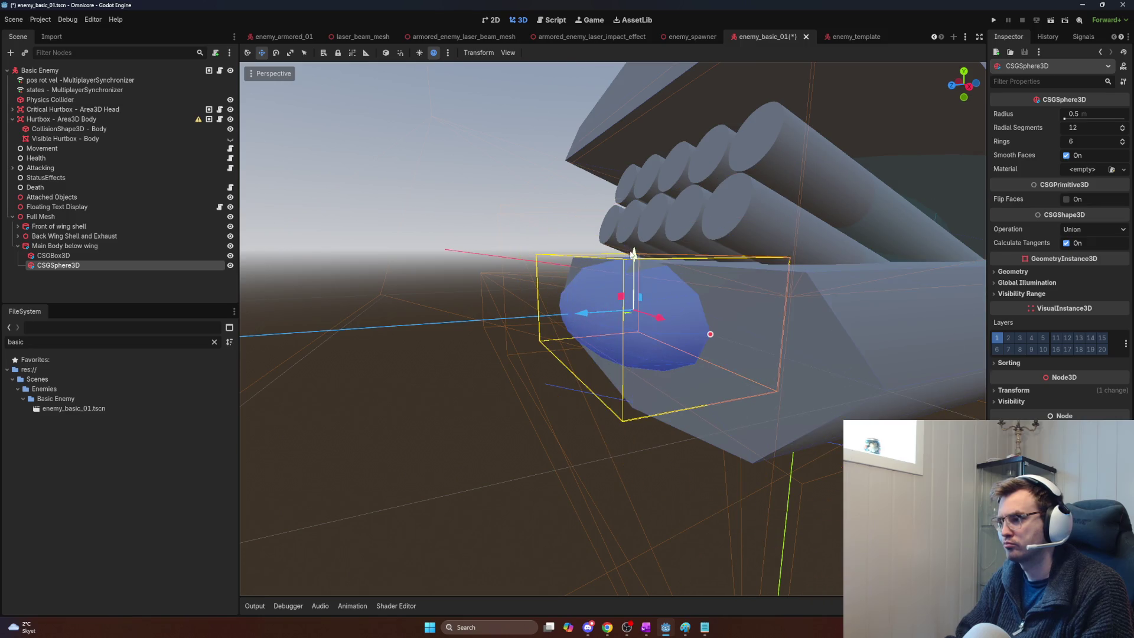
left_click(59, 235)
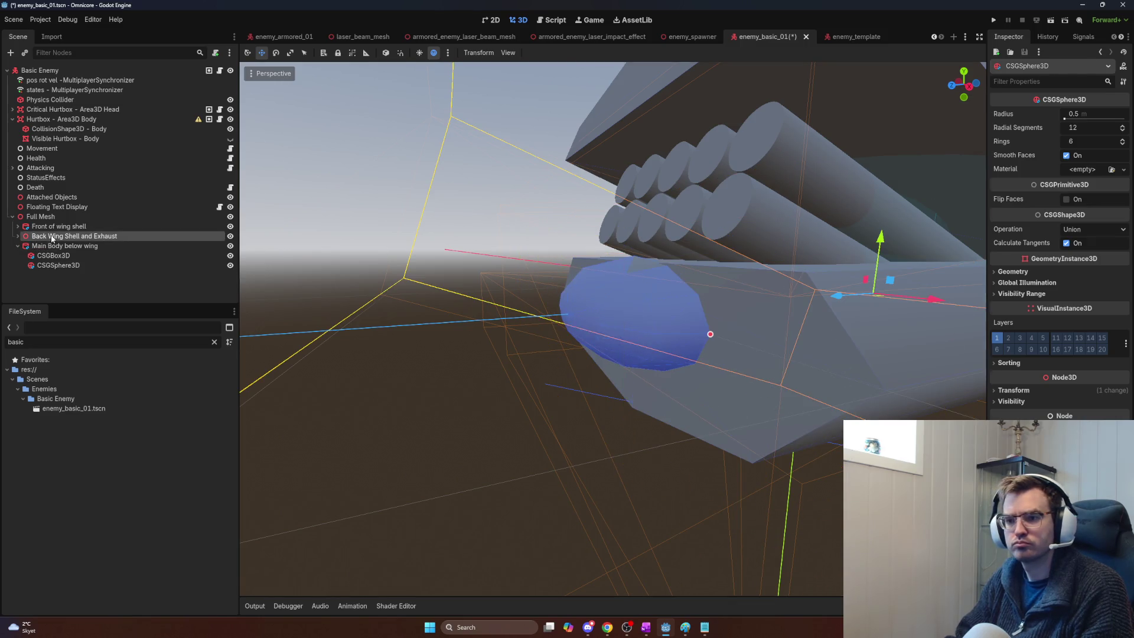
Step: Reset Back Wing Shell and Exhaust's X rotation from -19.9° to 0 so it lies level
left_click(59, 230)
left_click(61, 219)
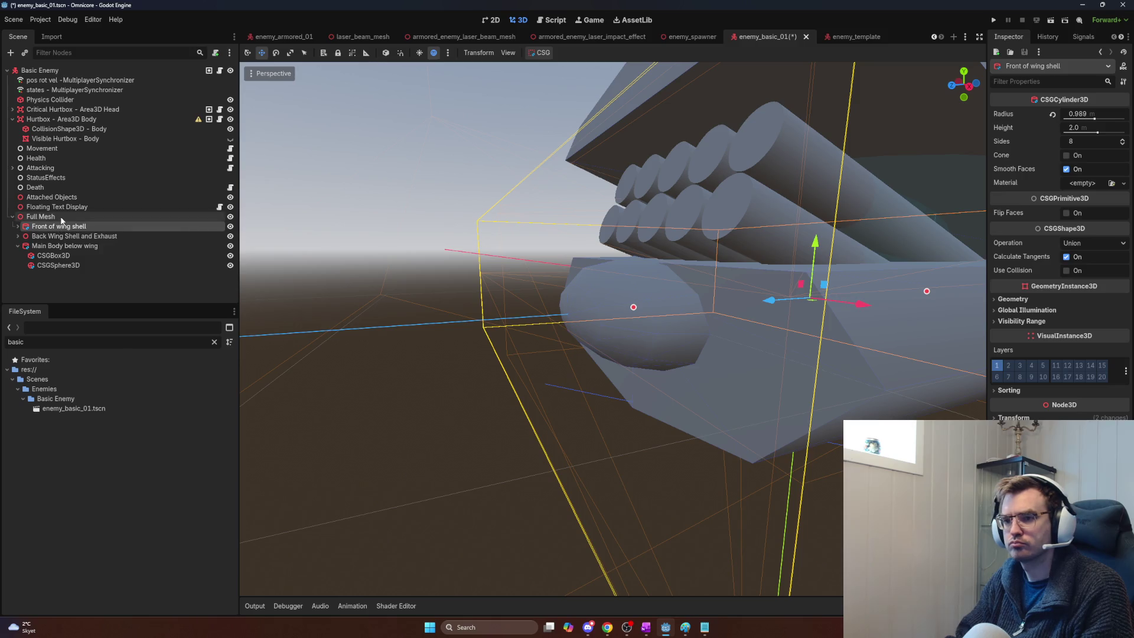
left_click(60, 227)
left_click(63, 236)
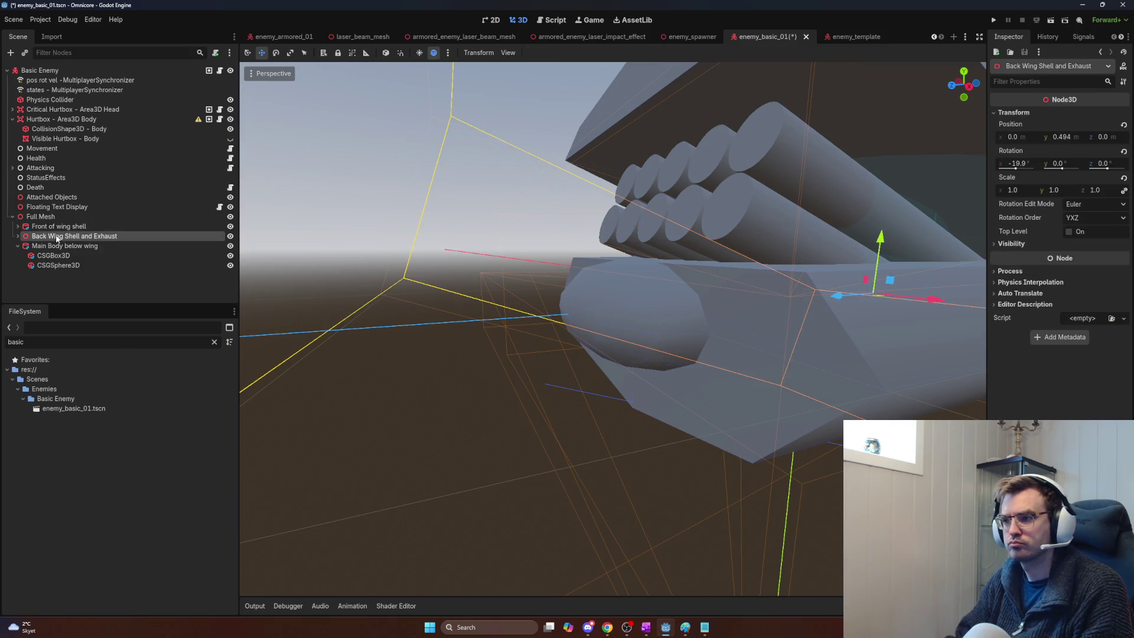
scroll(427, 300, "down", 5)
scroll(467, 306, "up", 5)
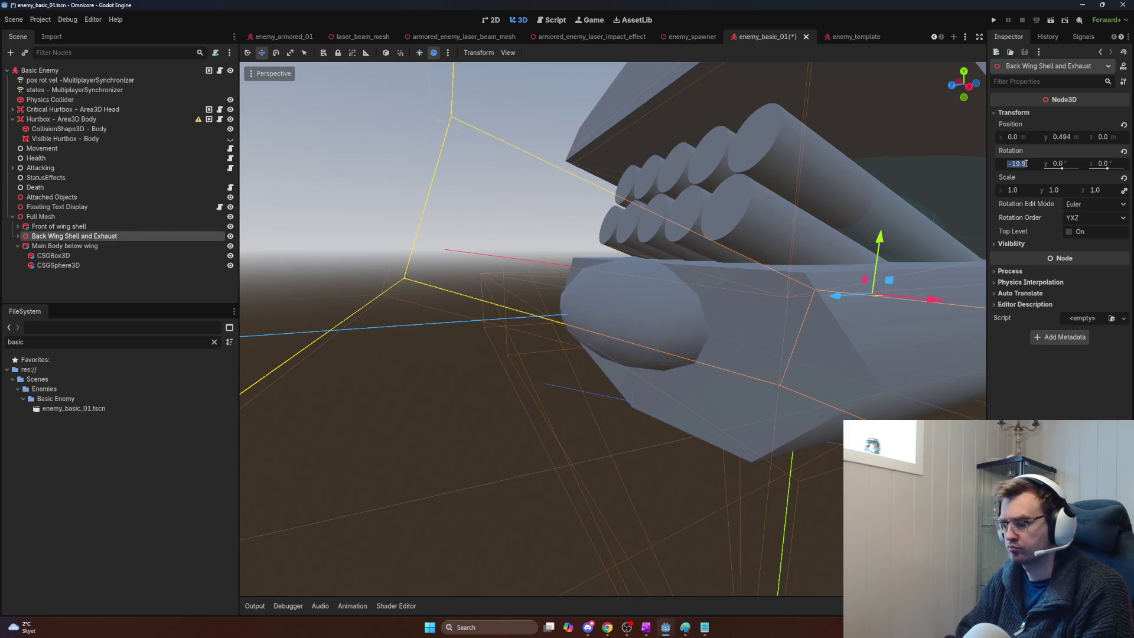
type("0")
key("Return")
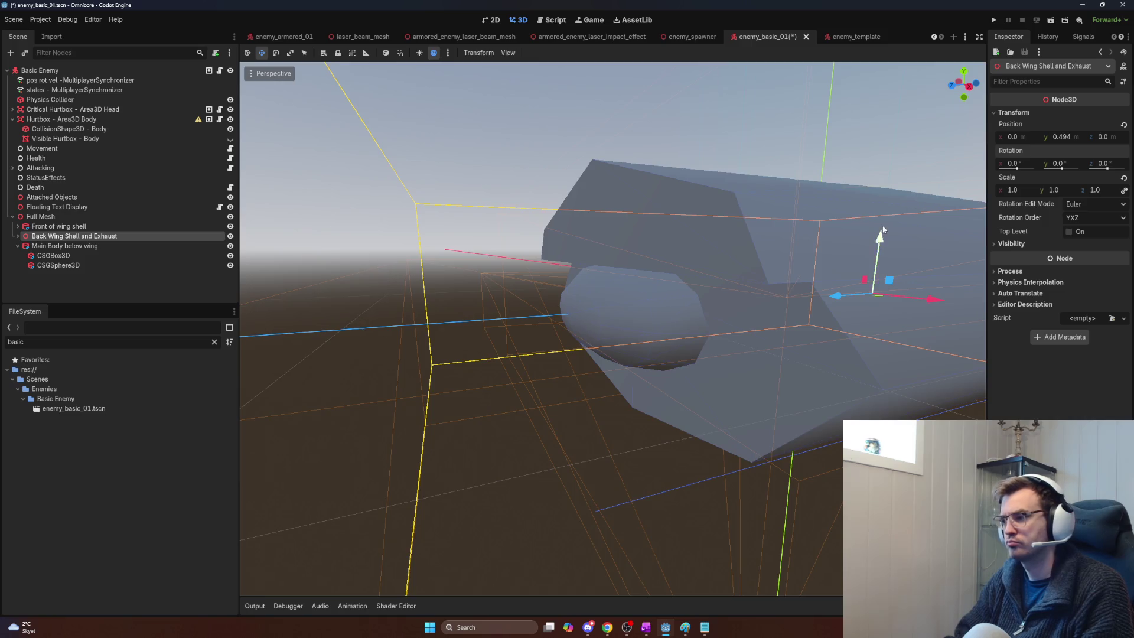
left_click_drag(882, 230, 809, 233)
left_click(634, 287)
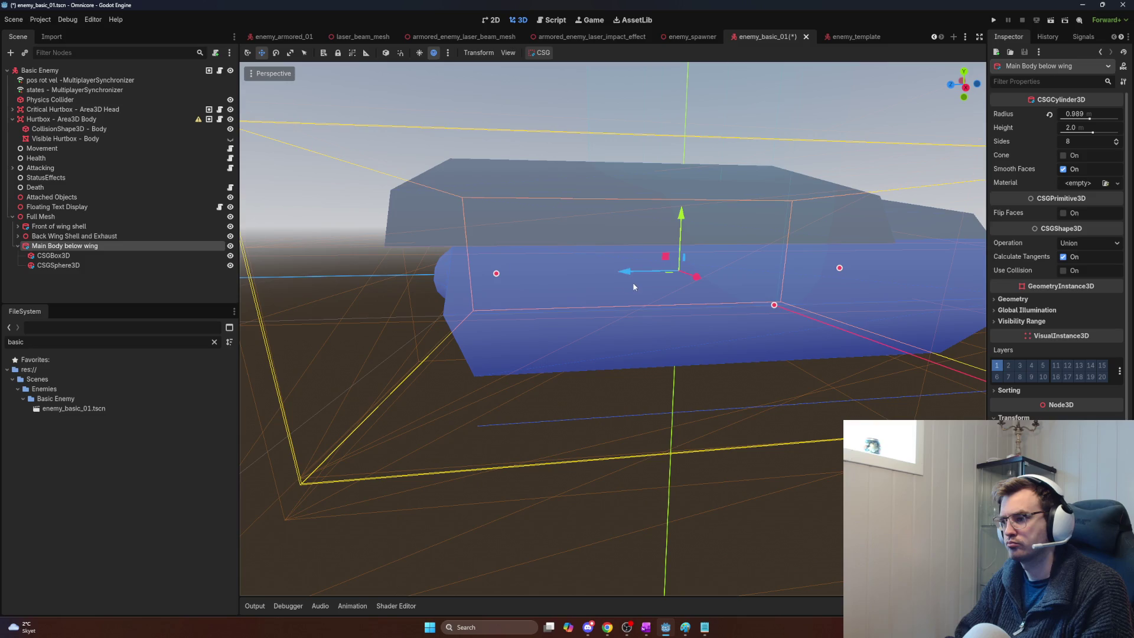
Step: With snapping on, drag Main Body below wing's height handle to 2.187
left_click_drag(634, 287, 633, 286)
left_click_drag(760, 296, 760, 296)
key("e")
key("w")
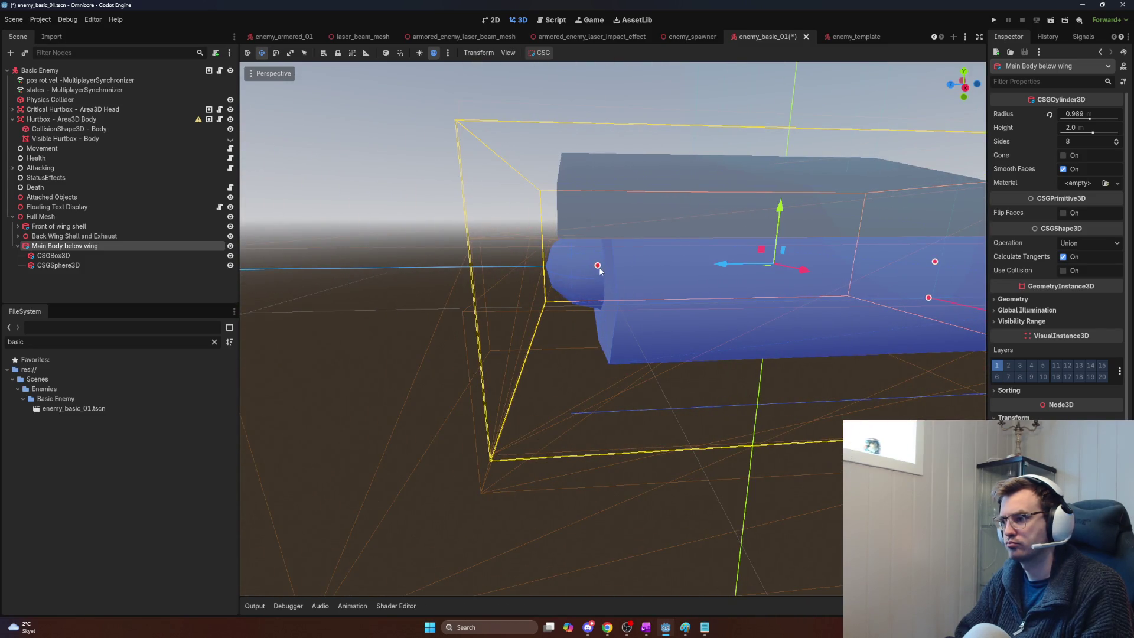
left_click_drag(592, 266, 557, 275)
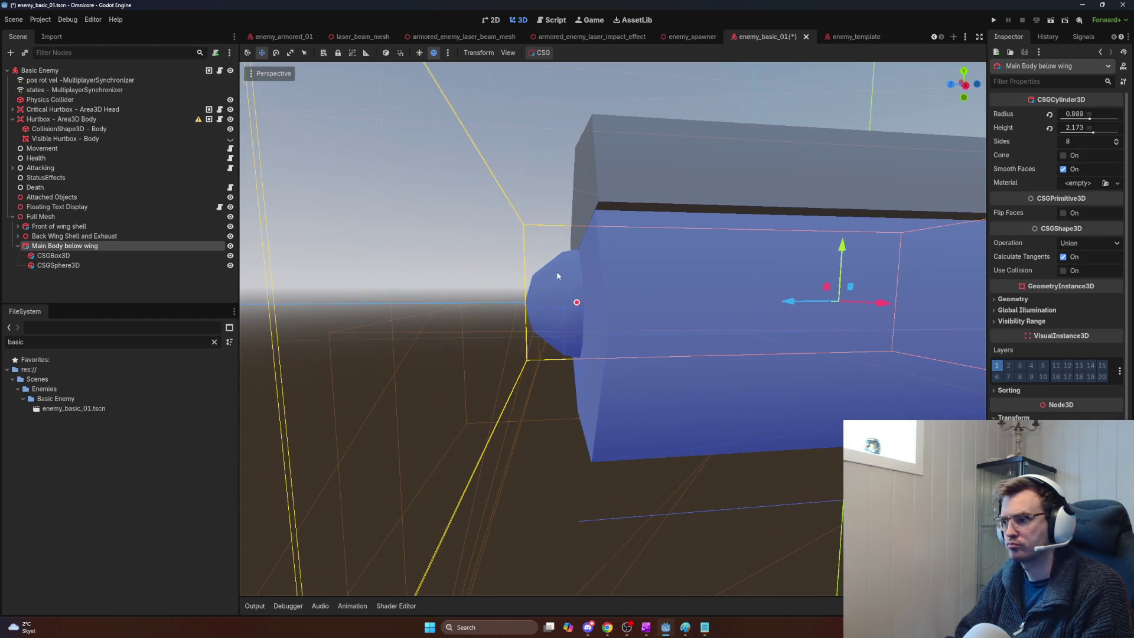
left_click(576, 303)
left_click(401, 53)
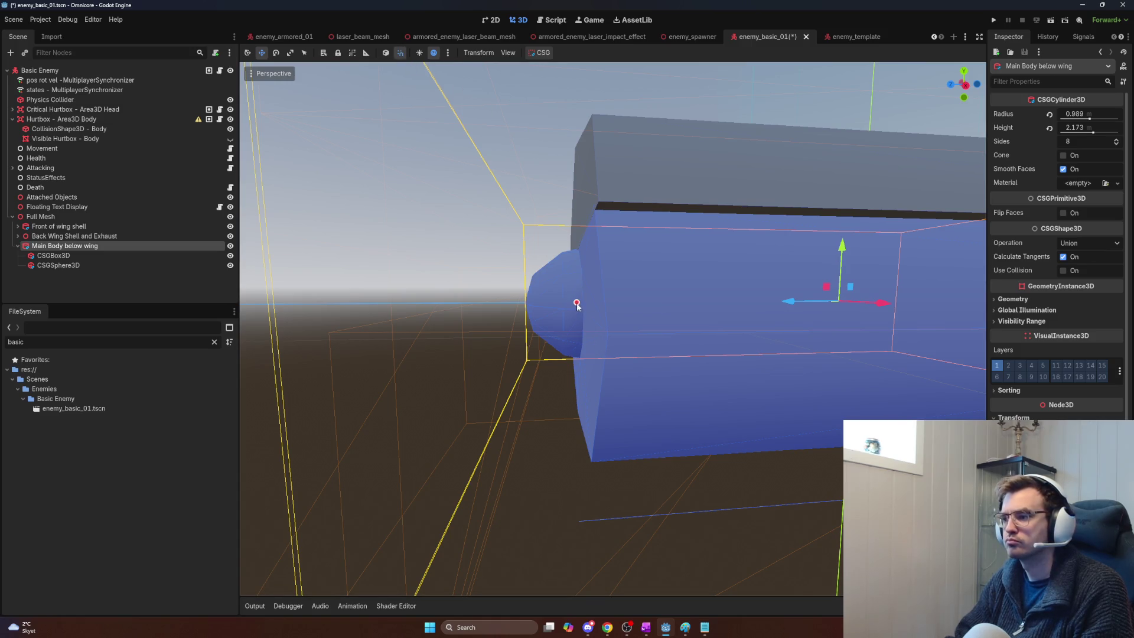
left_click_drag(576, 303, 582, 307)
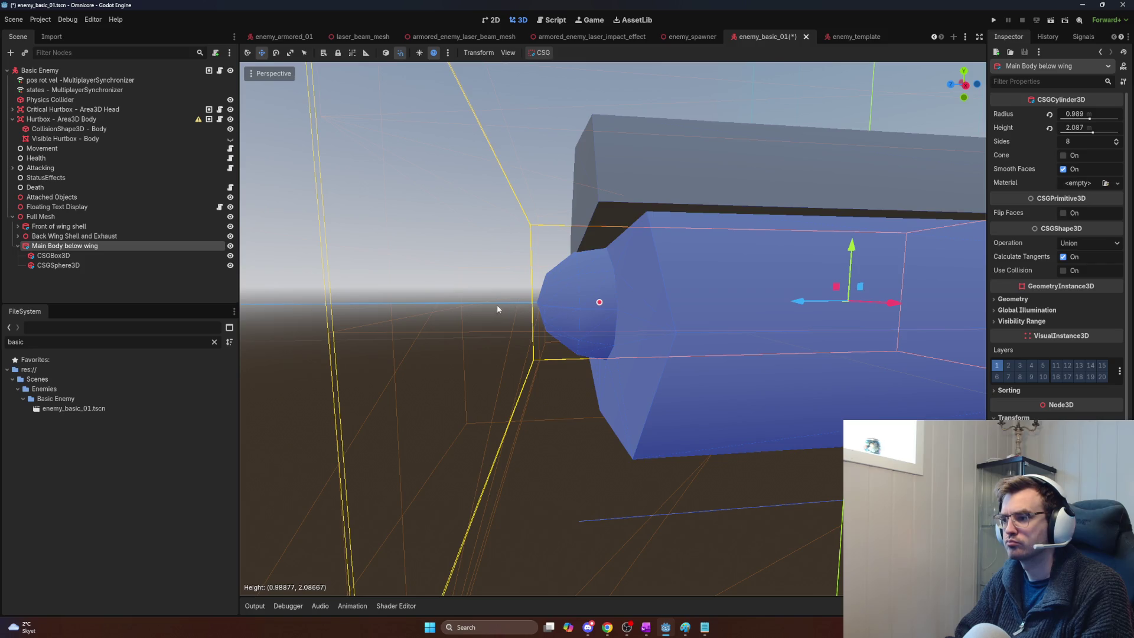
mouse_move(497, 304)
left_mouse_down()
mouse_move(460, 307)
mouse_move(564, 314)
left_mouse_up()
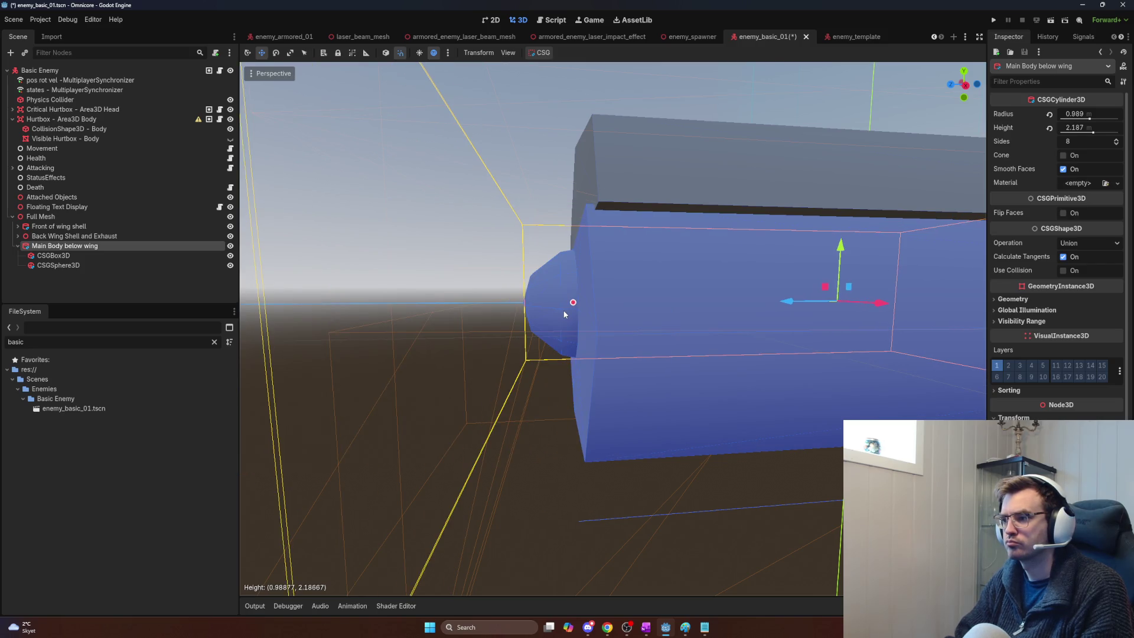
left_click(619, 178)
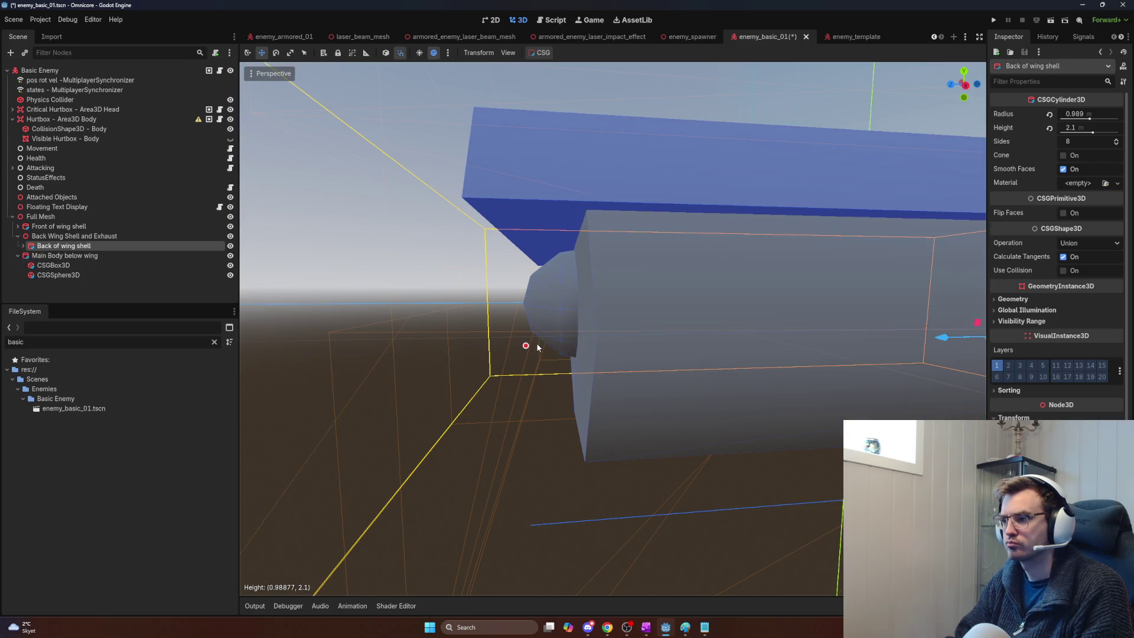
Step: Set the Back of wing shell height to exactly 2 in the Inspector, then reselect Main Body below wing
left_click_drag(564, 346, 572, 344)
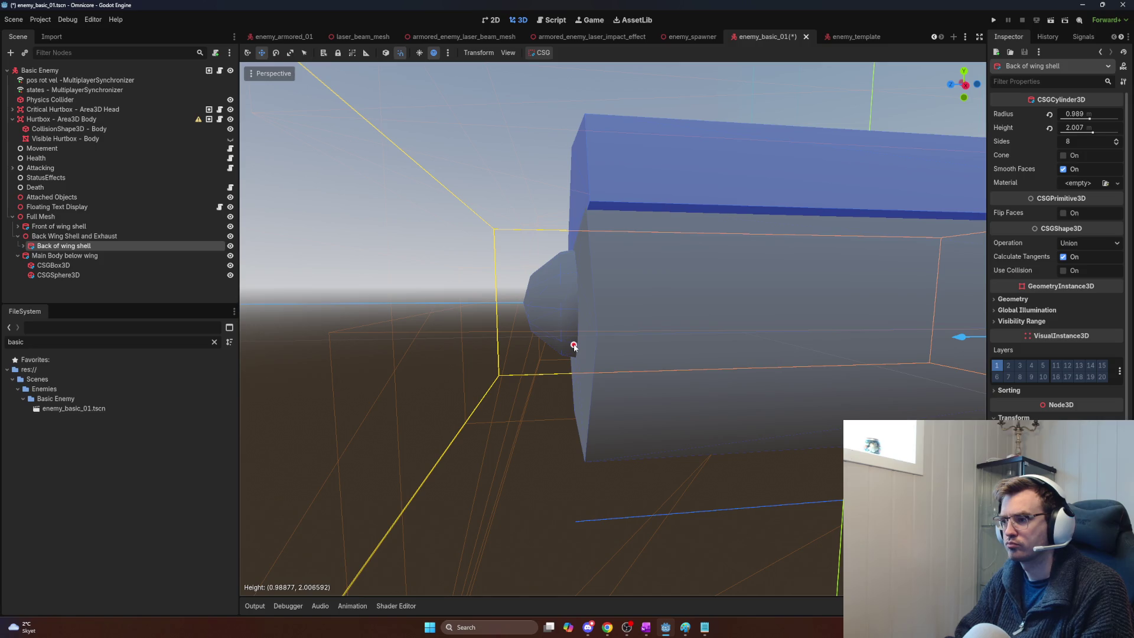
scroll(614, 242, "down", 10)
scroll(618, 237, "up", 10)
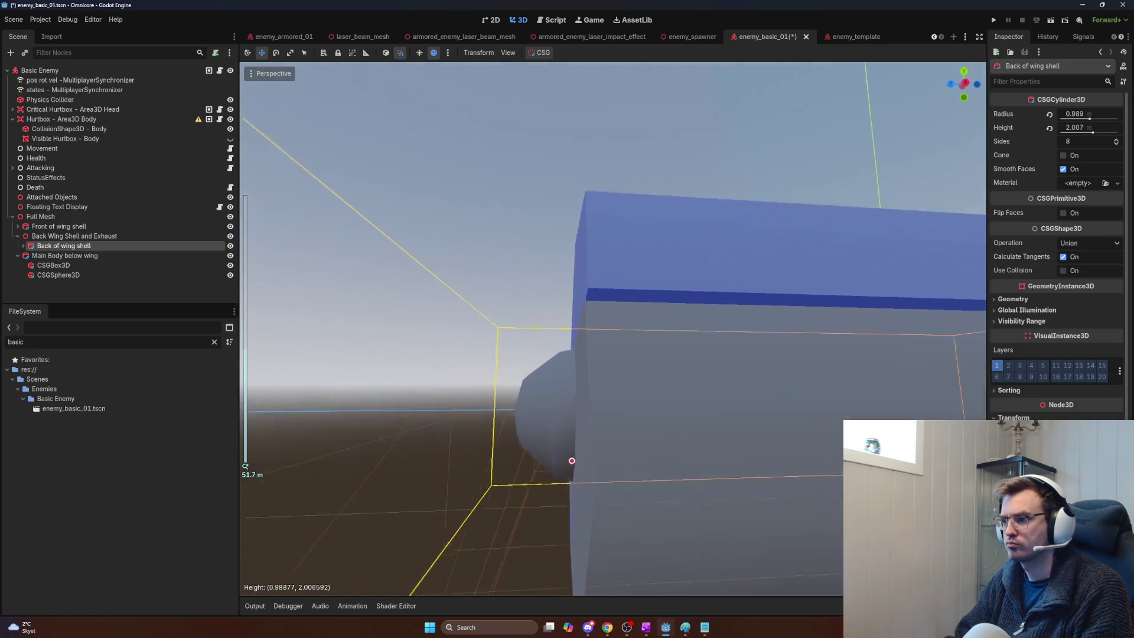
scroll(618, 238, "up", 5)
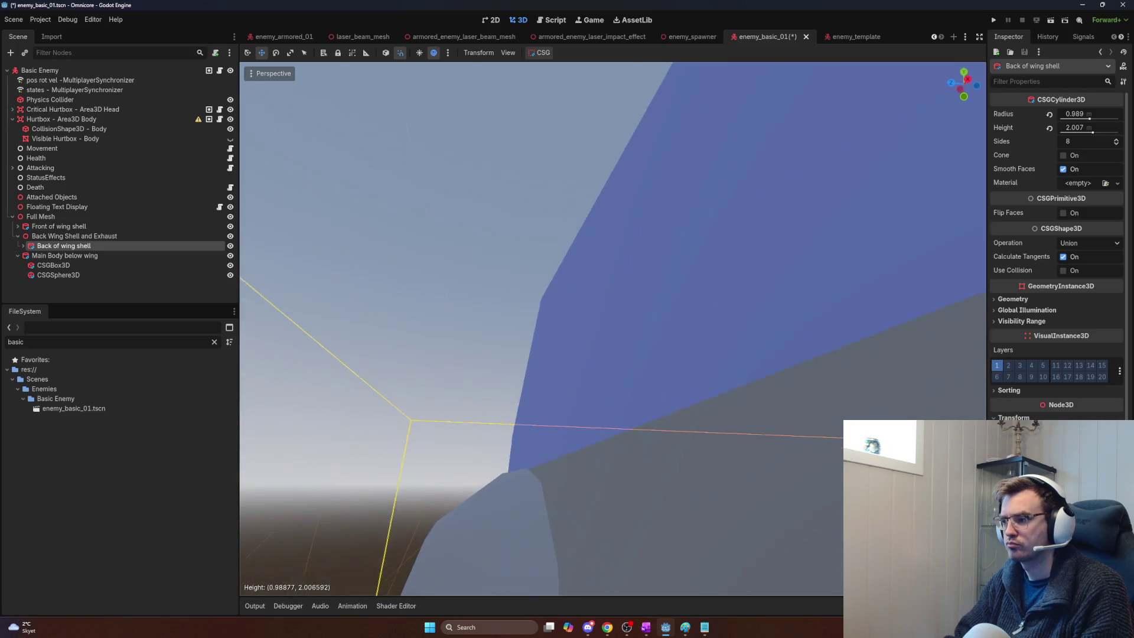
left_click_drag(618, 238, 793, 244)
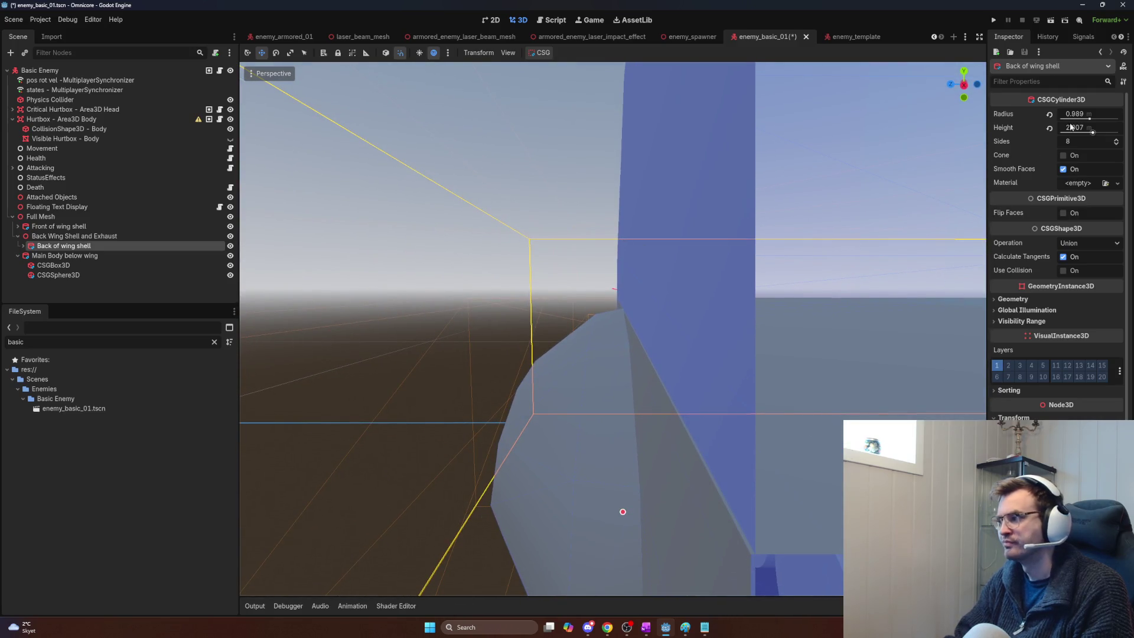
left_click(1098, 127)
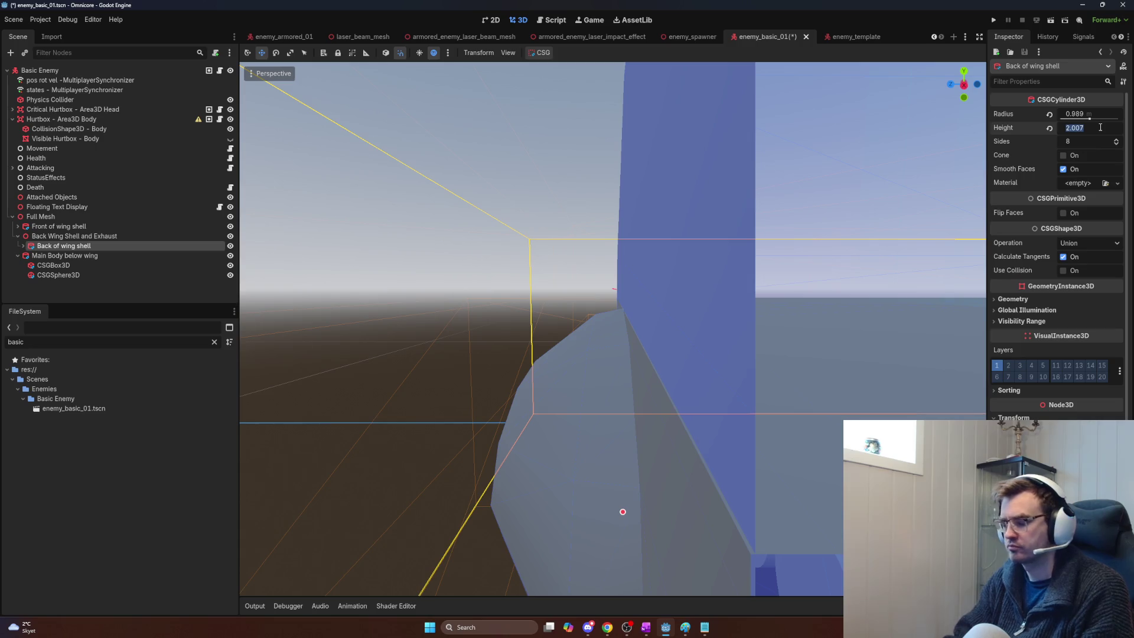
type("2")
key("Return")
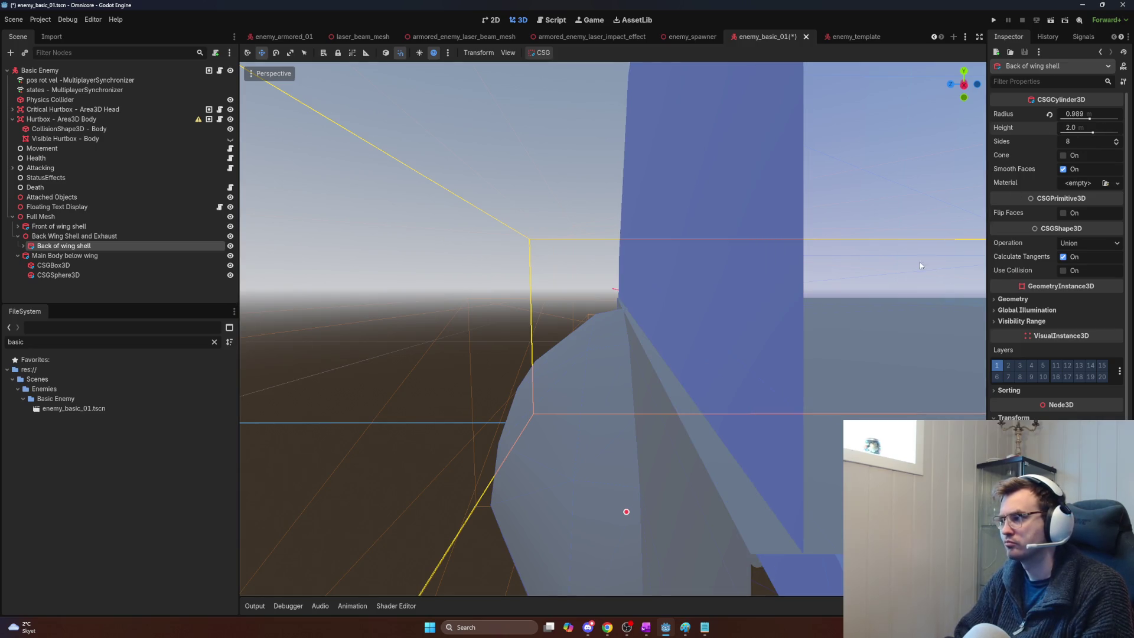
scroll(919, 261, "down", 10)
scroll(791, 331, "up", 10)
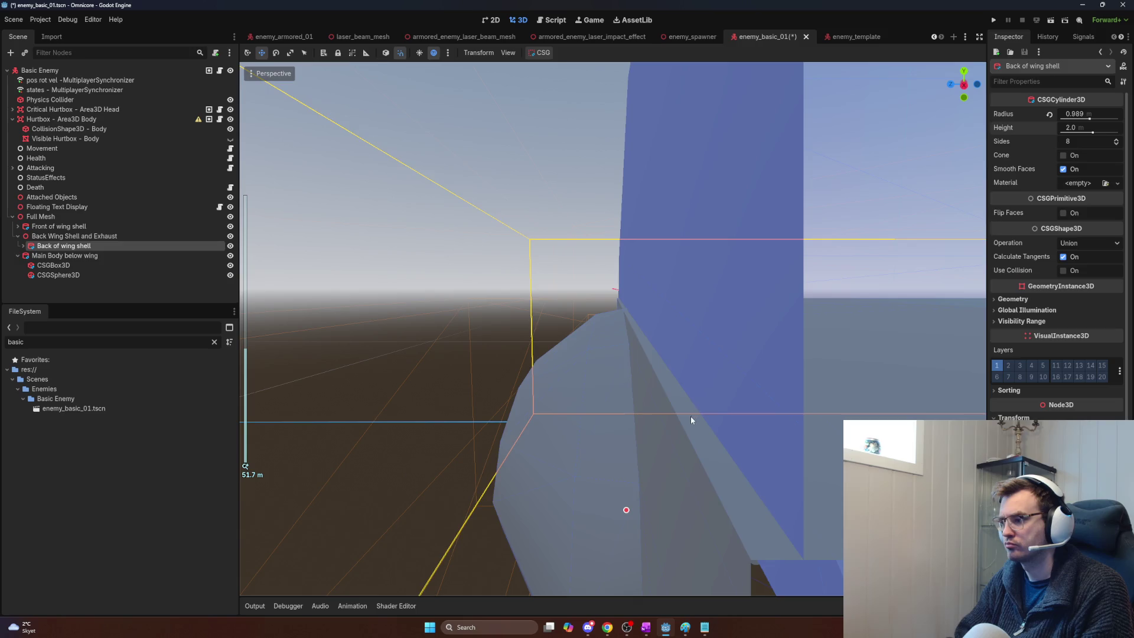
left_click(690, 419)
Step: Change the Back of wing shell cylinder's radius from 0.989 to 1.0, keeping its 2.0 height
key("f")
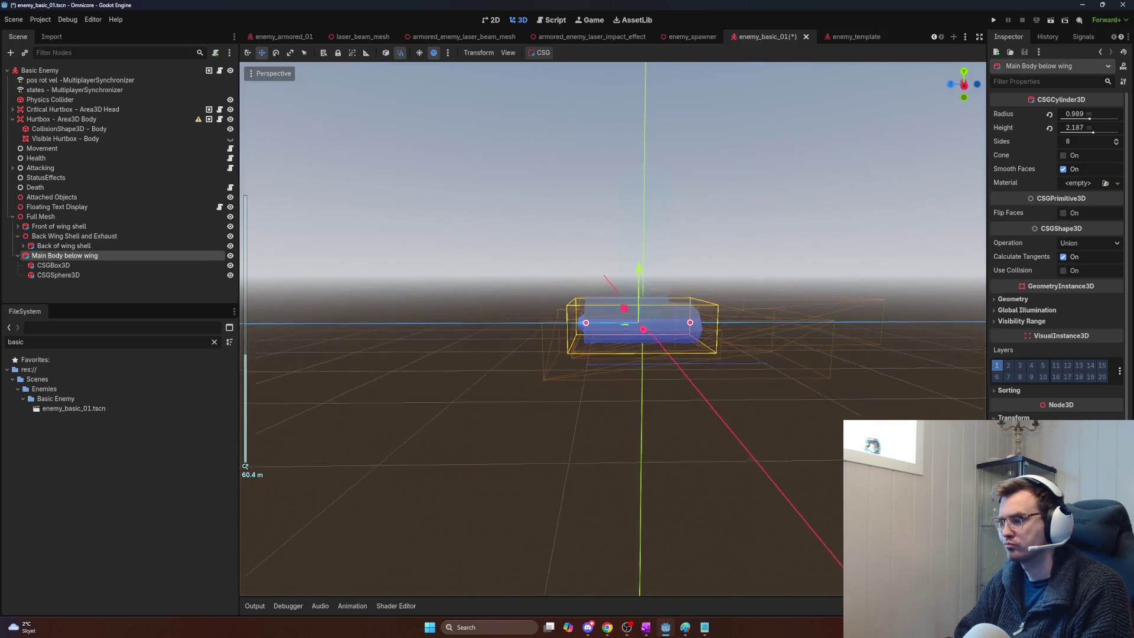
scroll(614, 325, "up", 8)
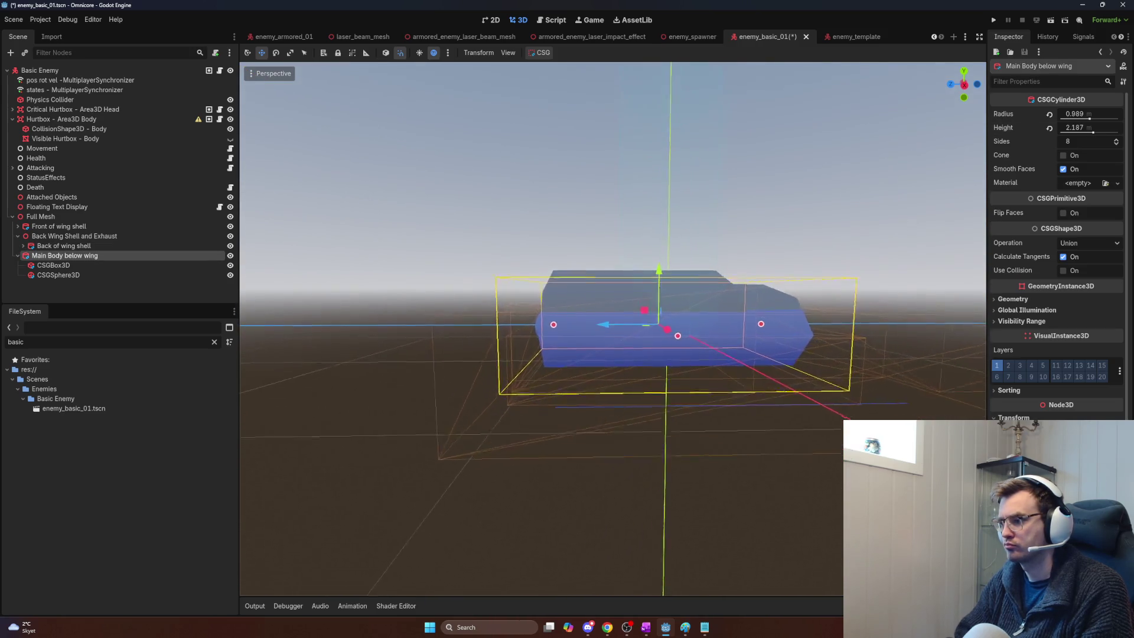
scroll(614, 324, "up", 5)
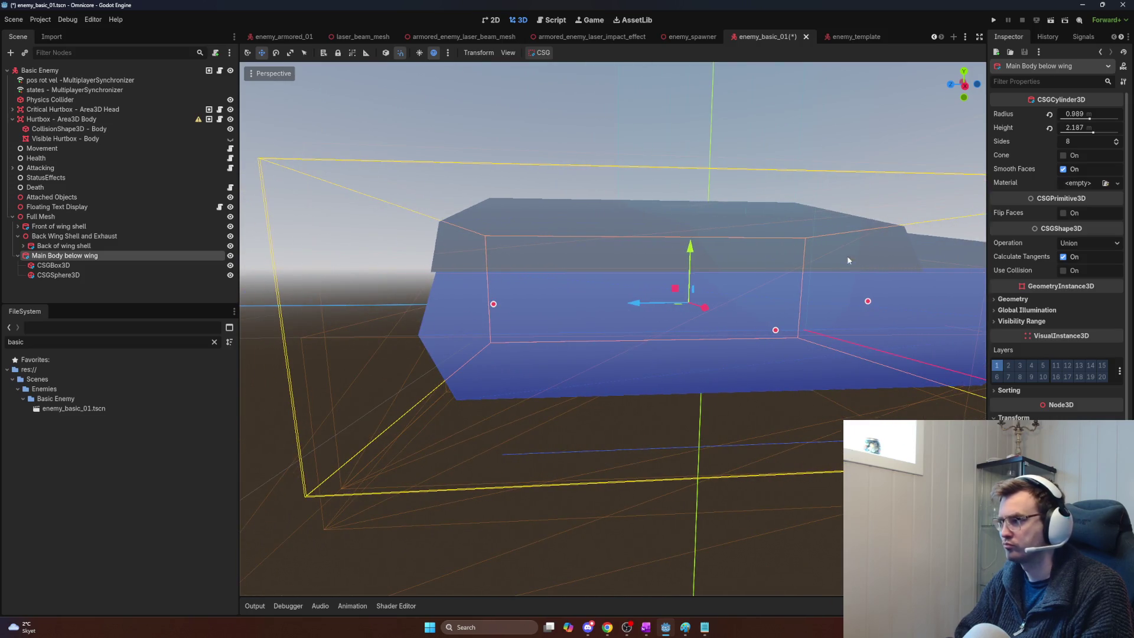
left_click(719, 221)
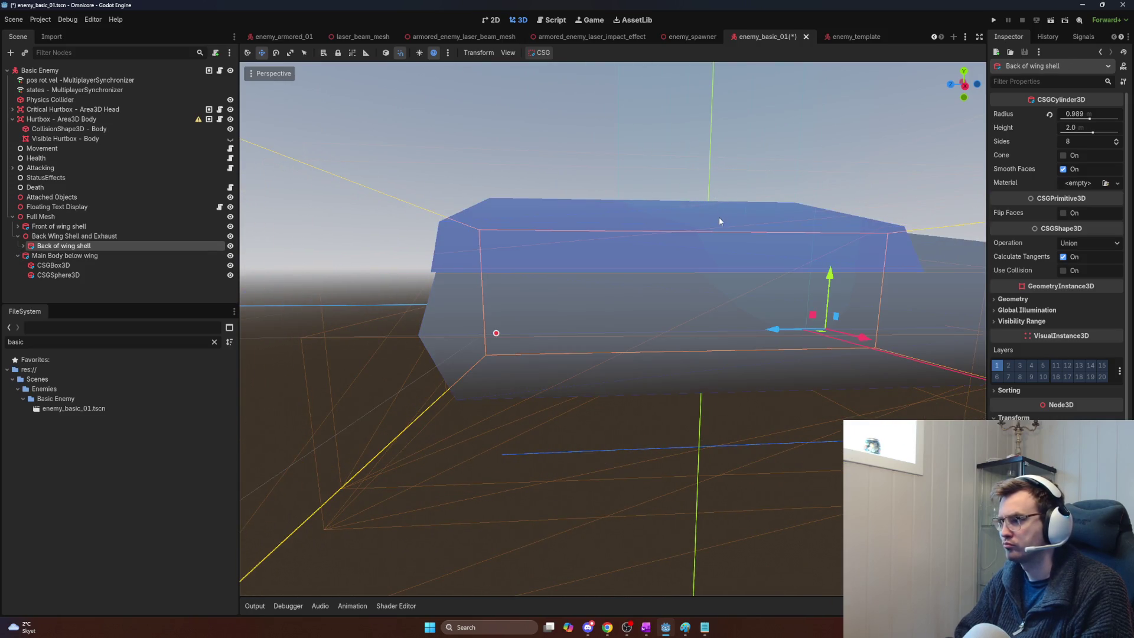
left_click(1103, 115)
type("1")
key("Return")
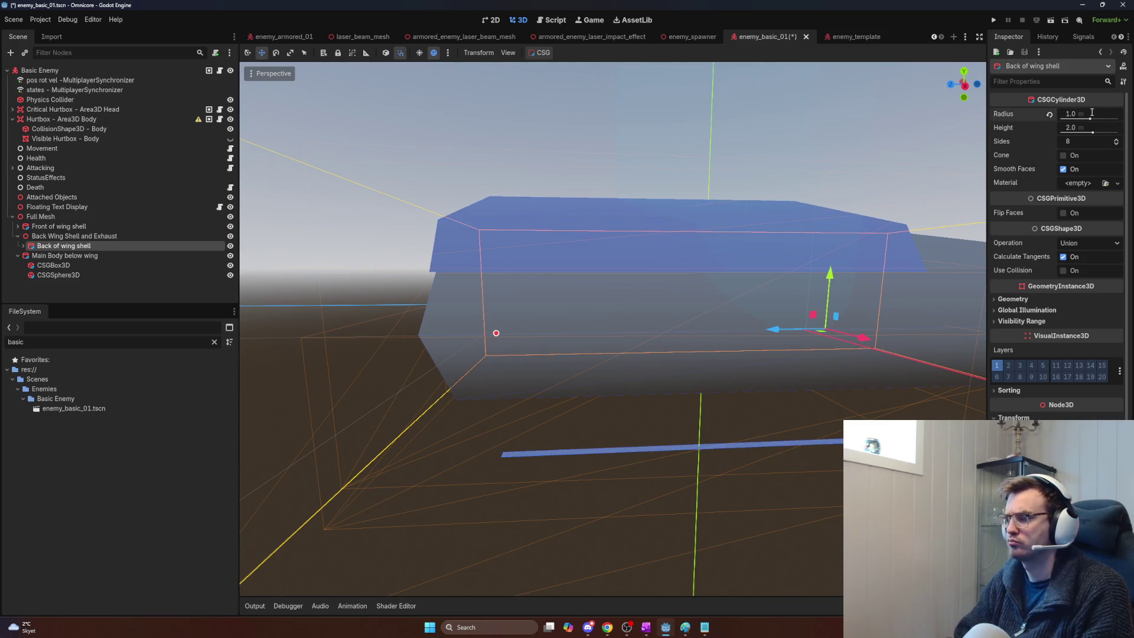